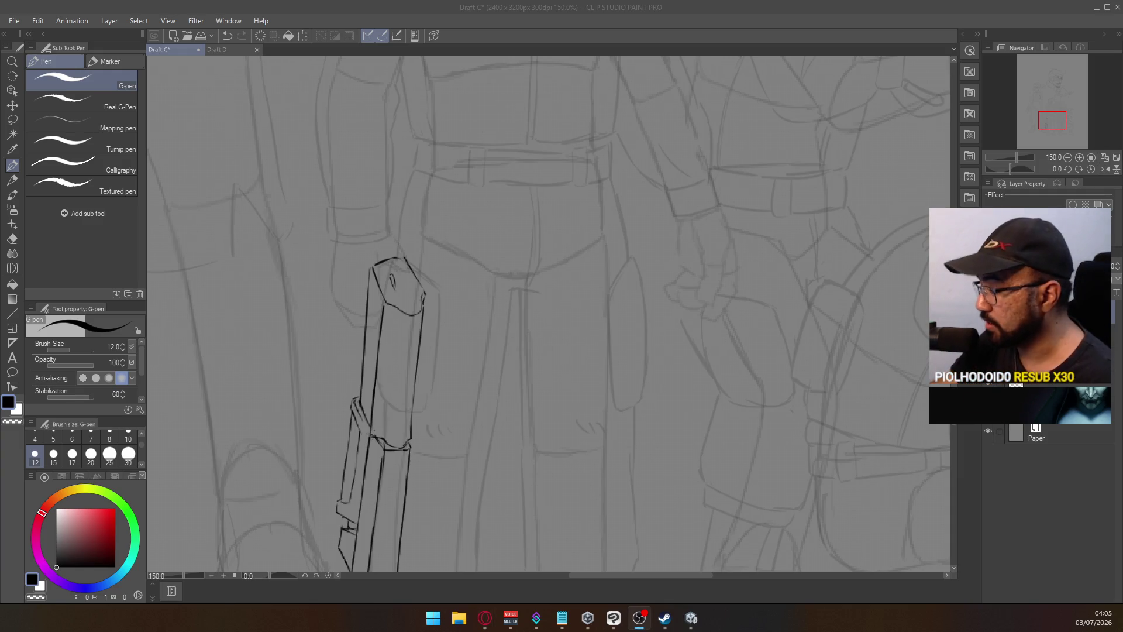
Ink the small square inset at the case's top end with the G-pen, undoing miss-strokes
key(alt+Tab)
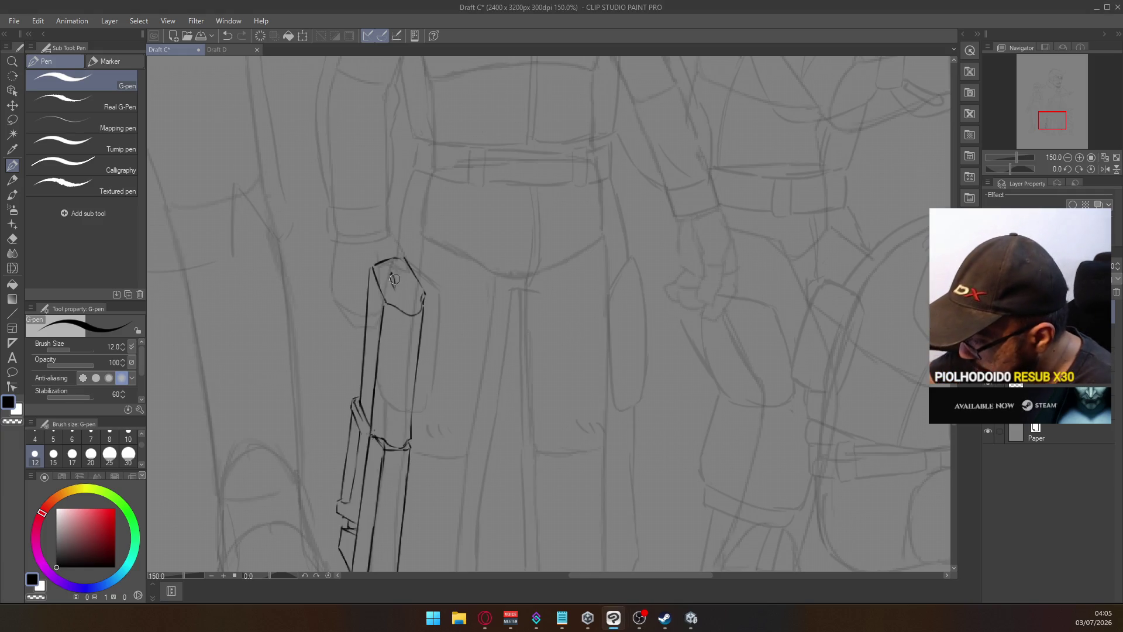
key(e)
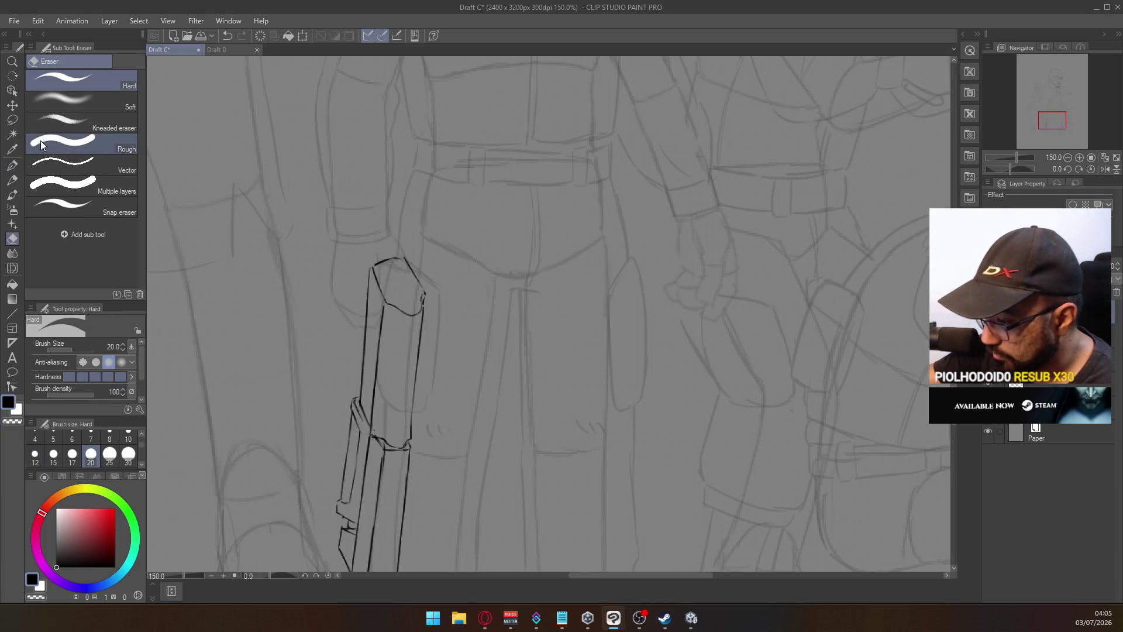
click(12, 164)
mouse_move(391, 277)
mouse_down()
mouse_move(397, 293)
mouse_move(395, 274)
mouse_up()
key(ctrl+z)
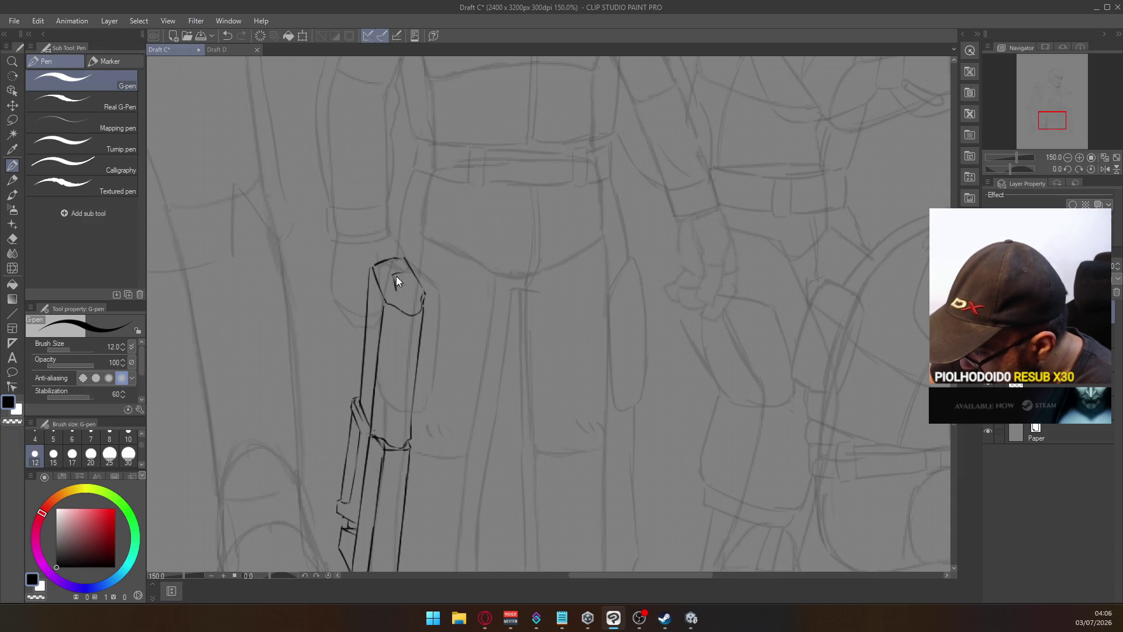
mouse_move(389, 274)
mouse_down()
mouse_move(397, 293)
mouse_move(402, 276)
mouse_move(410, 287)
mouse_move(403, 270)
mouse_move(410, 288)
mouse_up()
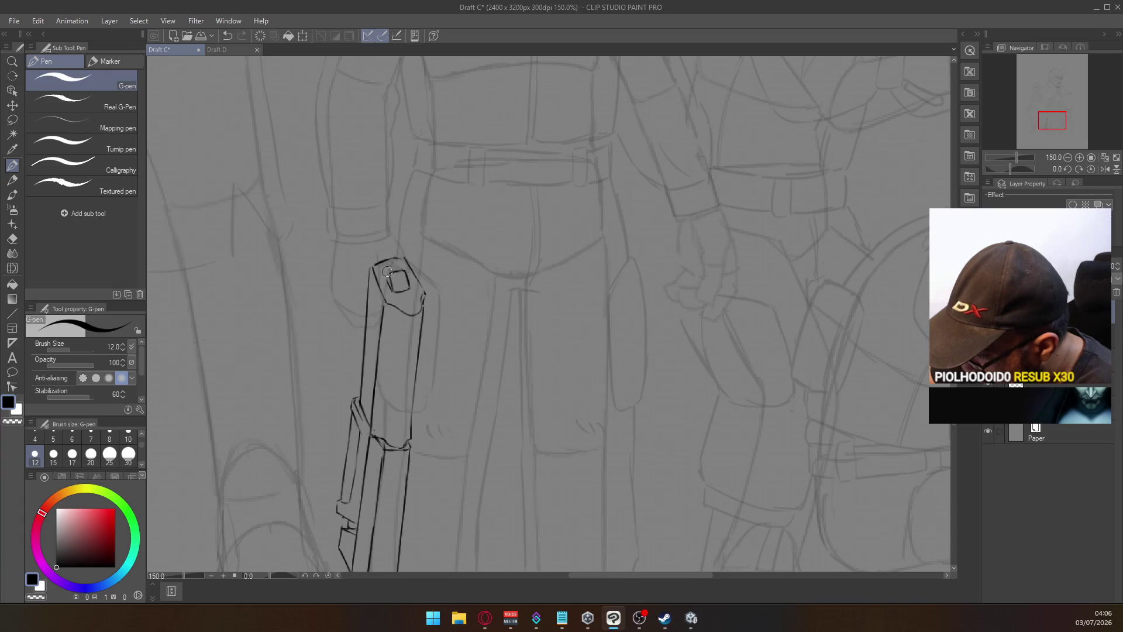
drag(389, 273, 394, 286)
key(ctrl+z)
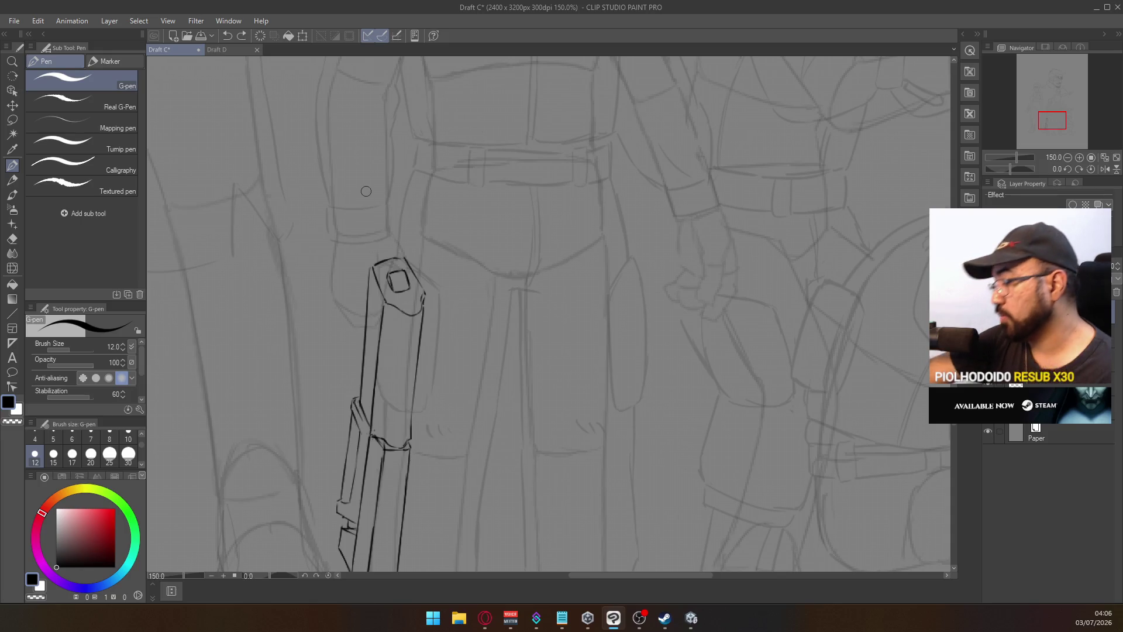
Zoom to 200% and redraw the tall case's top edge with the G-pen
scroll(388, 248, down, 4)
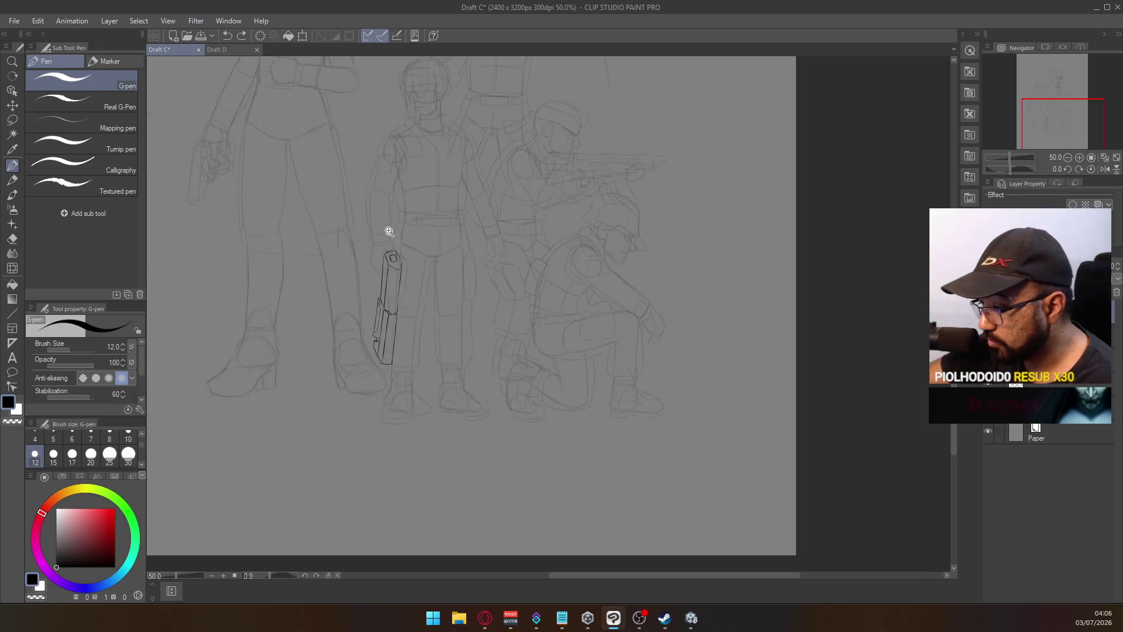
scroll(384, 239, up, 2)
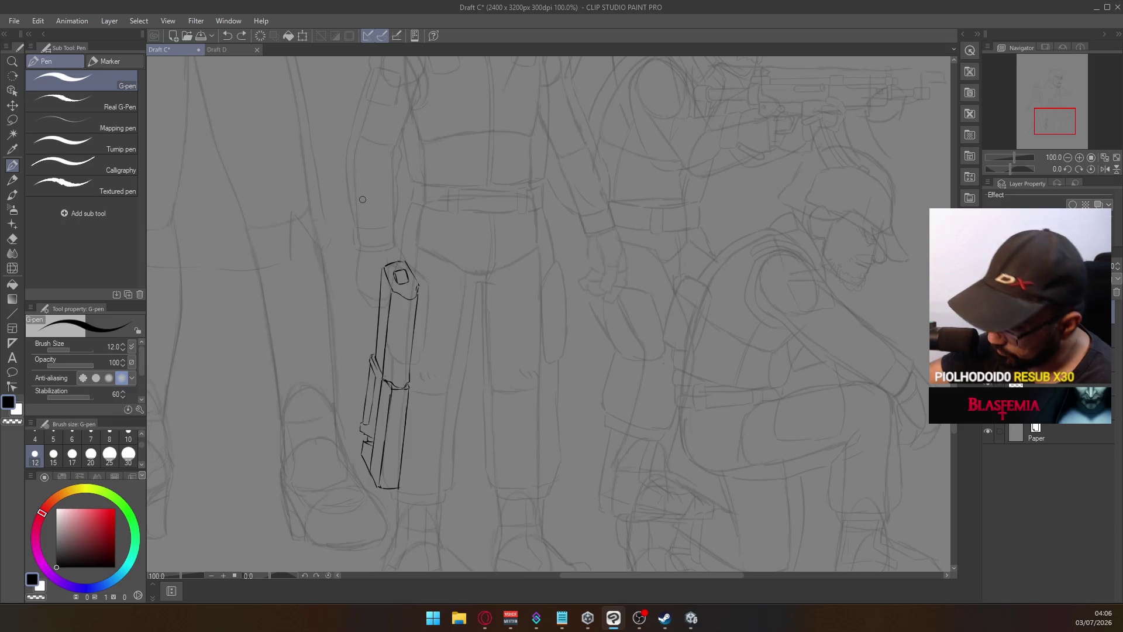
scroll(386, 262, up, 2)
key(e)
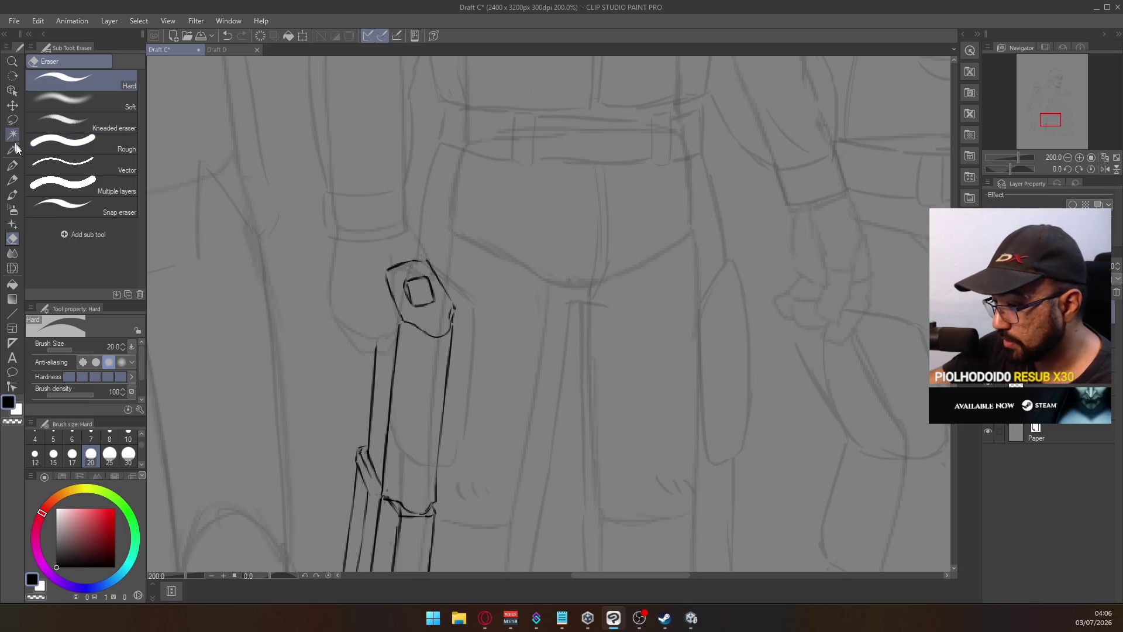
click(12, 166)
key(ctrl+z)
mouse_move(387, 269)
mouse_down()
mouse_move(425, 260)
mouse_move(449, 299)
mouse_up()
key(ctrl+z)
Ink the upper part of the case's left side, retrying strokes until clean
key(ctrl+z)
key(ctrl+z)
key(ctrl+z)
mouse_move(387, 270)
mouse_down()
mouse_move(417, 337)
mouse_move(450, 289)
mouse_move(451, 303)
mouse_up()
key(ctrl+z)
key(ctrl+z)
drag(387, 271, 370, 367)
key(ctrl+z)
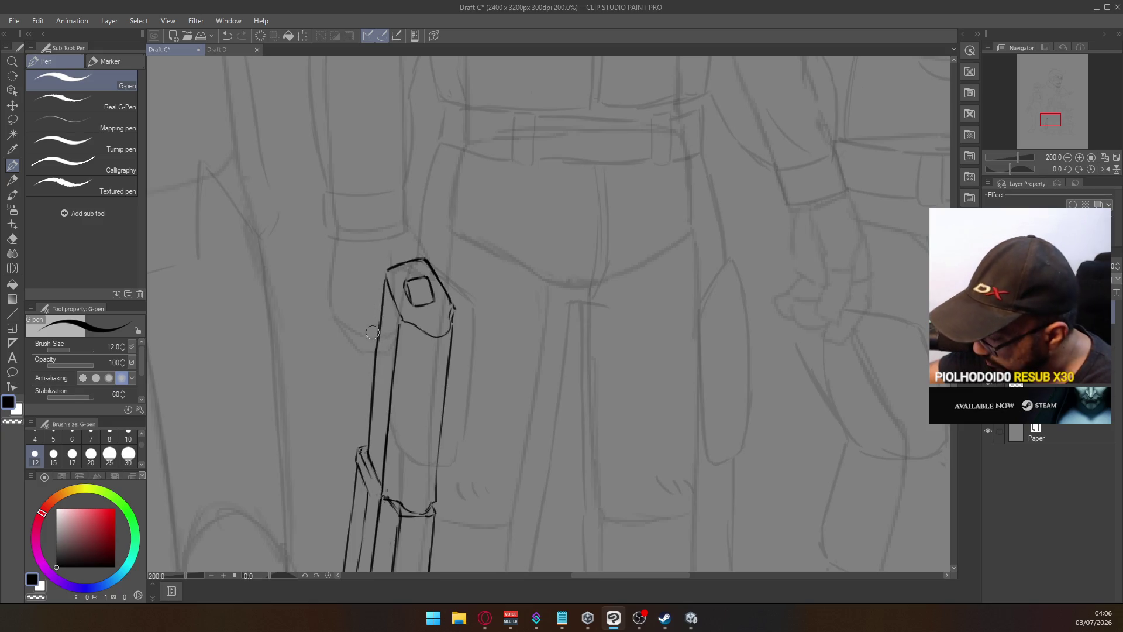
key(ctrl+z)
drag(385, 275, 376, 351)
key(ctrl+z)
drag(386, 270, 374, 353)
Redraw the case's left edge as one continuous line down to its lower section
key(e)
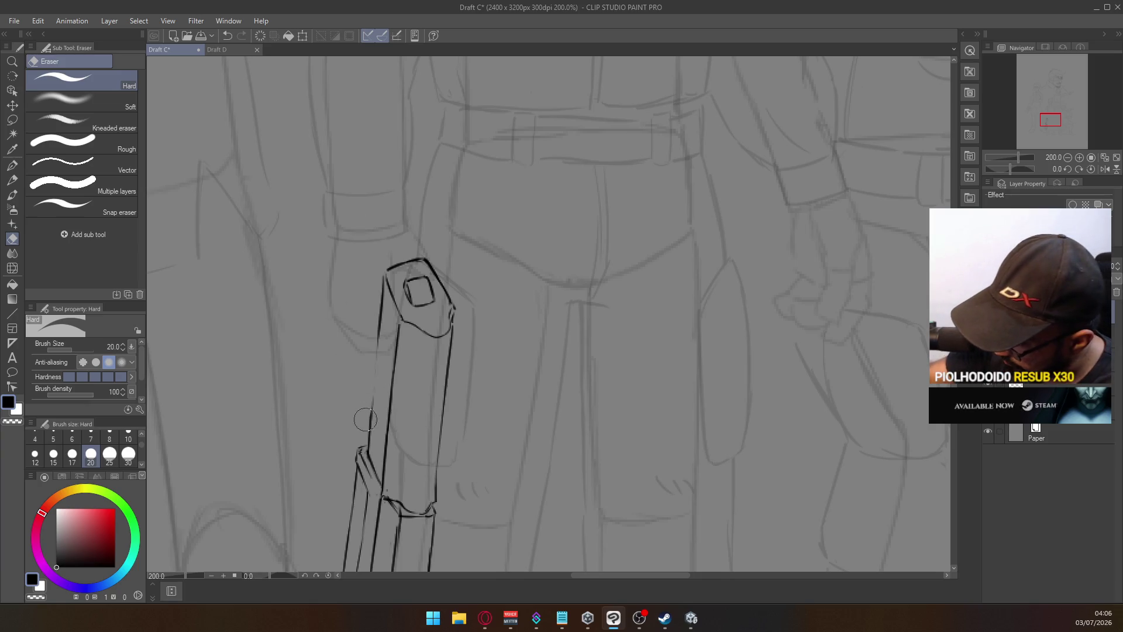
click(13, 166)
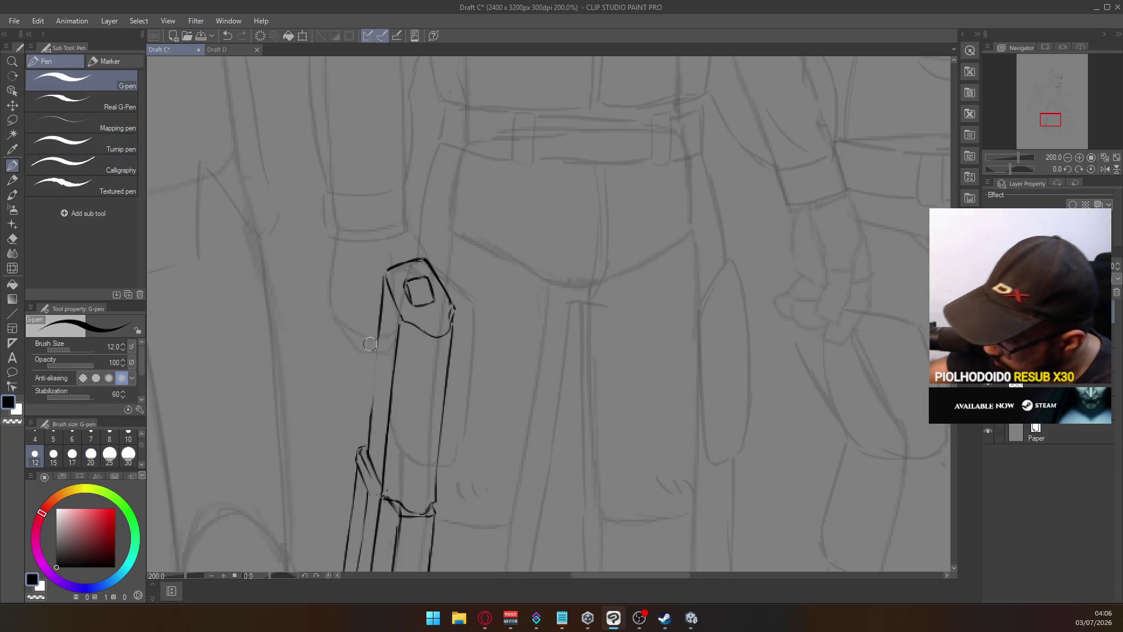
drag(380, 319, 369, 410)
key(ctrl+z)
drag(380, 316, 369, 408)
key(ctrl+z)
drag(380, 316, 369, 421)
key(ctrl+z)
drag(380, 317, 367, 418)
key(ctrl+z)
key(ctrl+z)
drag(380, 316, 367, 417)
key(ctrl+z)
drag(381, 317, 366, 419)
key(ctrl+z)
drag(380, 317, 367, 416)
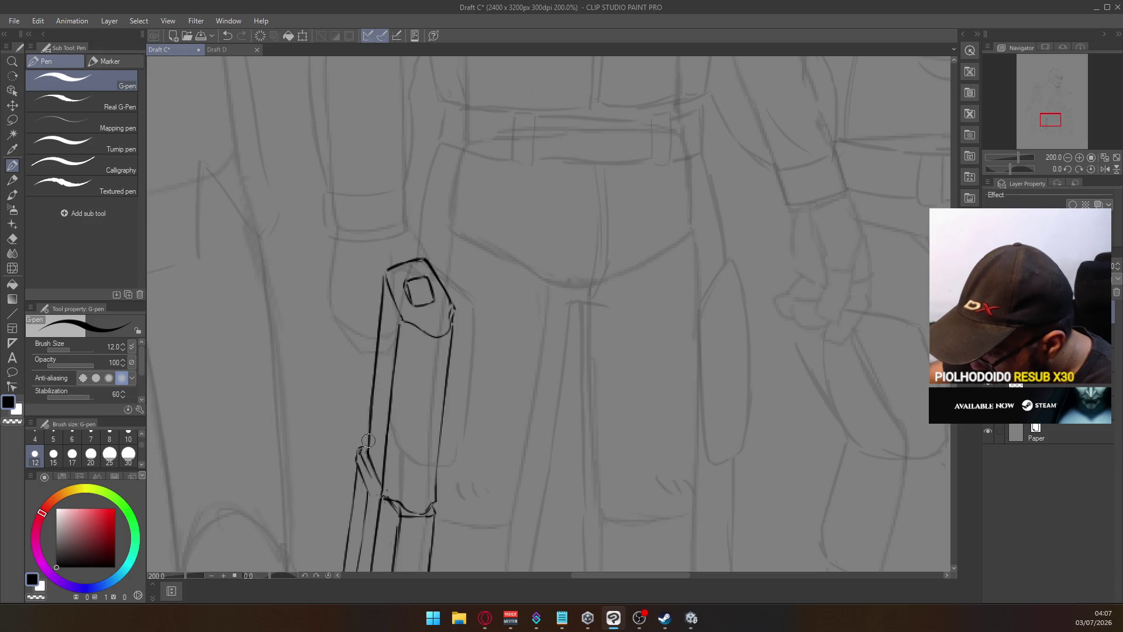
Erase stray marks at the case's lower joint and ink a short joint line
scroll(383, 281, down, 2)
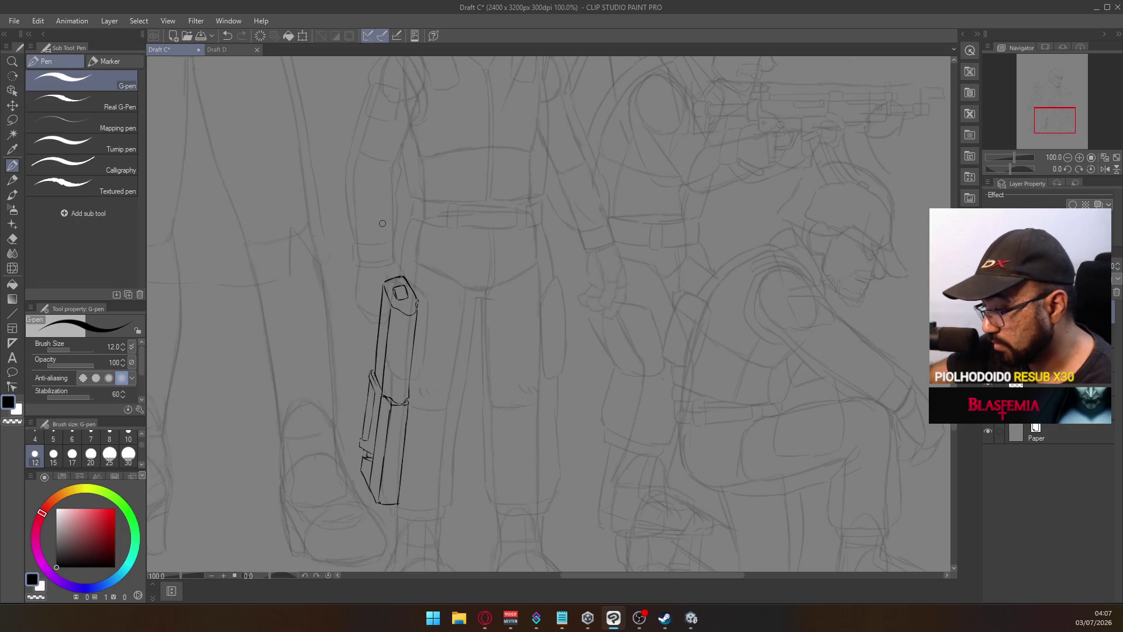
scroll(386, 391, up, 2)
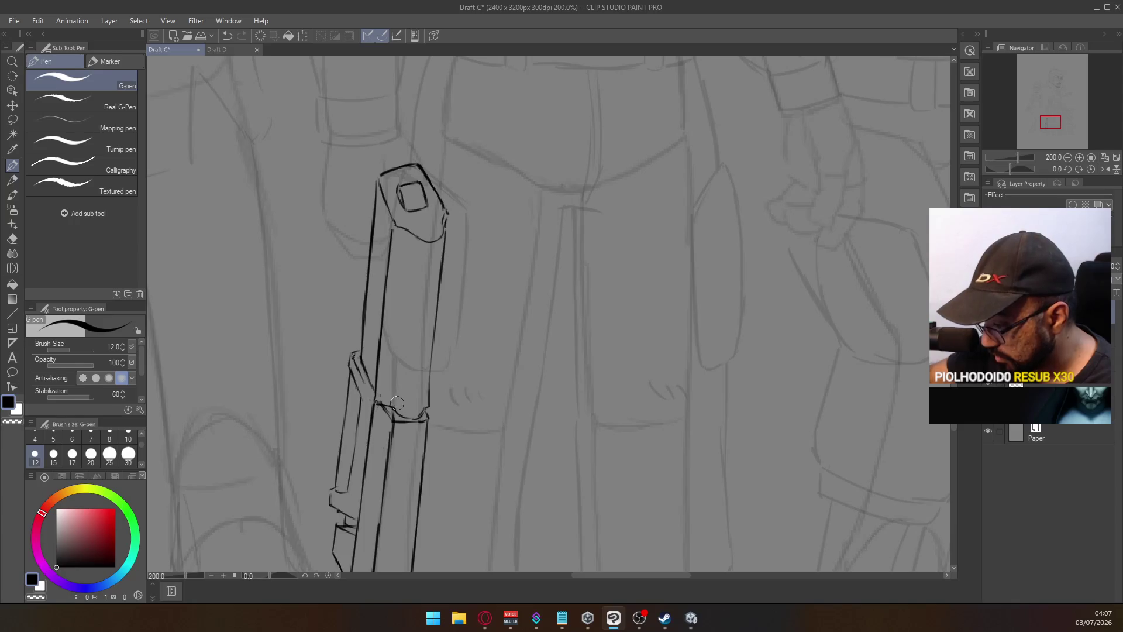
key(e)
drag(389, 404, 398, 407)
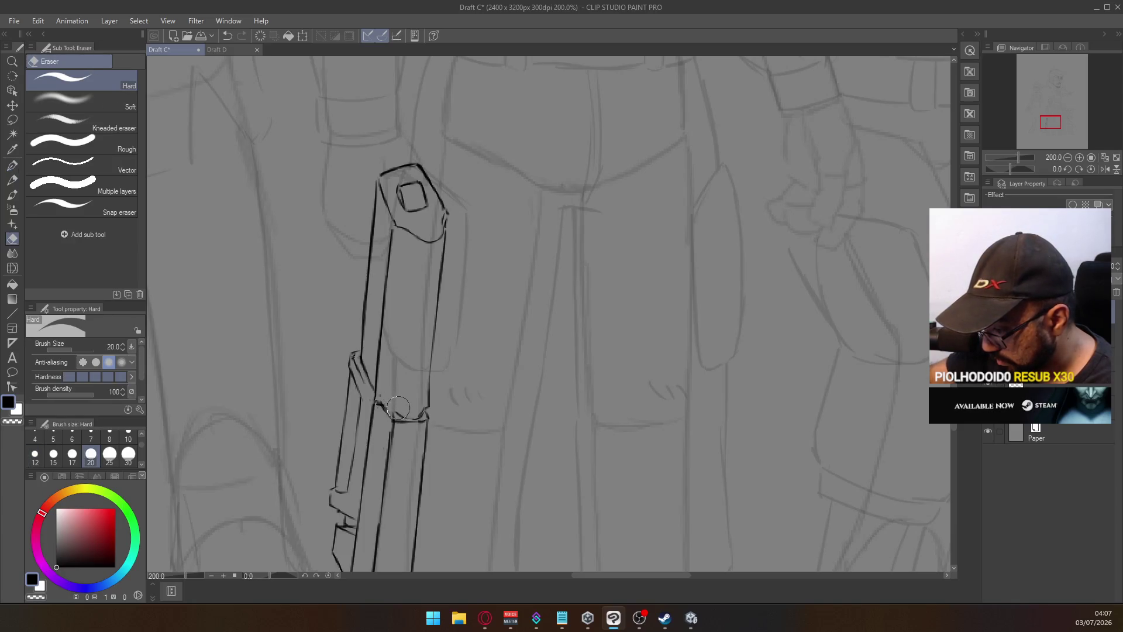
click(12, 166)
mouse_move(375, 401)
mouse_down()
mouse_move(421, 418)
mouse_move(396, 378)
mouse_move(404, 338)
mouse_up()
Add broken detail lines down the case's shaft, undoing the last one
drag(414, 241, 408, 307)
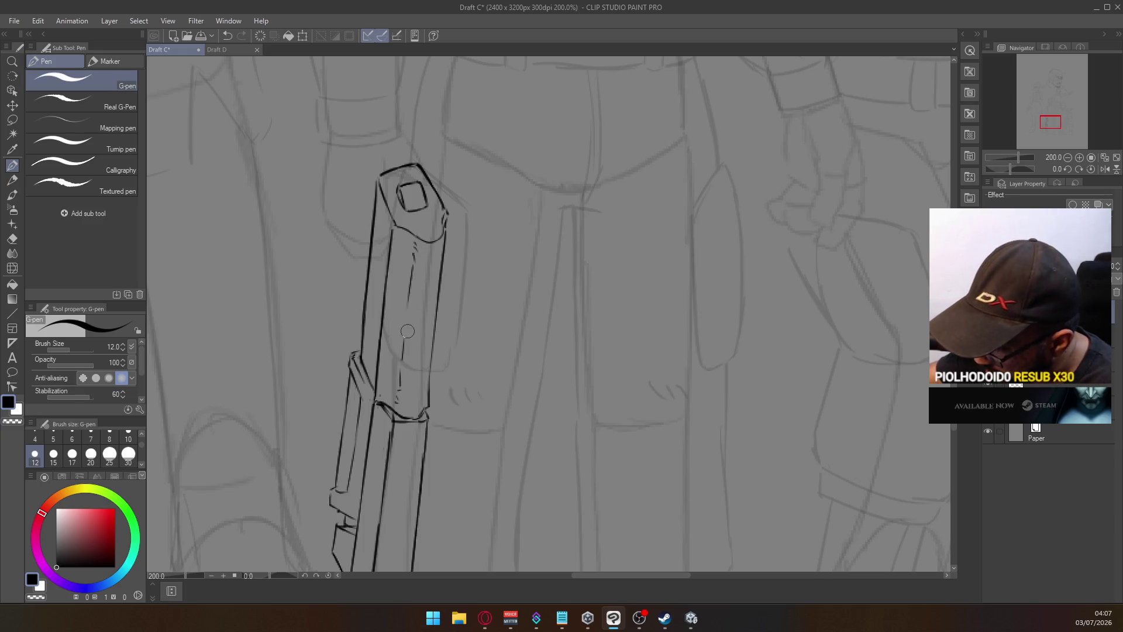
mouse_move(413, 267)
mouse_down()
mouse_move(407, 343)
mouse_move(404, 331)
mouse_up()
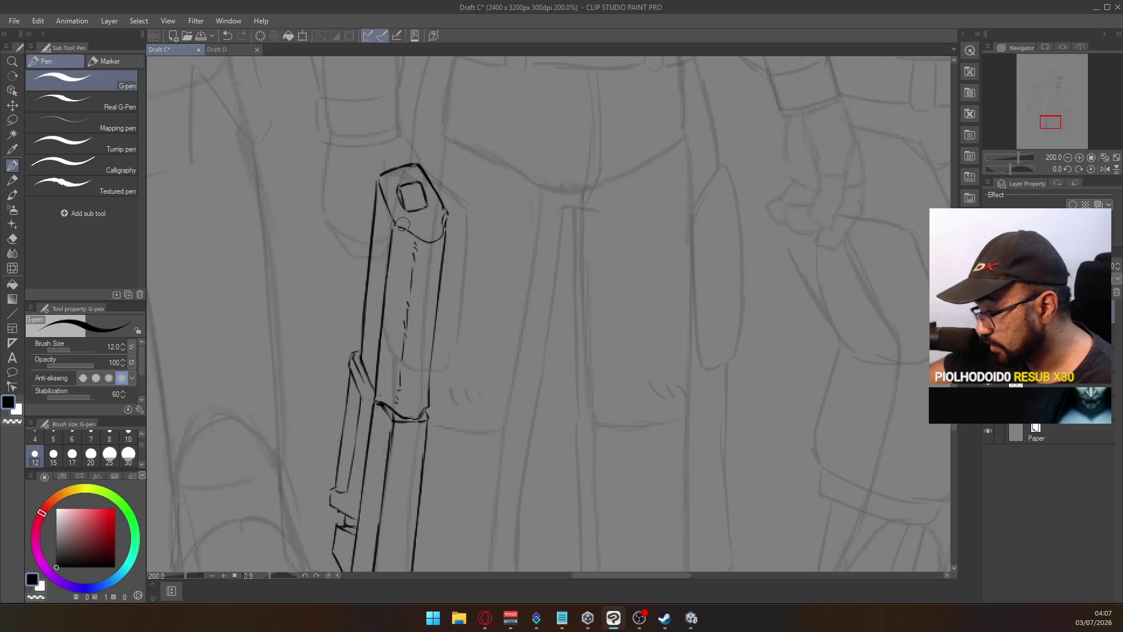
key(ctrl+z)
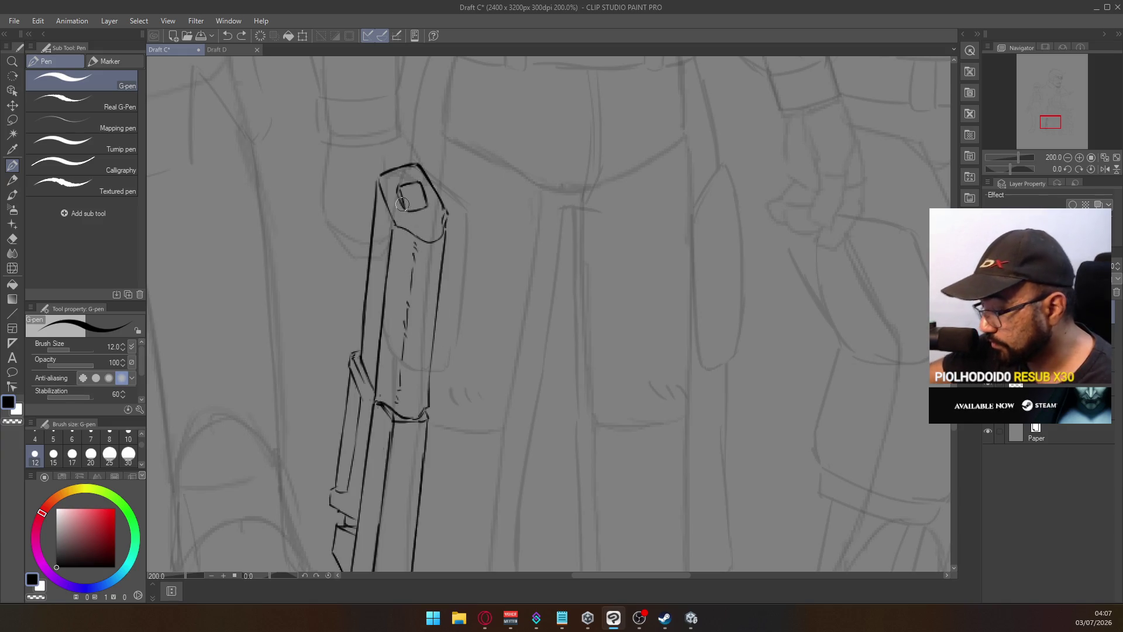
key(e)
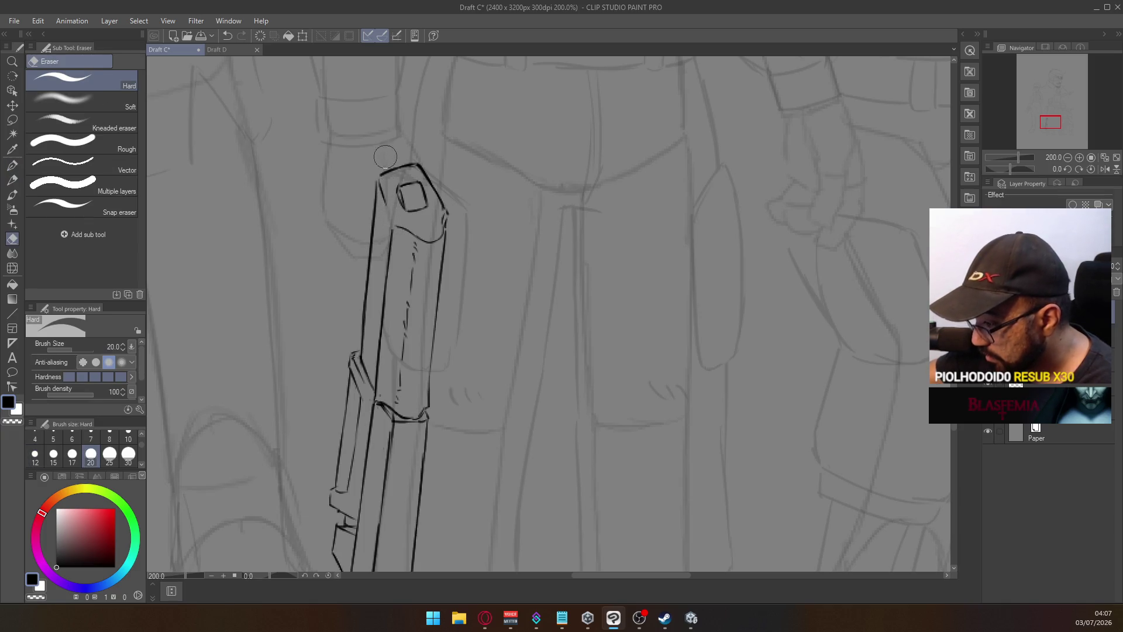
Ink an inner edge from the top-left corner down the case, with a short corner stroke
click(12, 166)
drag(379, 177, 394, 221)
key(ctrl+z)
drag(379, 177, 393, 215)
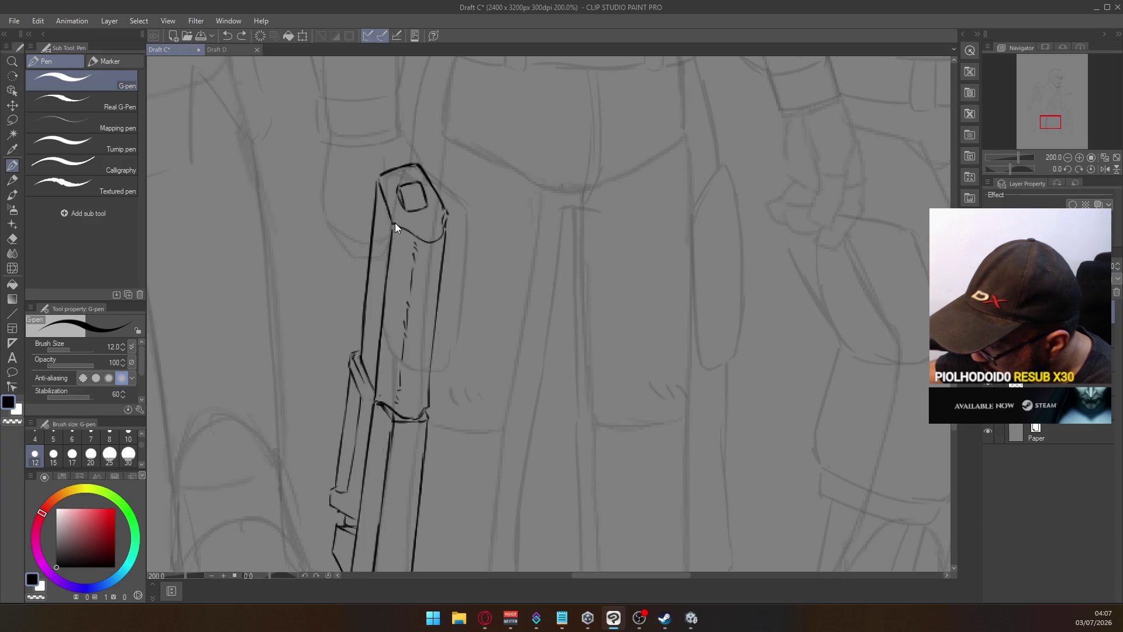
drag(394, 223, 391, 227)
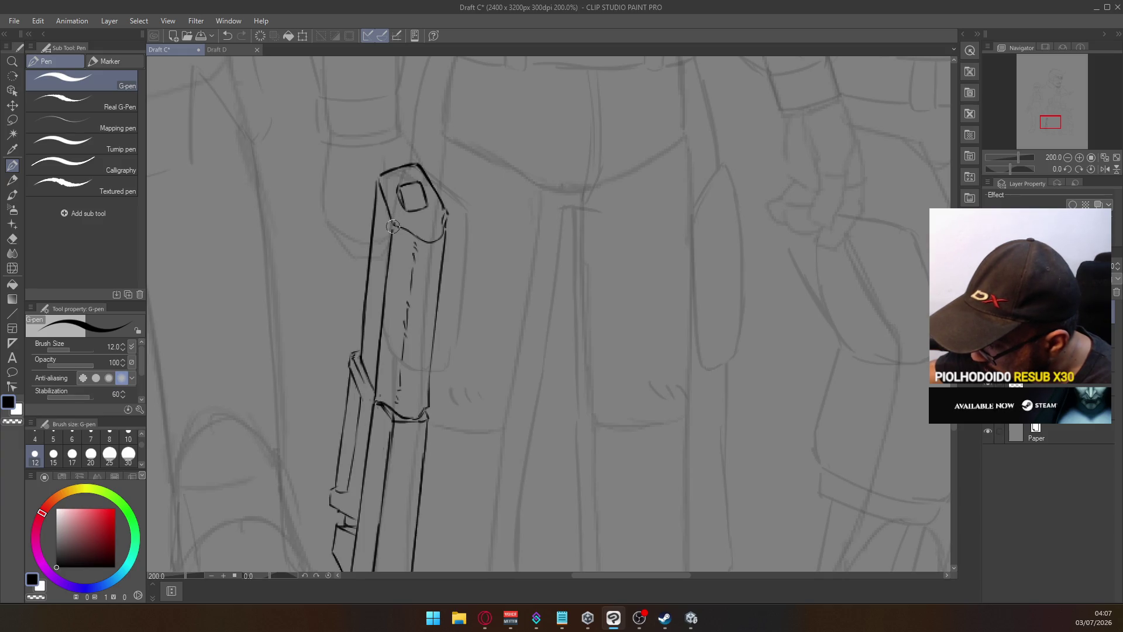
alt+click(413, 252)
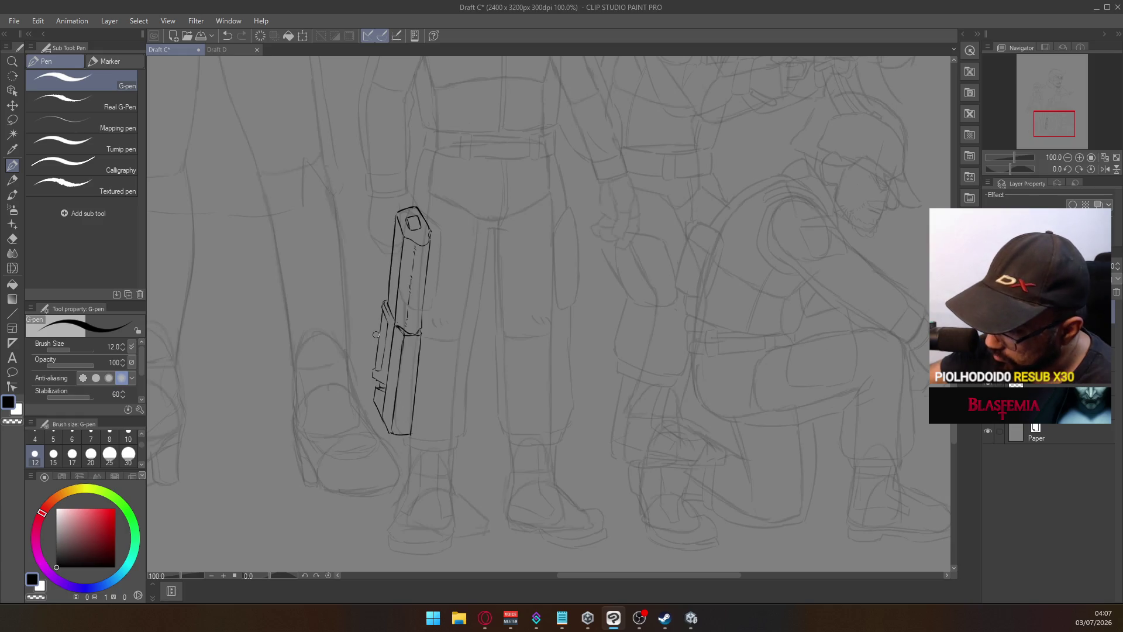
Draw a short G-pen stroke rising from the case's top corner toward the belt
scroll(404, 285, up, 2)
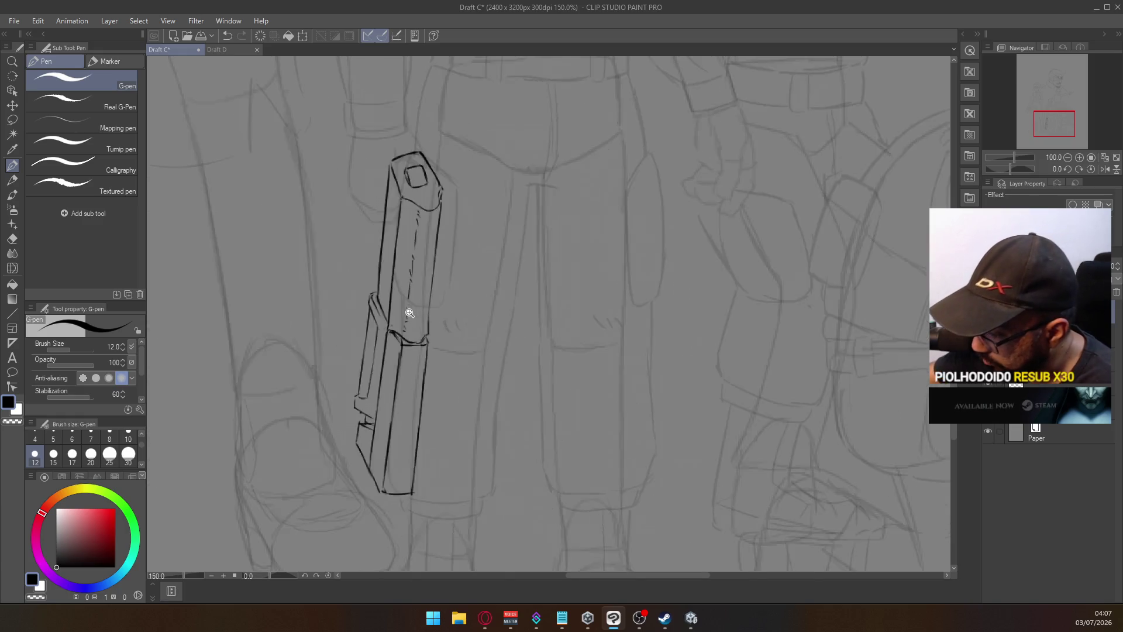
drag(407, 344, 412, 263)
key(ctrl+z)
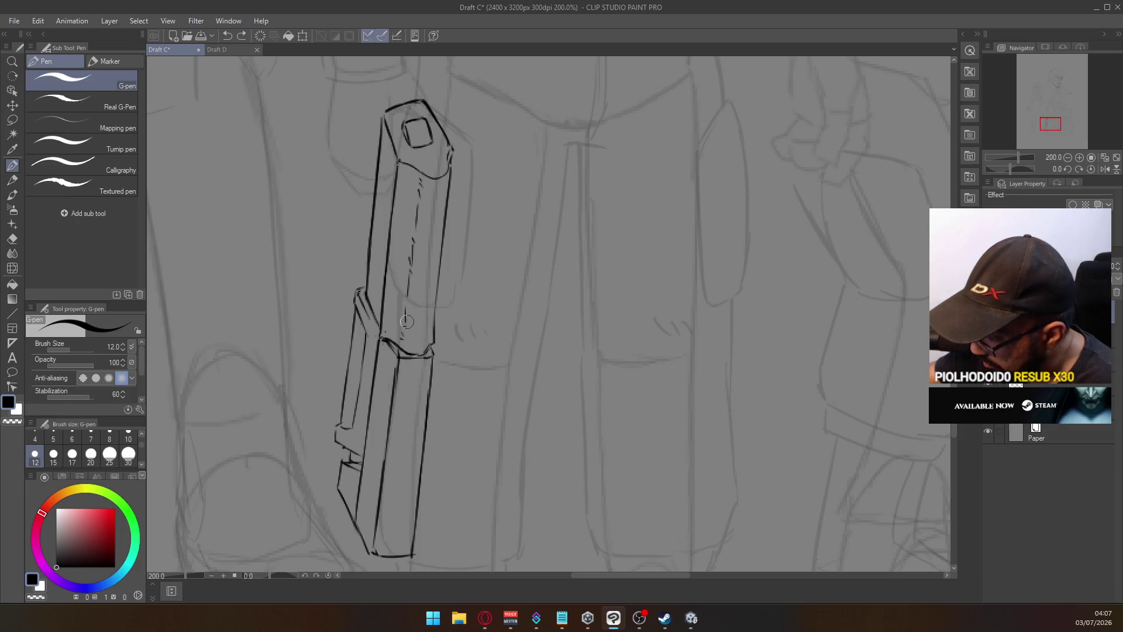
scroll(384, 189, up, 5)
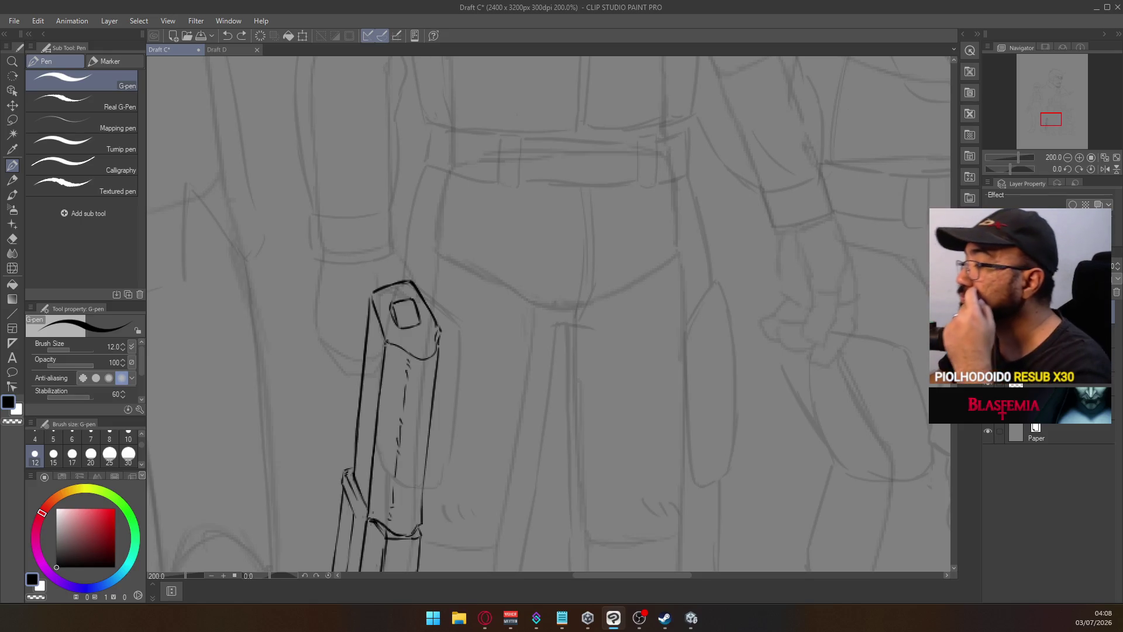
key(alt+Tab)
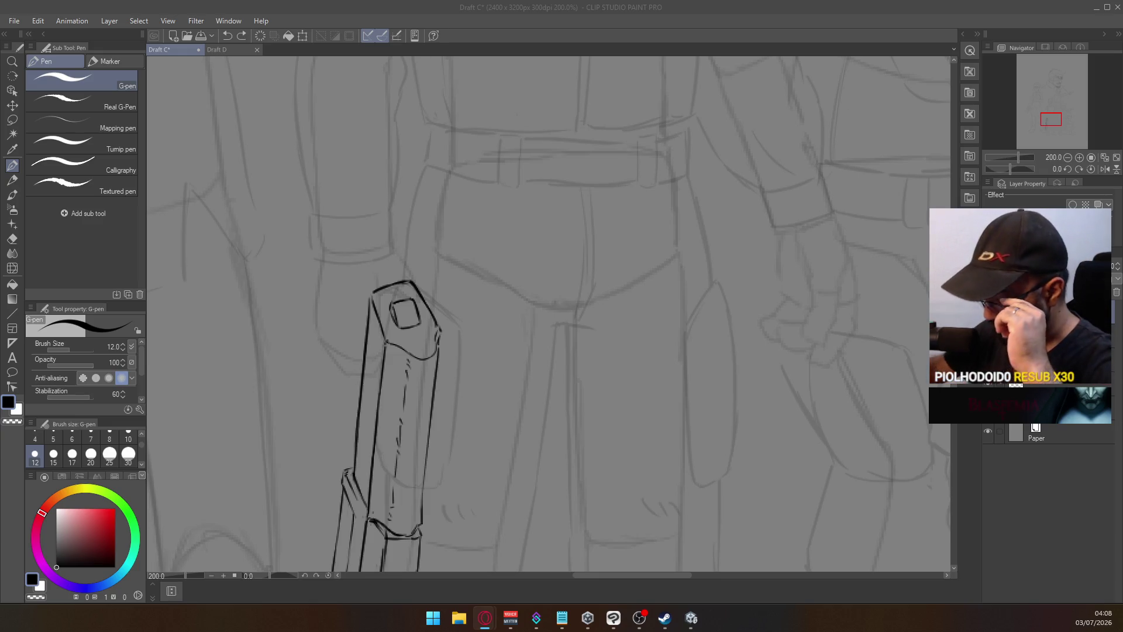
click(455, 288)
scroll(417, 320, down, 1)
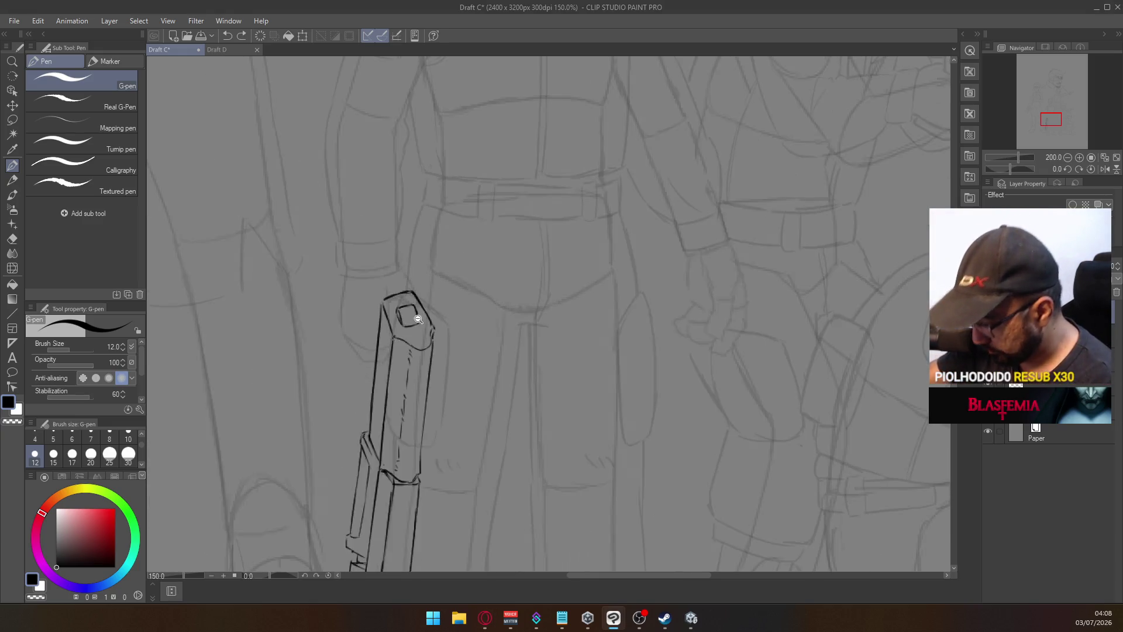
scroll(417, 320, down, 3)
scroll(417, 251, up, 2)
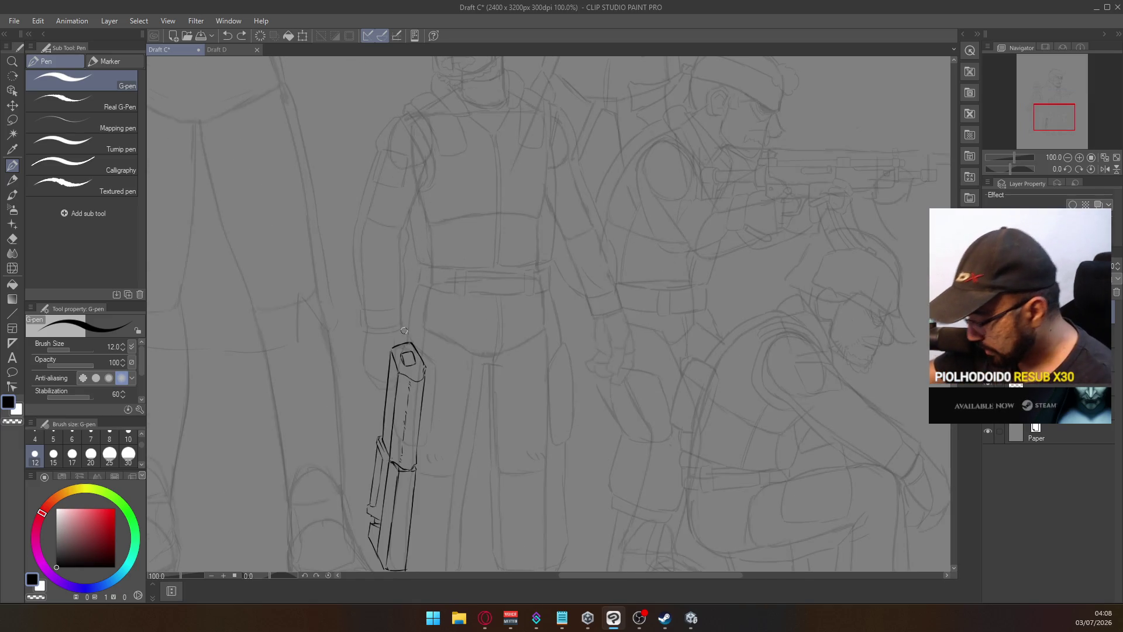
scroll(403, 334, up, 2)
mouse_move(400, 323)
mouse_down()
mouse_move(425, 356)
mouse_move(392, 351)
mouse_up()
key(ctrl+z)
key(ctrl+z)
key(ctrl+z)
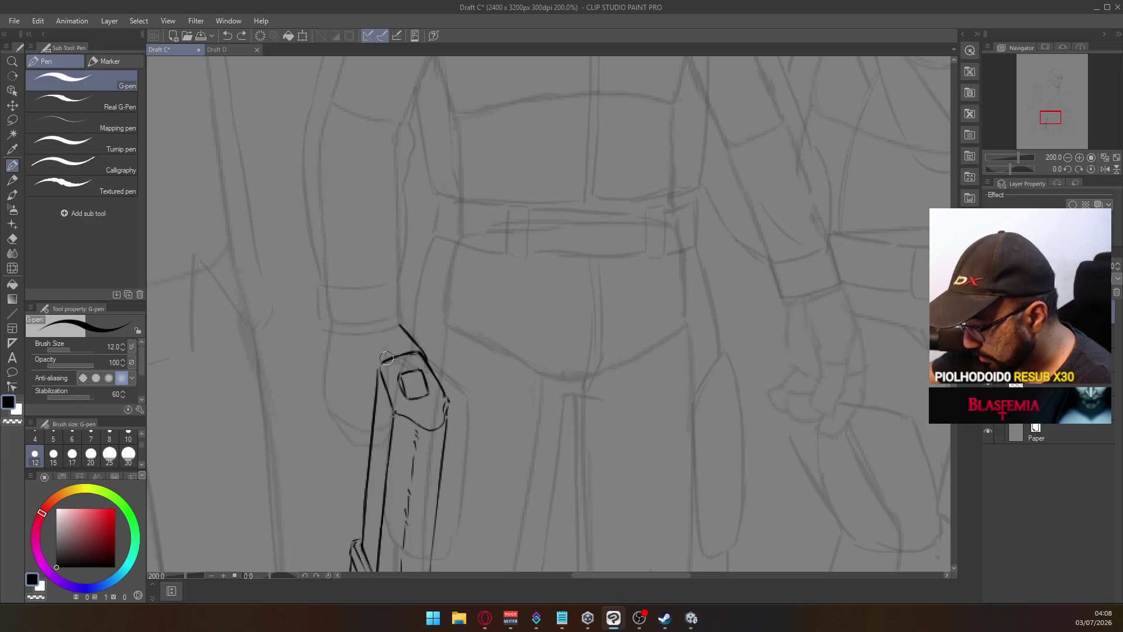
Outline the hand's left contour with short curved strokes beside the gun top
scroll(394, 329, down, 3)
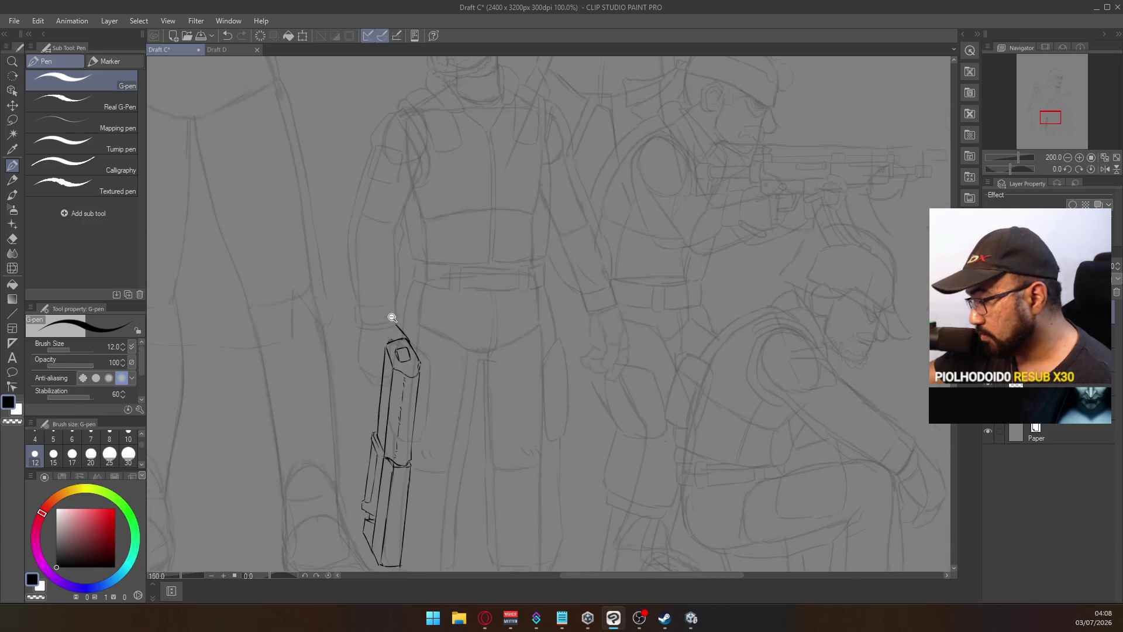
drag(362, 329, 359, 355)
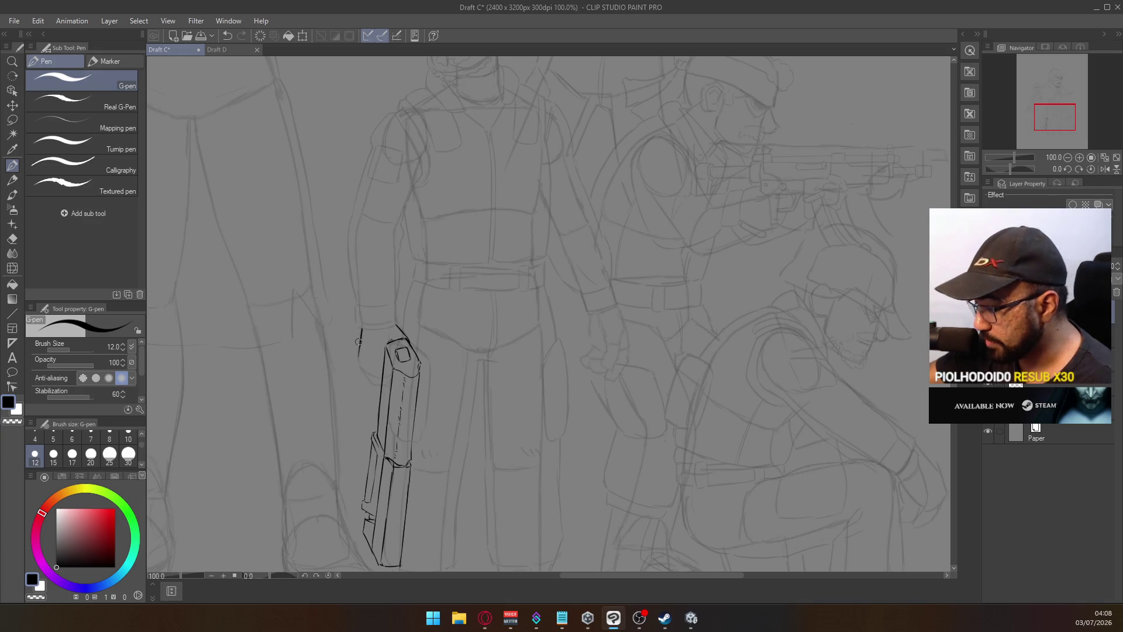
scroll(374, 350, up, 2)
drag(375, 387, 379, 386)
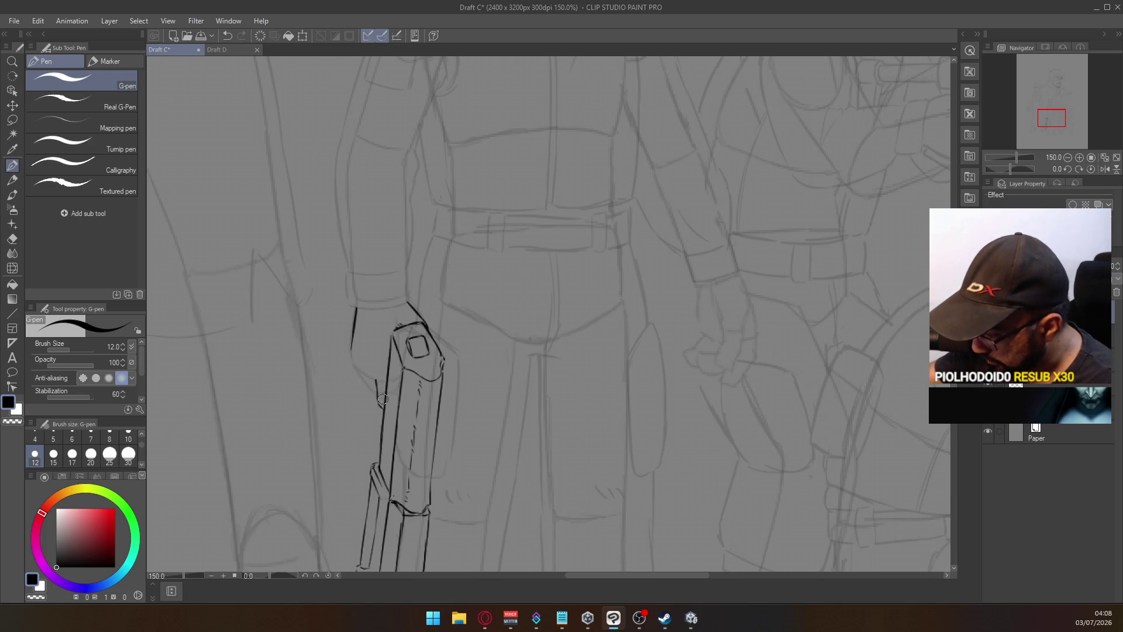
drag(384, 410, 374, 366)
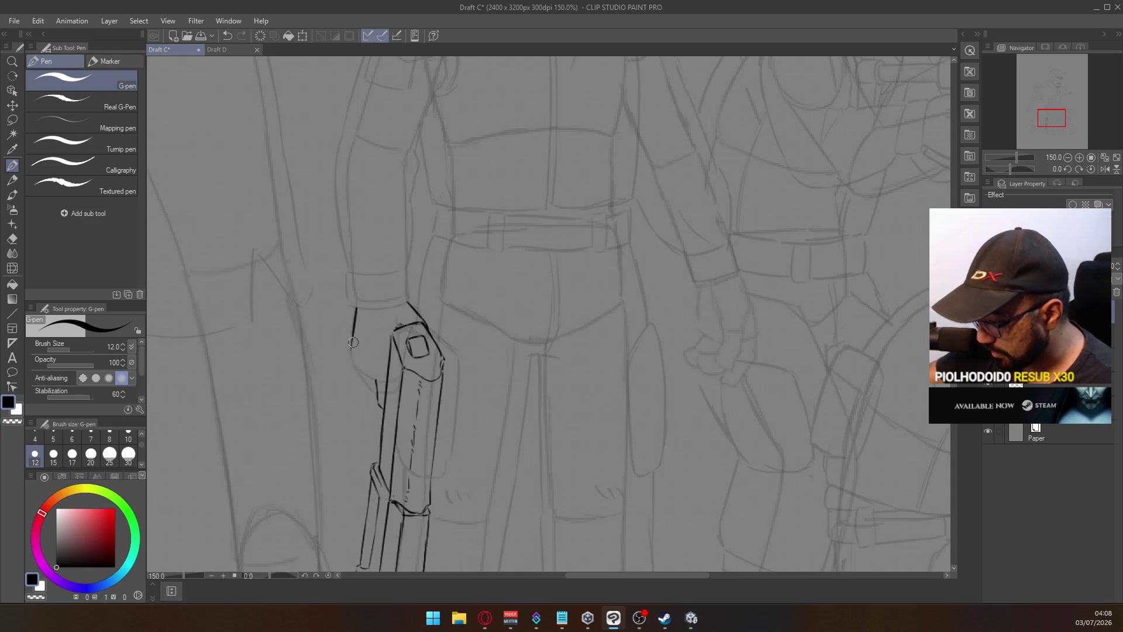
drag(356, 366, 370, 388)
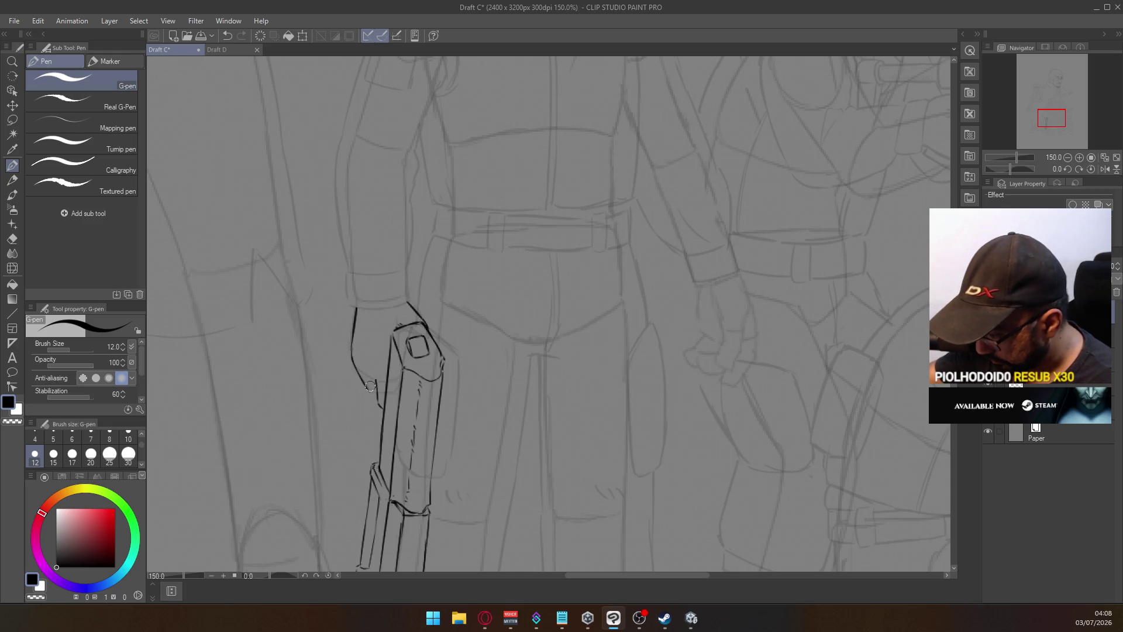
mouse_move(352, 348)
mouse_down()
mouse_move(357, 368)
mouse_move(355, 338)
mouse_move(369, 389)
mouse_up()
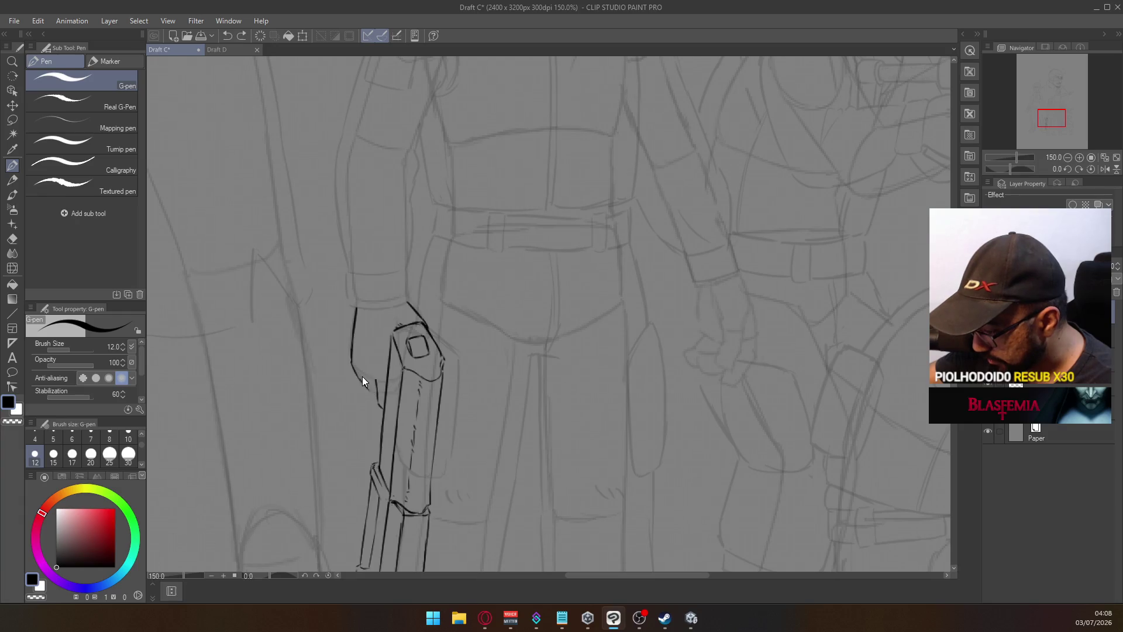
drag(352, 368, 370, 390)
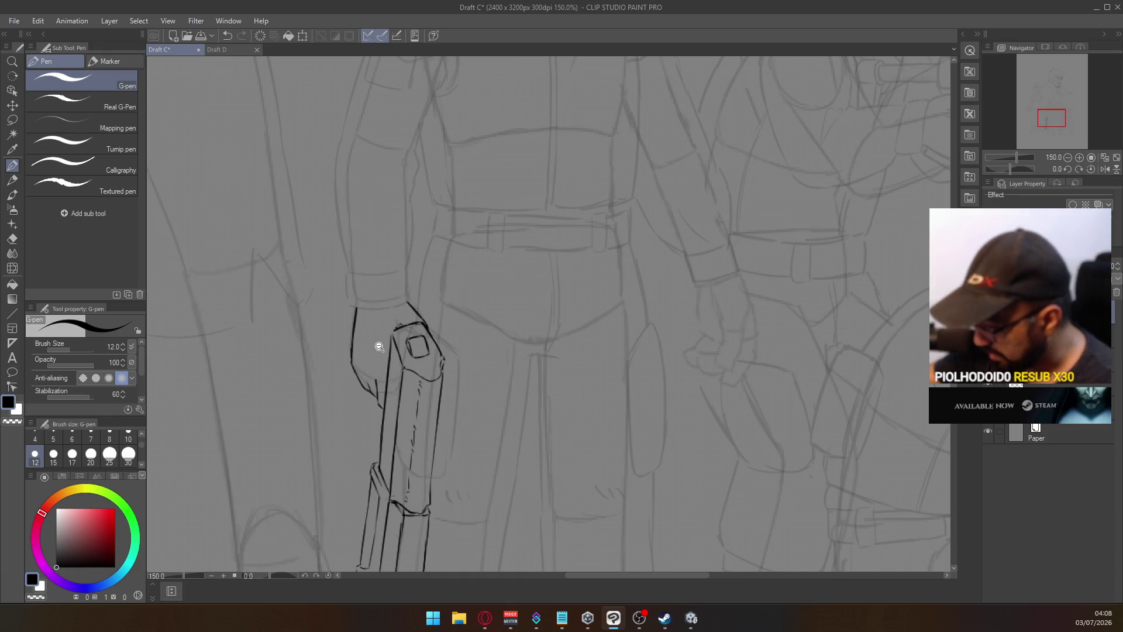
scroll(380, 351, down, 3)
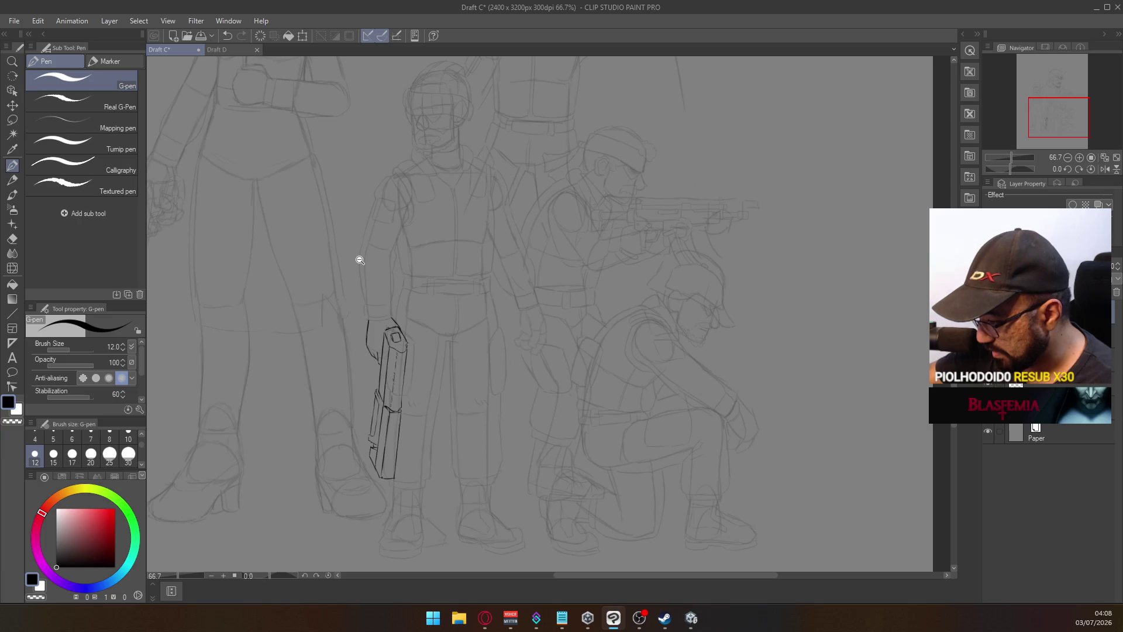
Zoom out to check the page, zoom back in, and switch to the Draft D gun sketches
scroll(391, 365, down, 2)
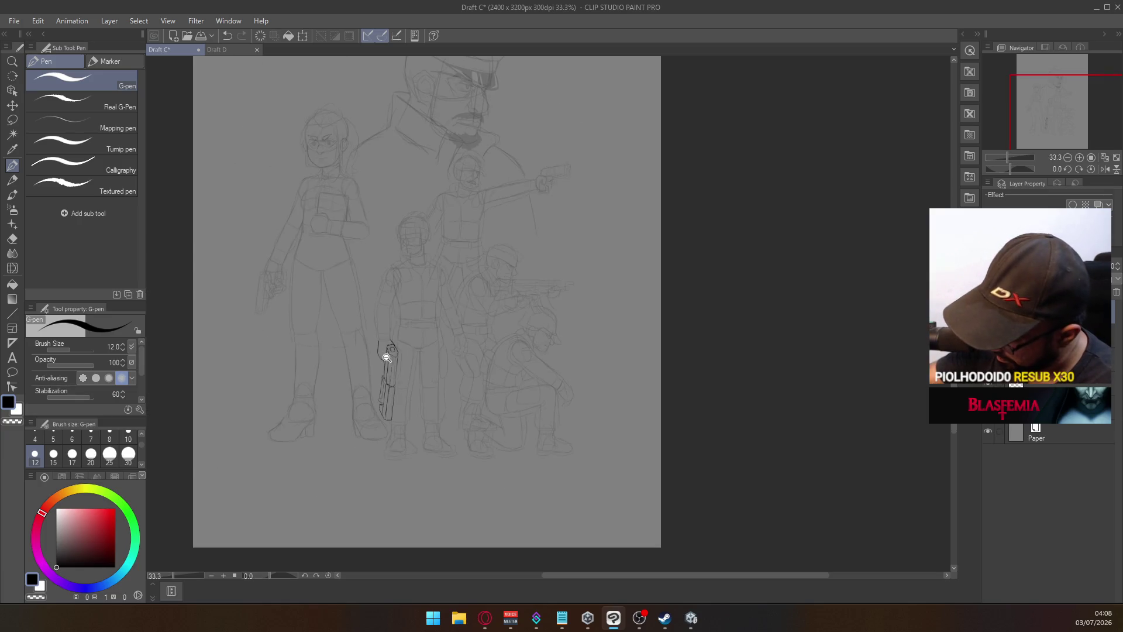
scroll(384, 358, up, 4)
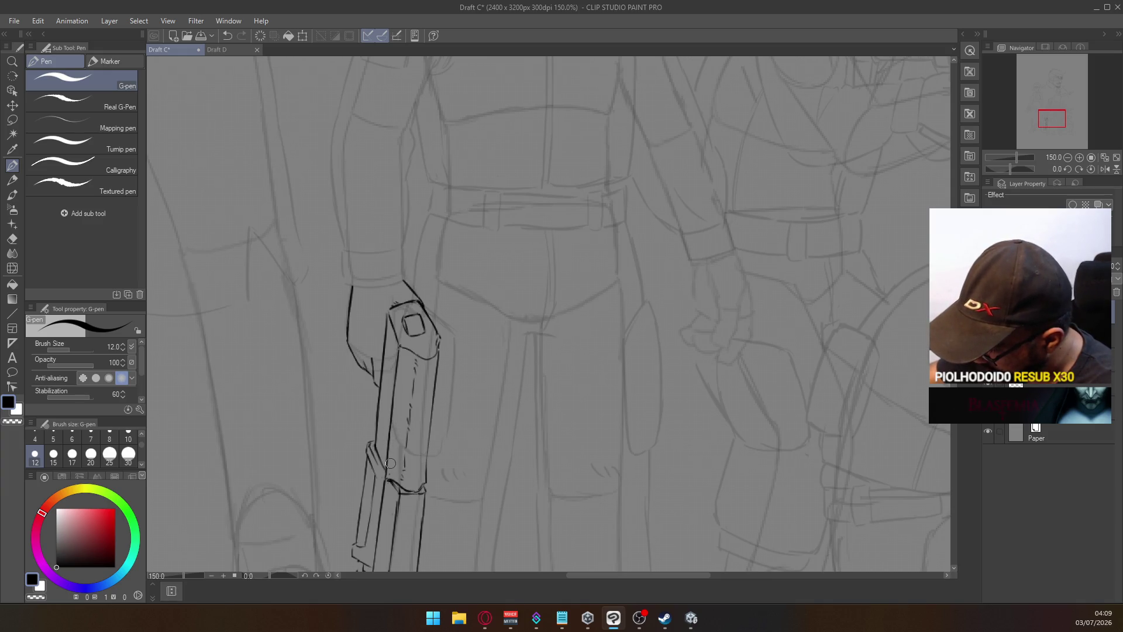
click(233, 49)
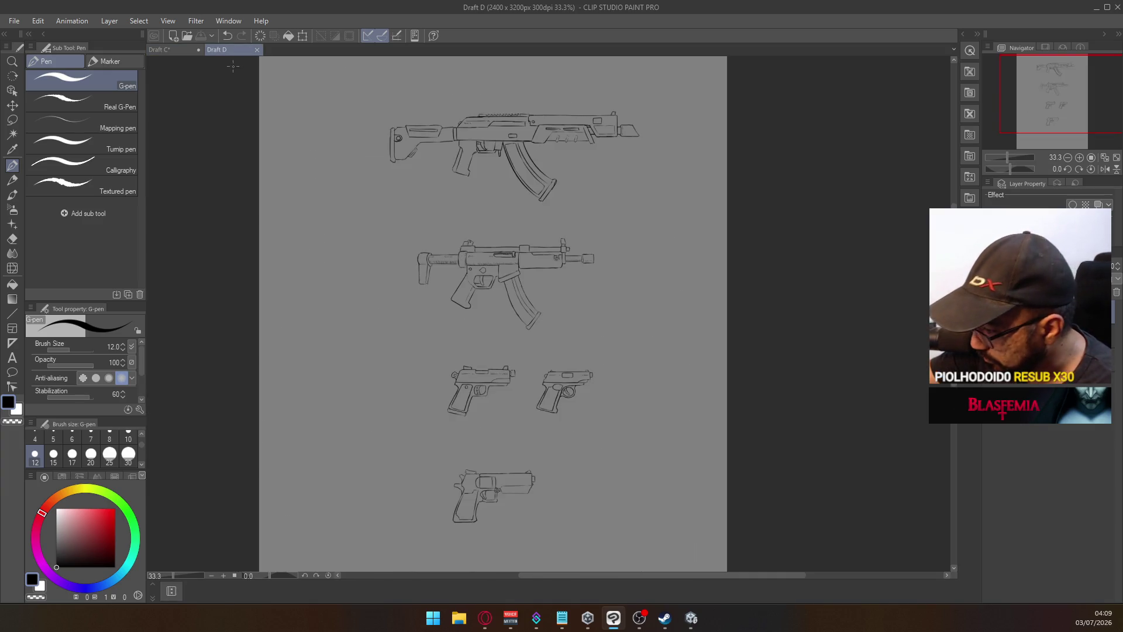
Switch back to Draft C and draw a short detail line along the gun barrel
click(192, 49)
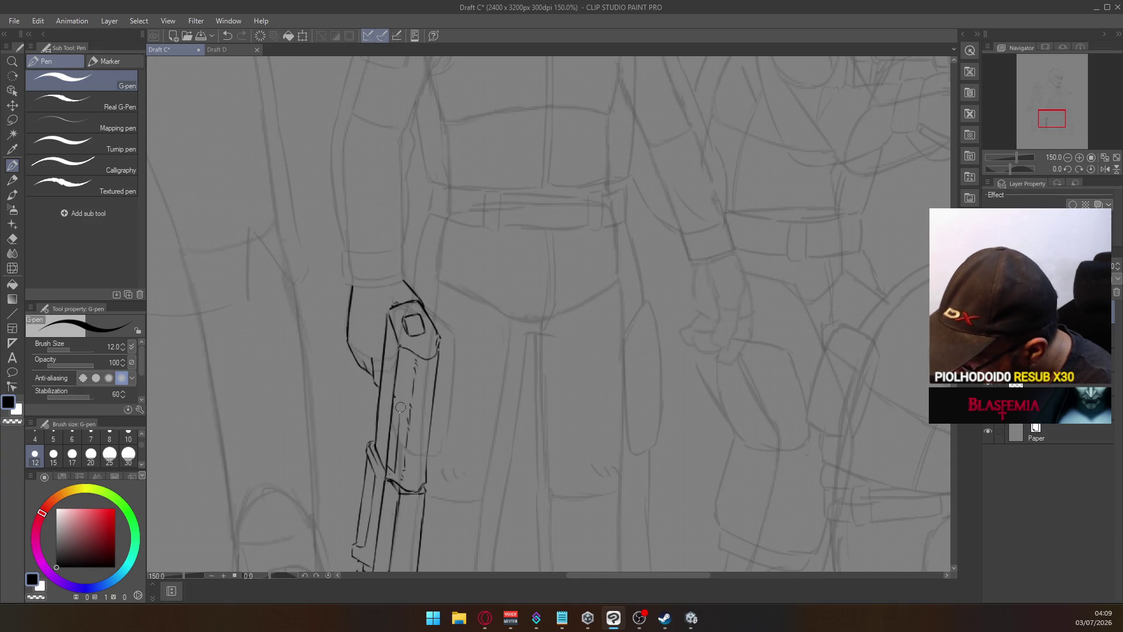
drag(400, 409, 400, 427)
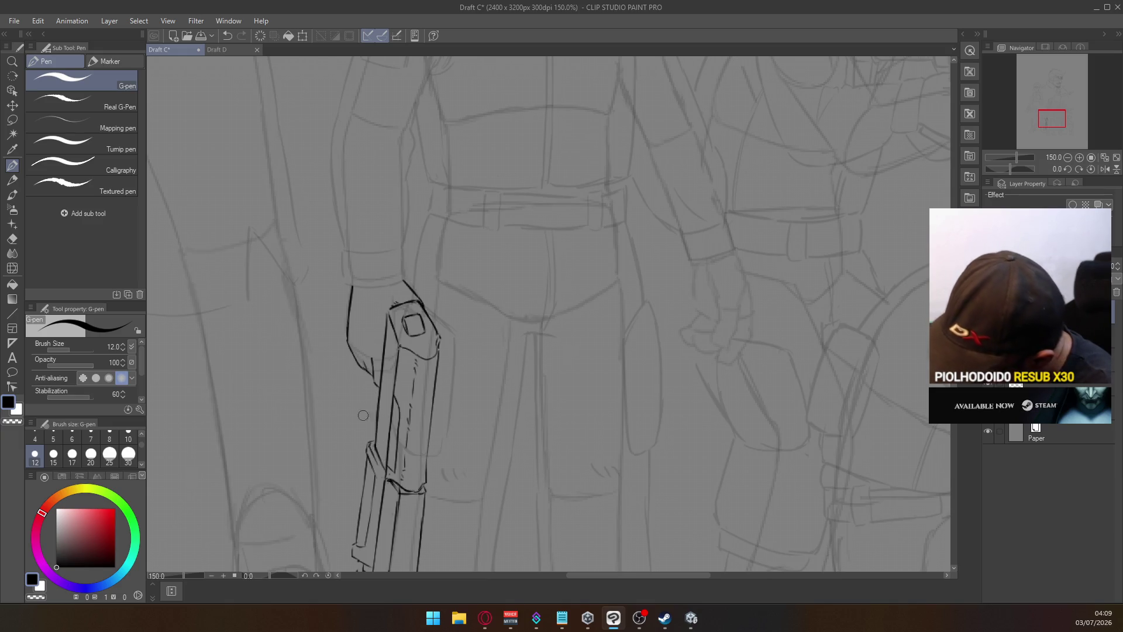
Undo the stray barrel strokes and close the bottom edge of the gun's top cap
scroll(389, 451, up, 1)
key(e)
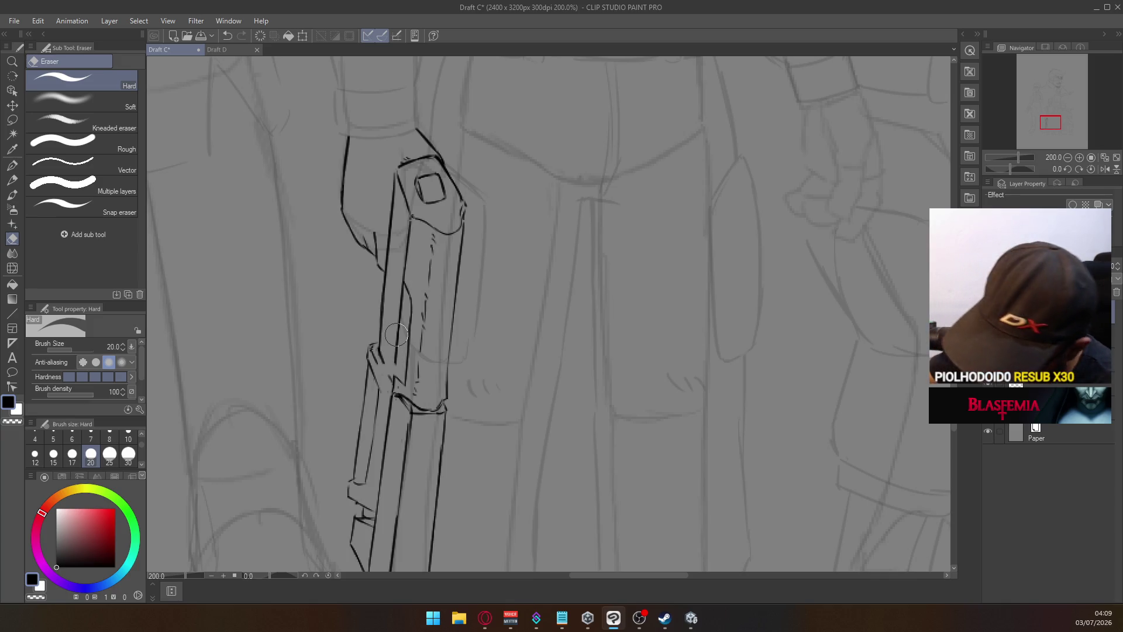
key(p)
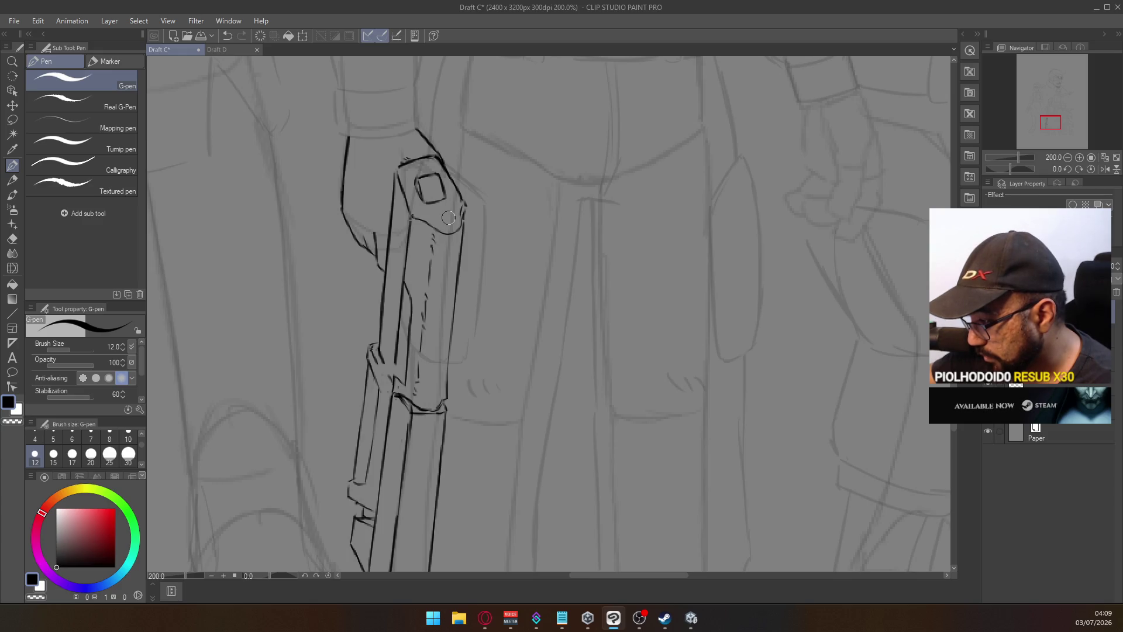
key(ctrl+z)
key(ctrl+z)
key(ctrl+z)
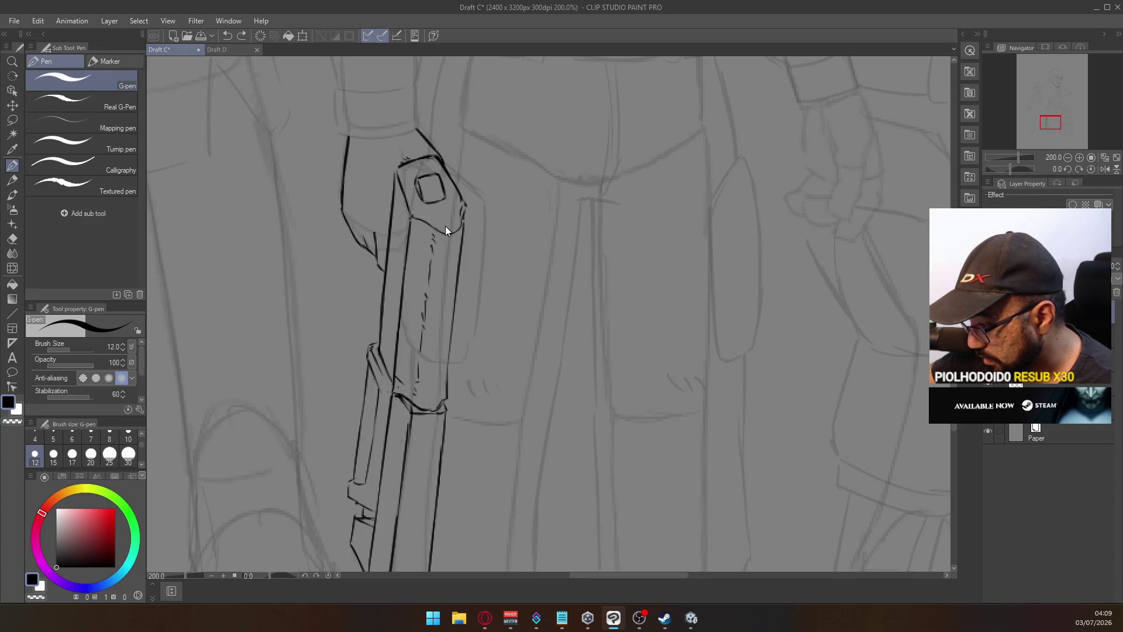
drag(412, 219, 463, 217)
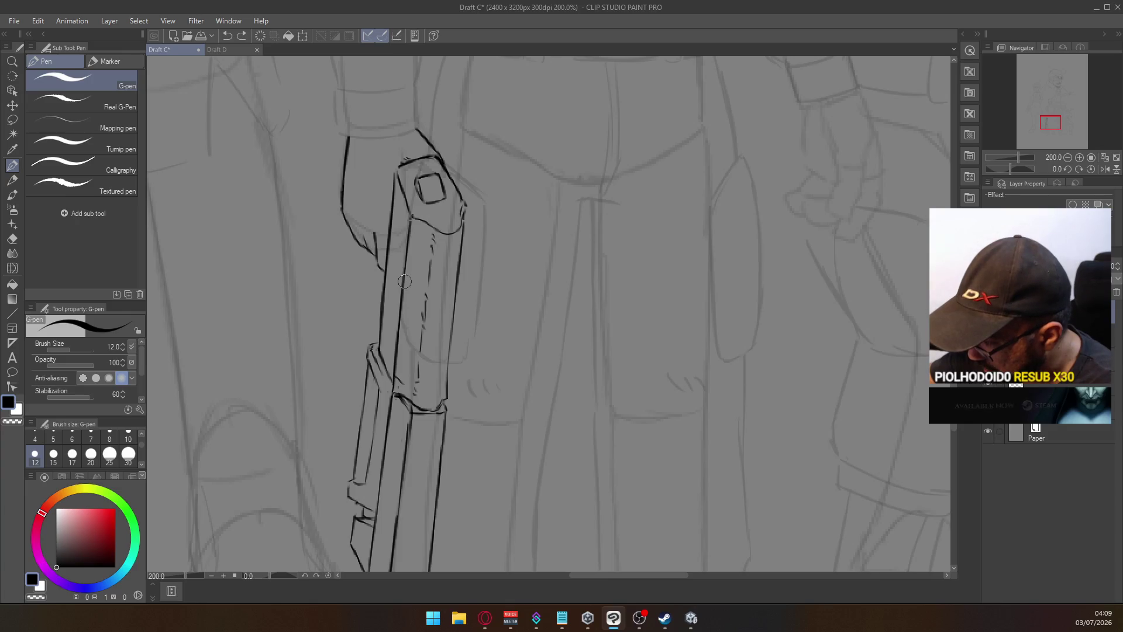
Ink a long line down the gun barrel and a narrow slot detail beside it
drag(411, 296, 405, 377)
key(ctrl+z)
drag(411, 310, 405, 380)
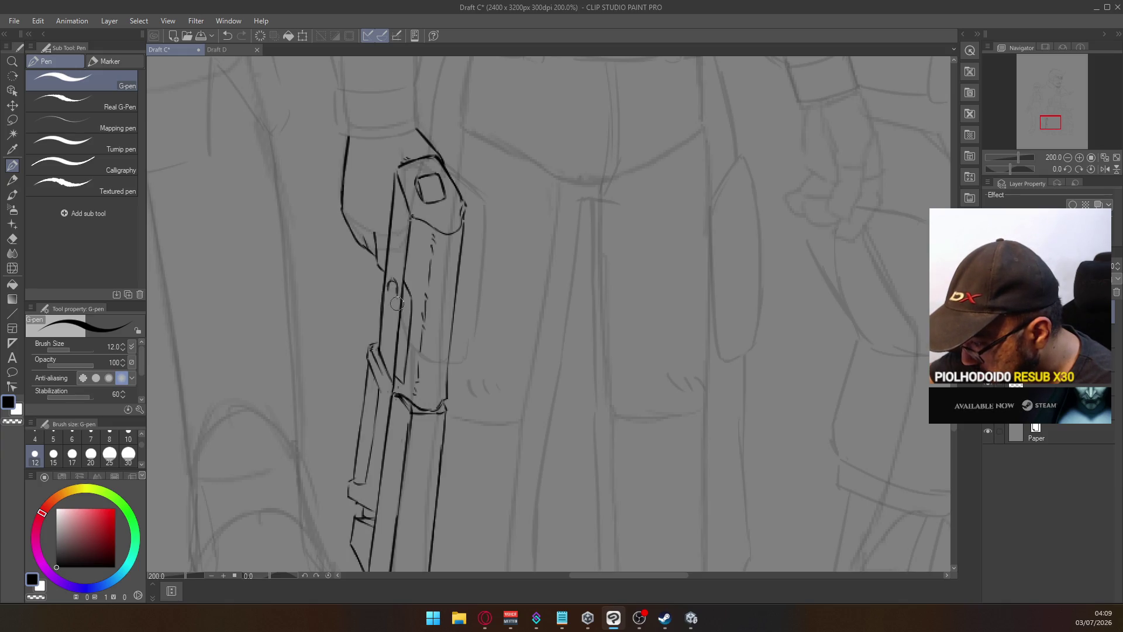
mouse_move(389, 281)
mouse_down()
mouse_move(387, 360)
mouse_move(396, 303)
mouse_up()
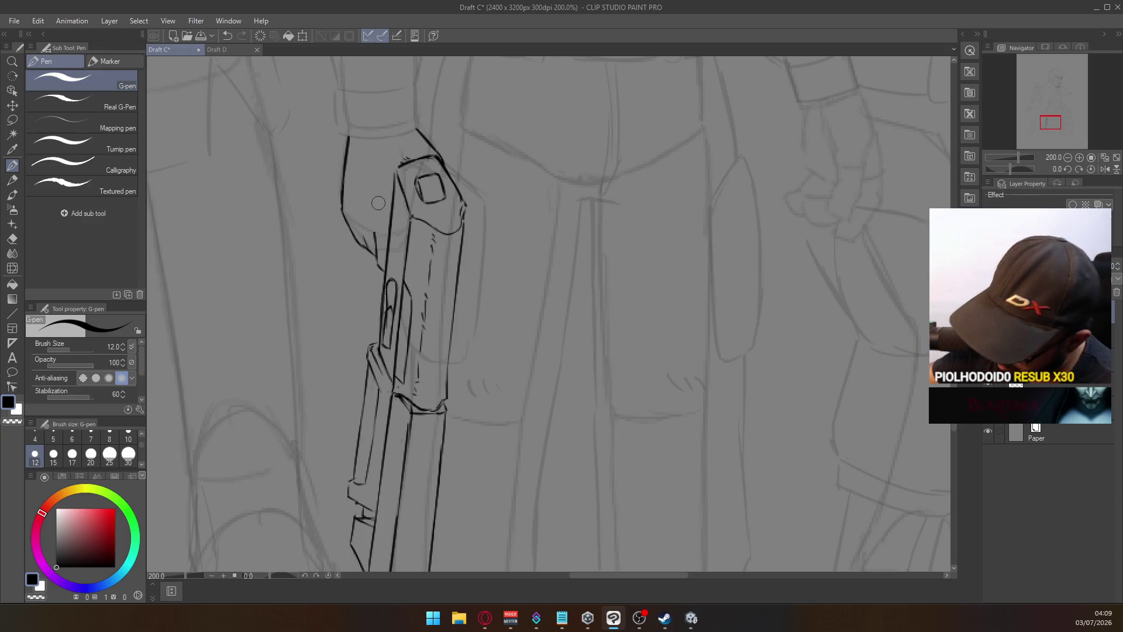
drag(406, 191, 383, 265)
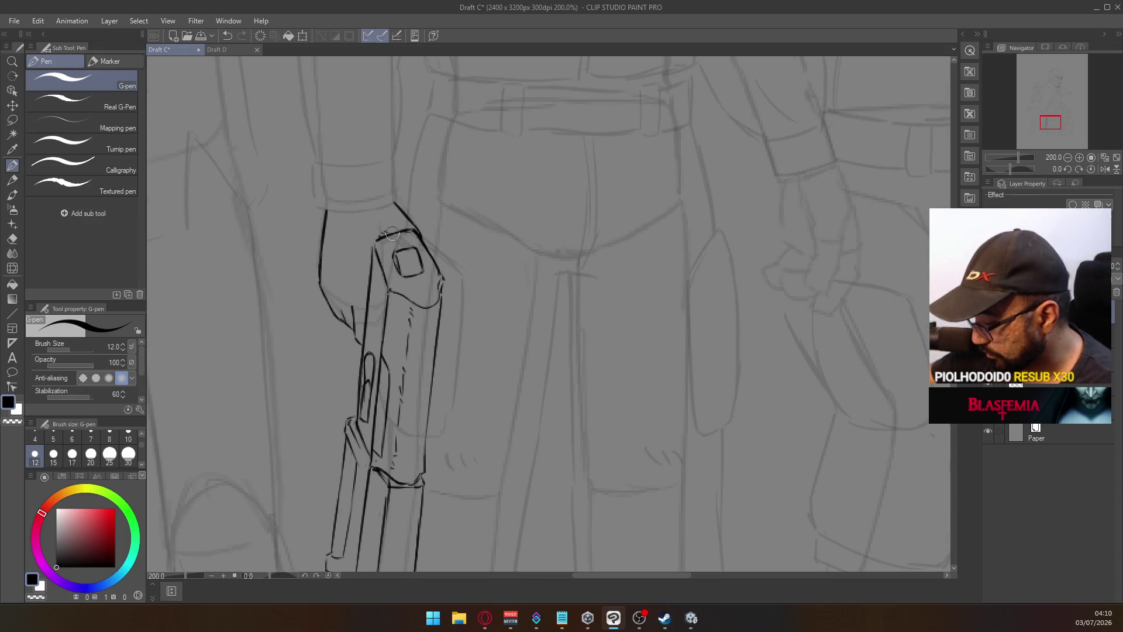
drag(385, 212, 416, 128)
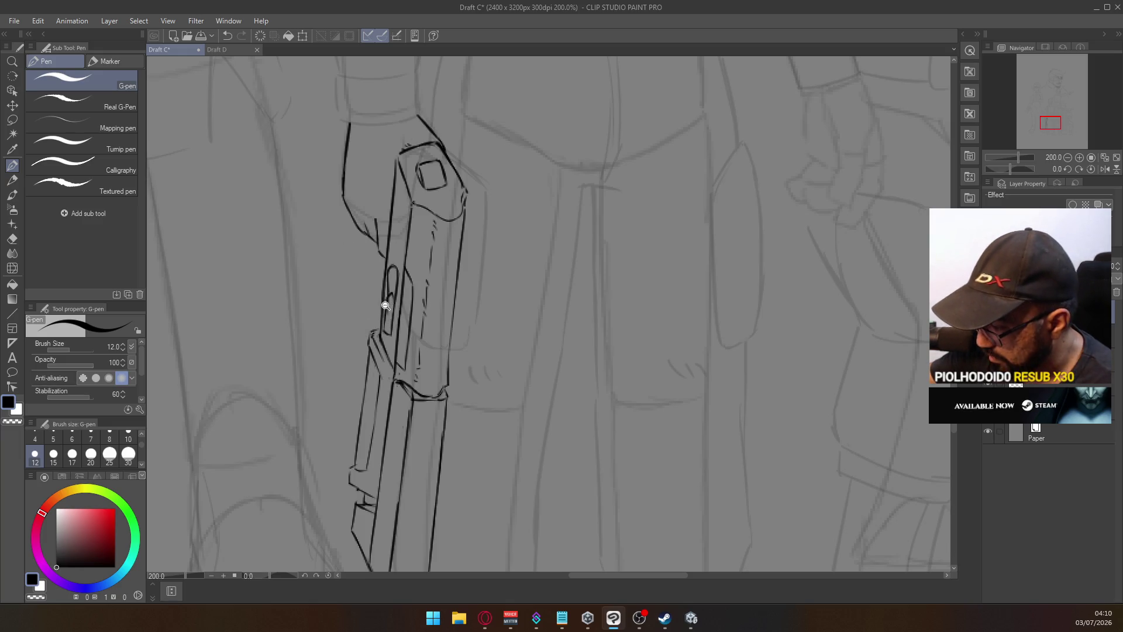
scroll(385, 305, down, 5)
scroll(351, 251, up, 4)
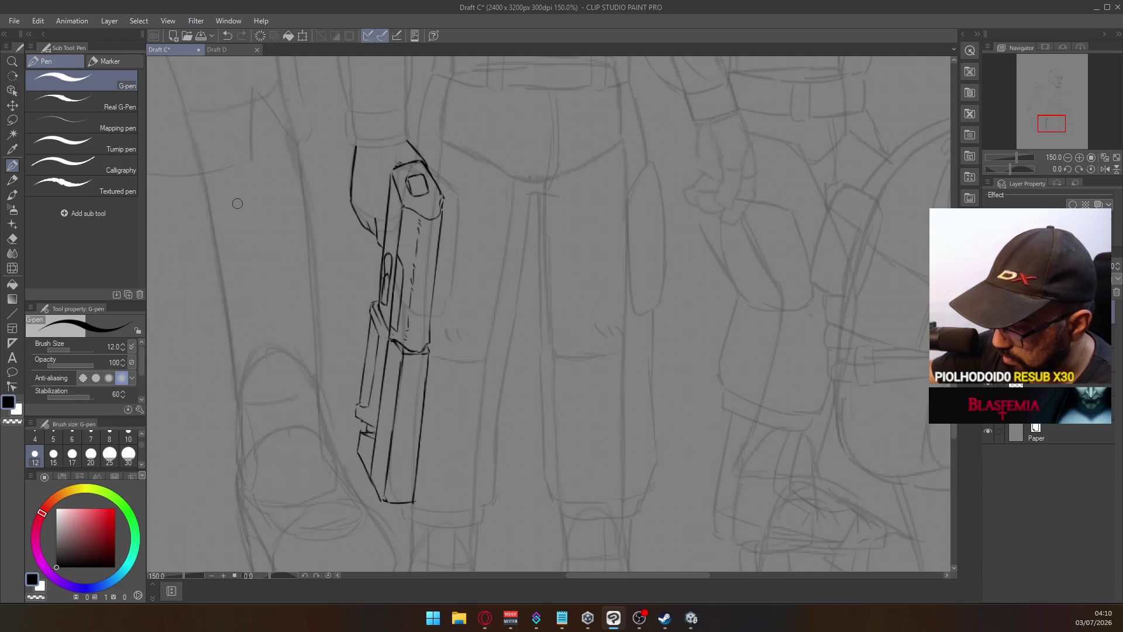
Lasso-select the gun's lower half, move it down, and deselect
key(m)
mouse_move(349, 342)
mouse_down()
mouse_move(464, 476)
mouse_move(331, 396)
mouse_up()
drag(419, 399, 420, 391)
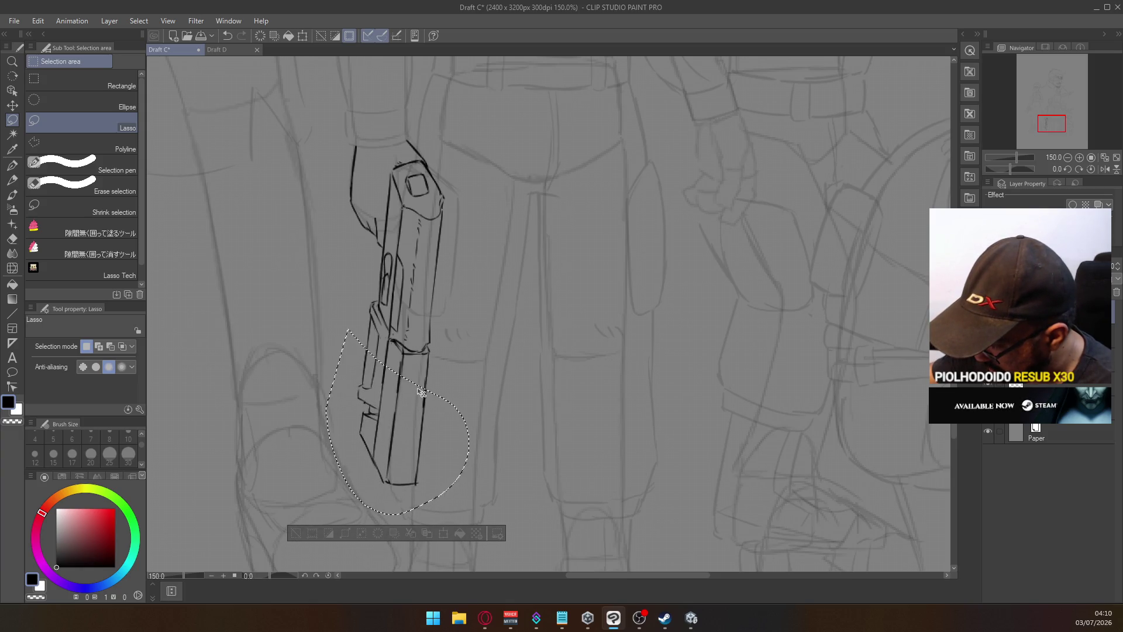
key(ctrl+d)
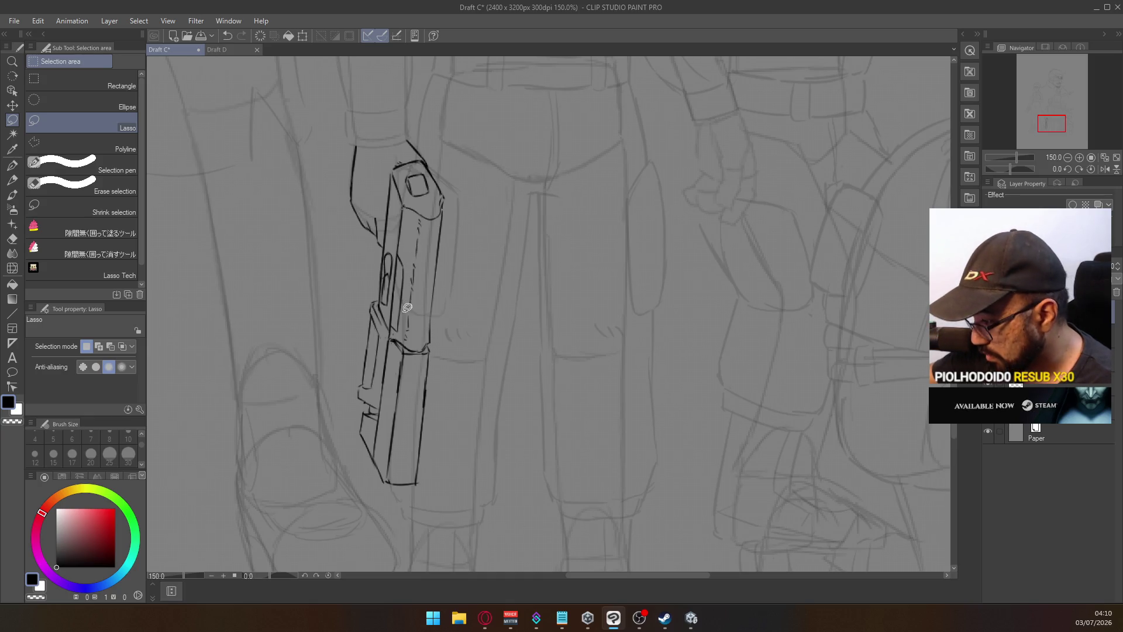
mouse_move(366, 251)
mouse_down()
mouse_move(393, 248)
mouse_move(455, 282)
mouse_move(351, 494)
mouse_move(362, 258)
mouse_up()
mouse_move(431, 313)
mouse_down()
mouse_move(431, 337)
mouse_move(429, 328)
mouse_up()
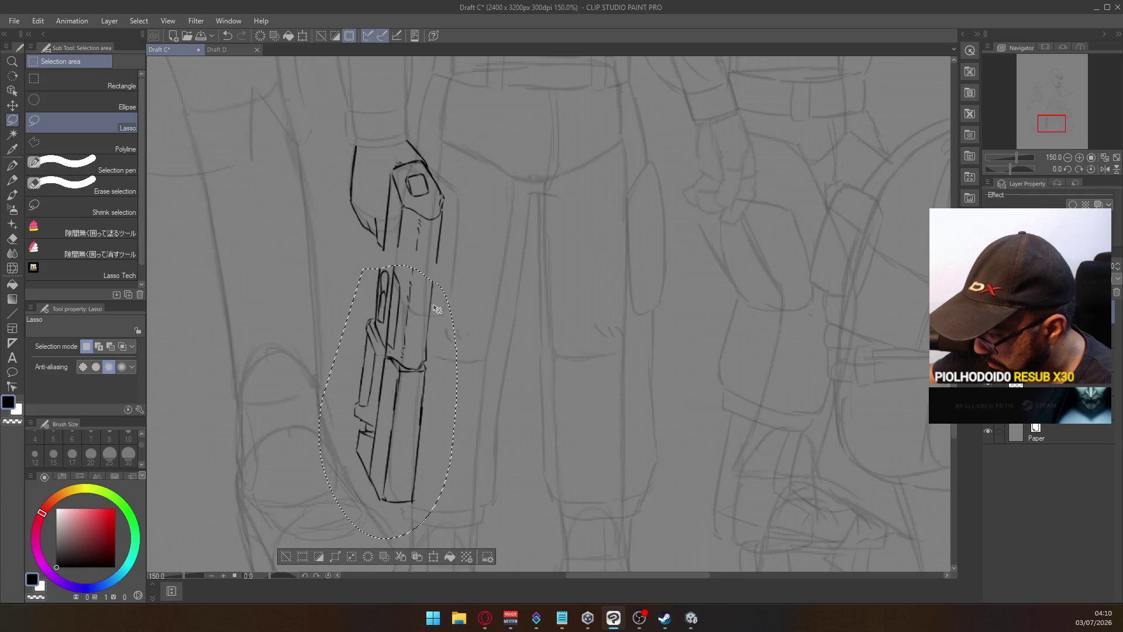
key(ctrl+d)
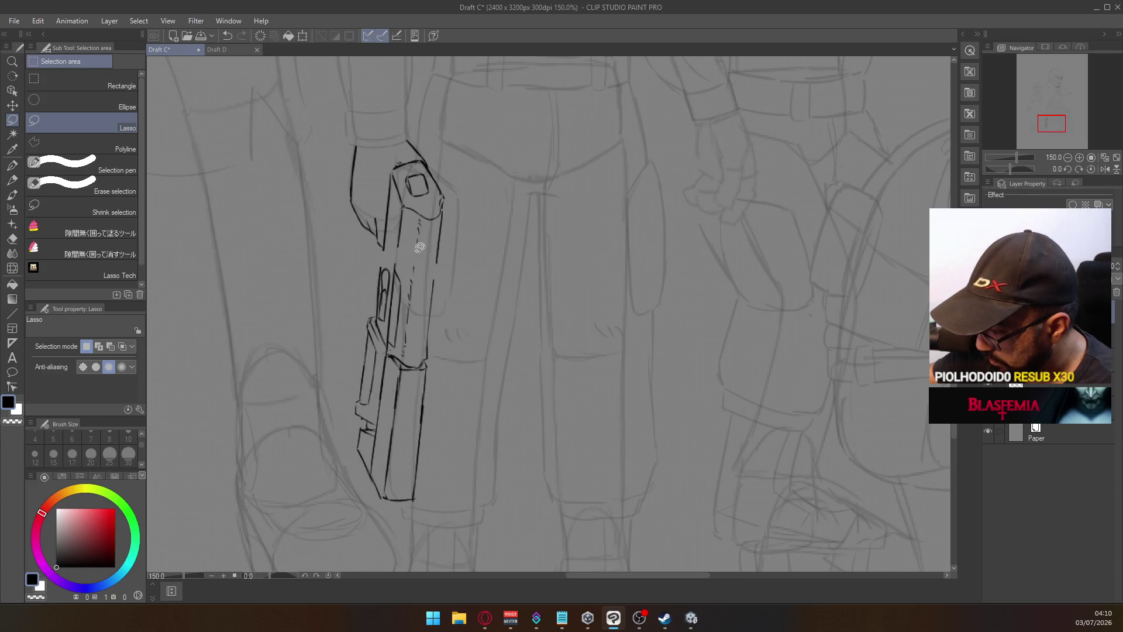
Erase the old right edge and redraw both gun edges across the gap
key(e)
drag(431, 283, 429, 358)
key(p)
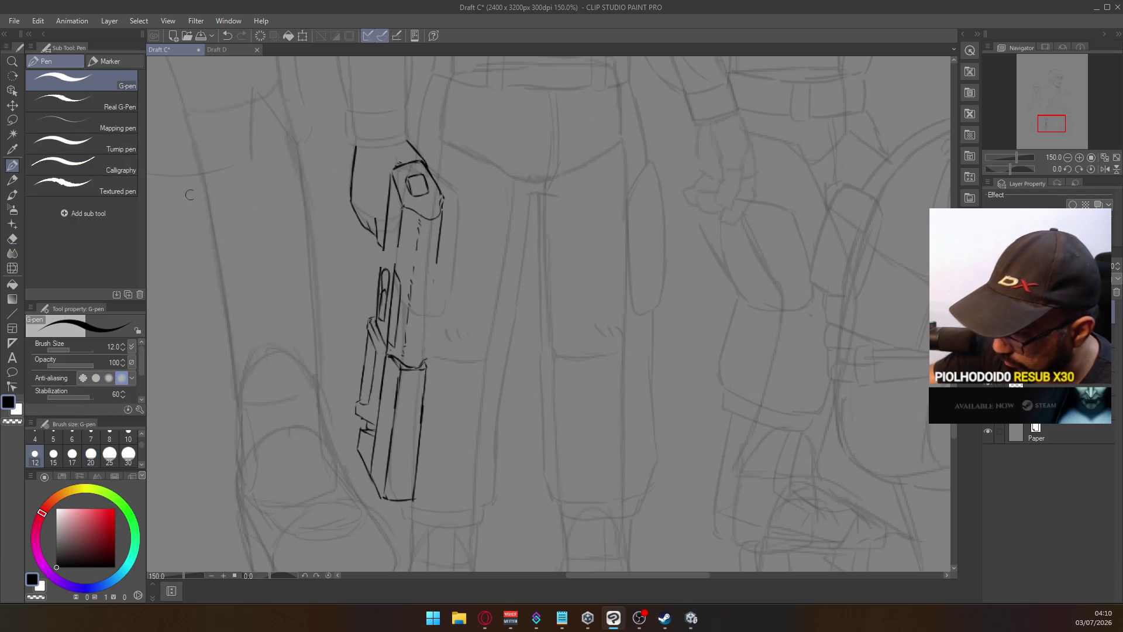
drag(438, 260, 431, 319)
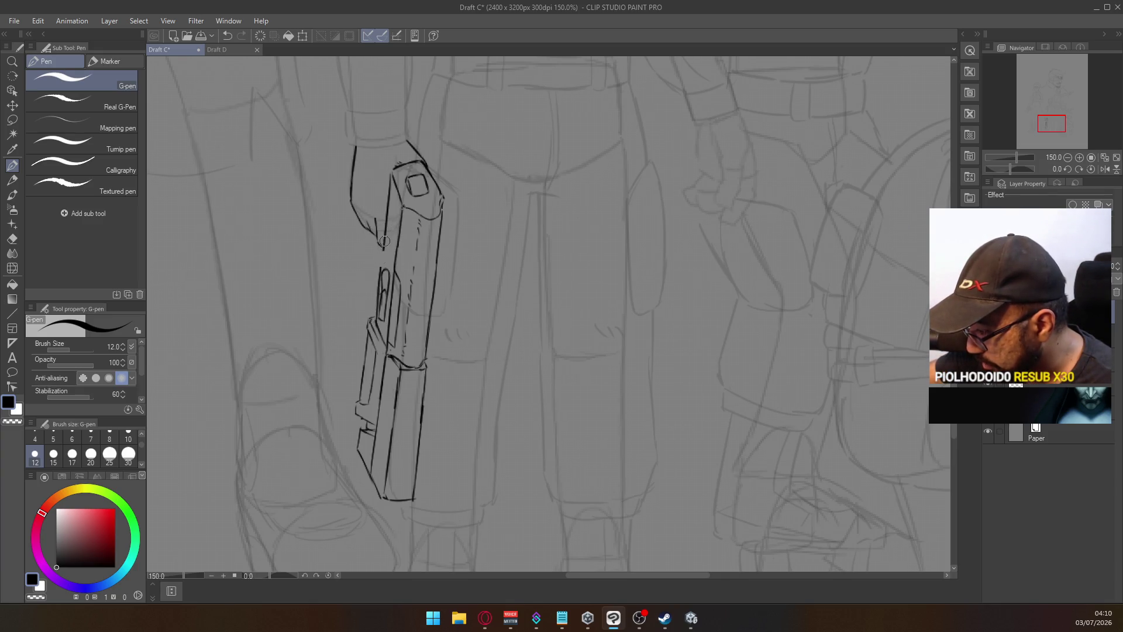
drag(383, 246, 380, 288)
key(ctrl+z)
drag(384, 241, 379, 293)
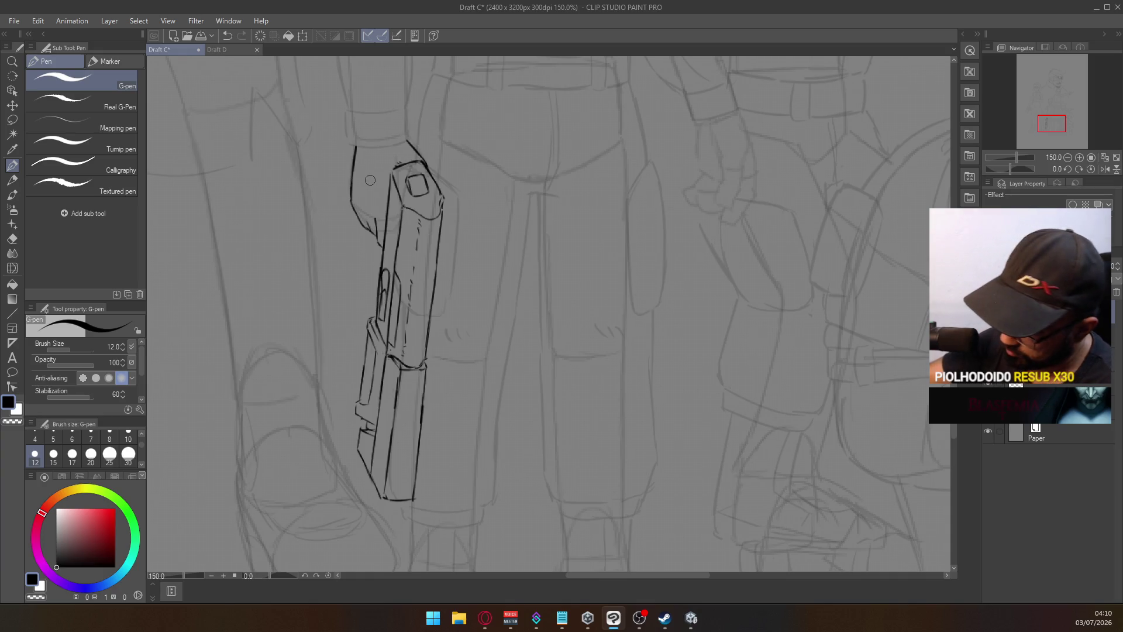
scroll(374, 258, up, 5)
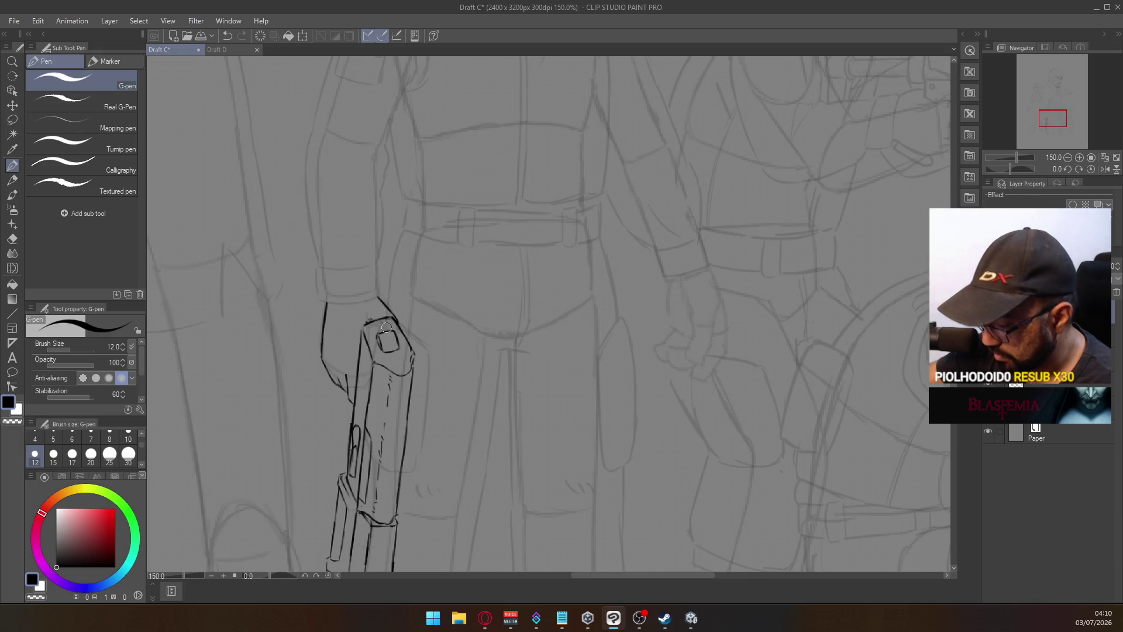
Lasso-select the holstered gun from grip to top and adjust the view
click(11, 120)
mouse_move(354, 398)
mouse_down()
mouse_move(358, 331)
mouse_move(381, 309)
mouse_move(404, 317)
mouse_move(445, 426)
mouse_move(316, 413)
mouse_up()
scroll(410, 456, down, 5)
mouse_move(424, 459)
mouse_down()
mouse_move(316, 362)
mouse_move(458, 358)
mouse_up()
scroll(462, 350, up, 4)
drag(428, 302, 438, 312)
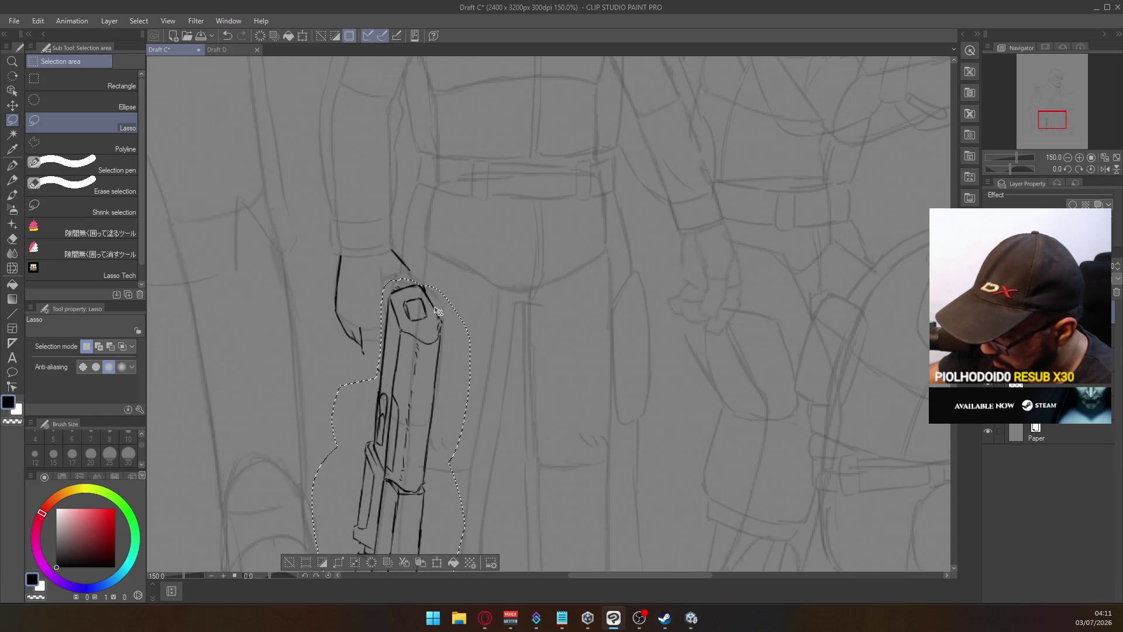
Deselect, return to the G-pen, and open the Draft D gun reference sheet
key(ctrl+d)
key(p)
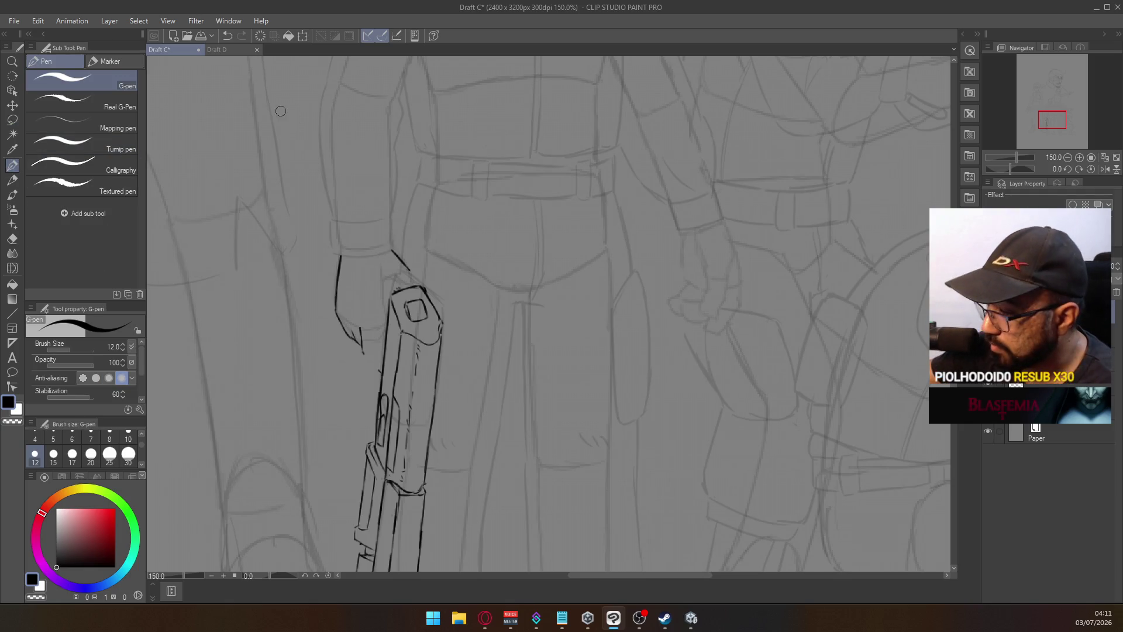
click(228, 51)
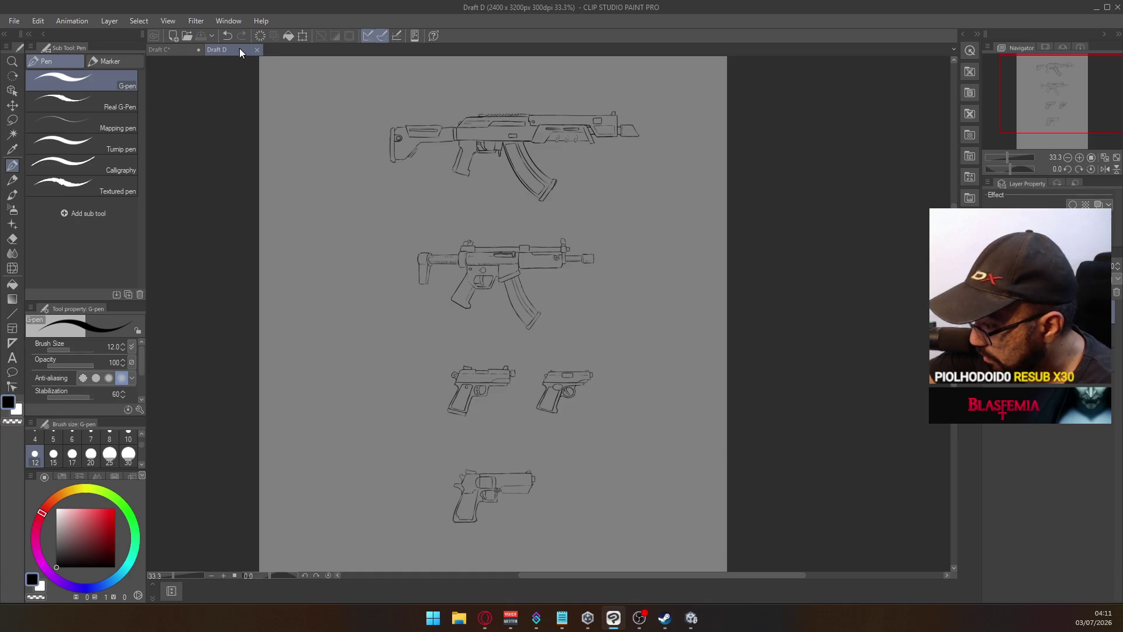
Back on Draft C, erase the small square and short curve on the holstered gun's top
click(170, 49)
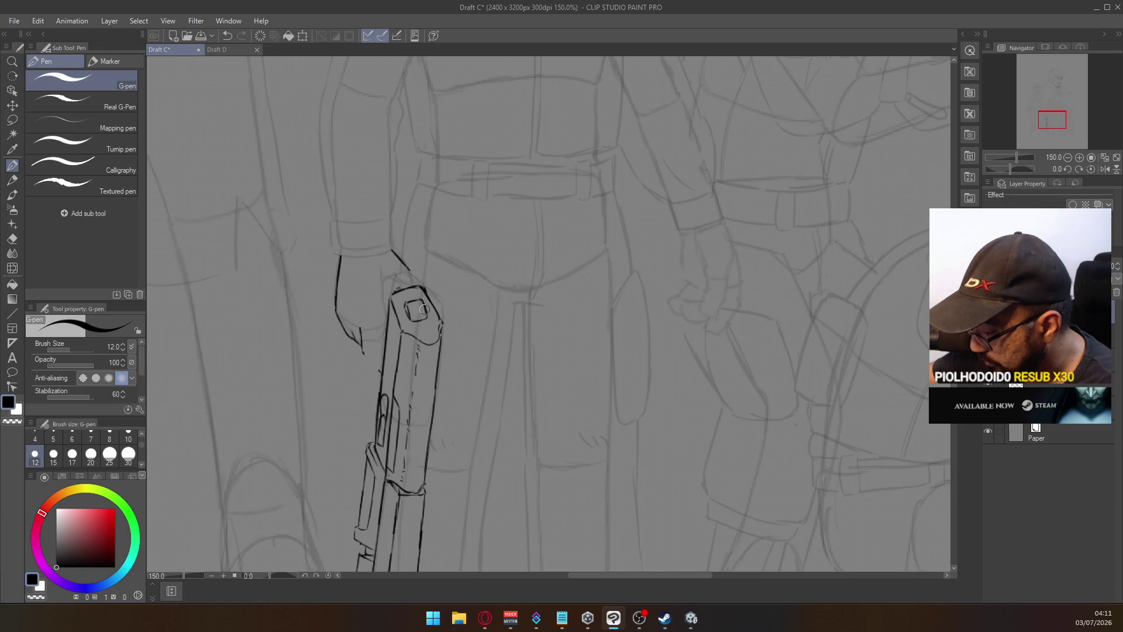
key(e)
mouse_move(423, 311)
mouse_down()
mouse_move(410, 307)
mouse_move(421, 307)
mouse_up()
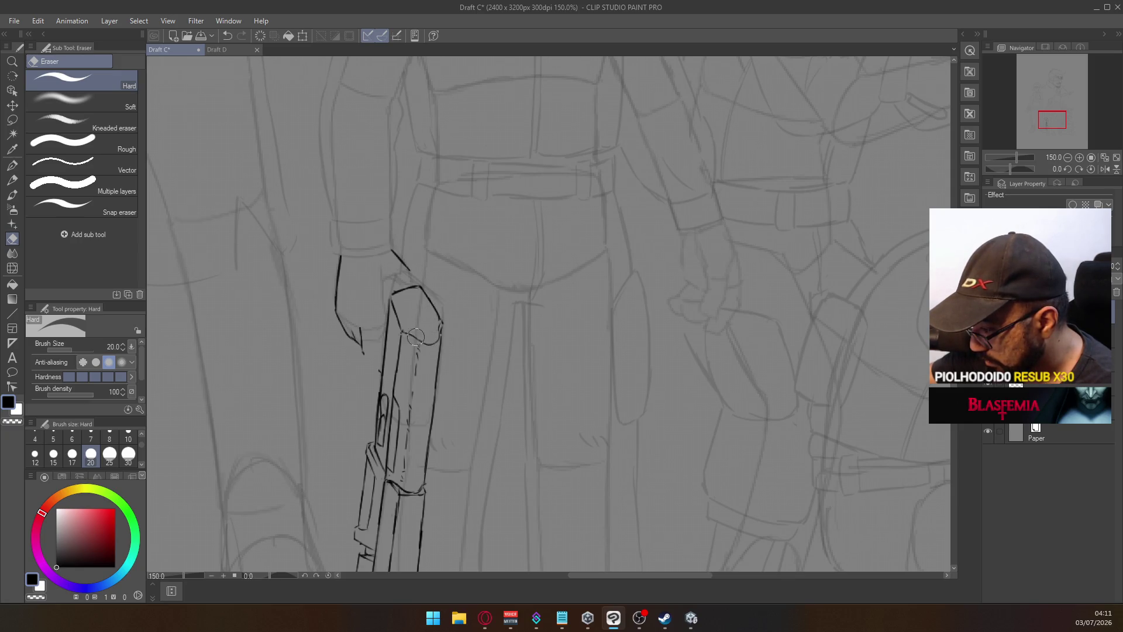
mouse_move(416, 335)
mouse_down()
mouse_move(430, 342)
mouse_move(438, 331)
mouse_move(419, 348)
mouse_up()
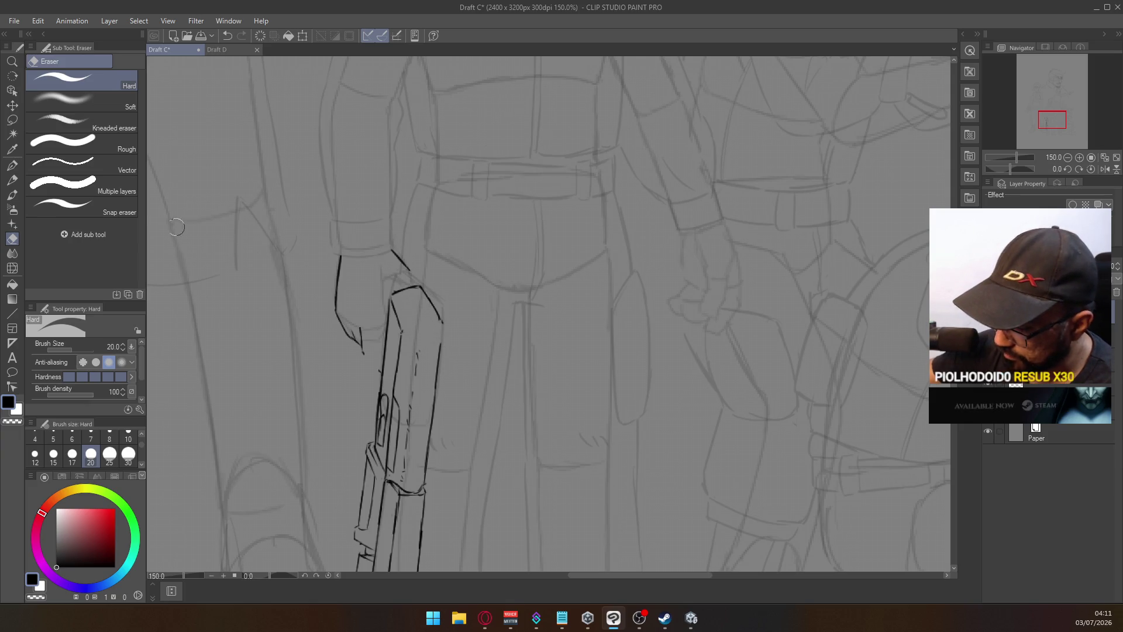
With the G-pen, re-ink the gun's right-edge curve, a line across its top face, and its top's right edge
key(p)
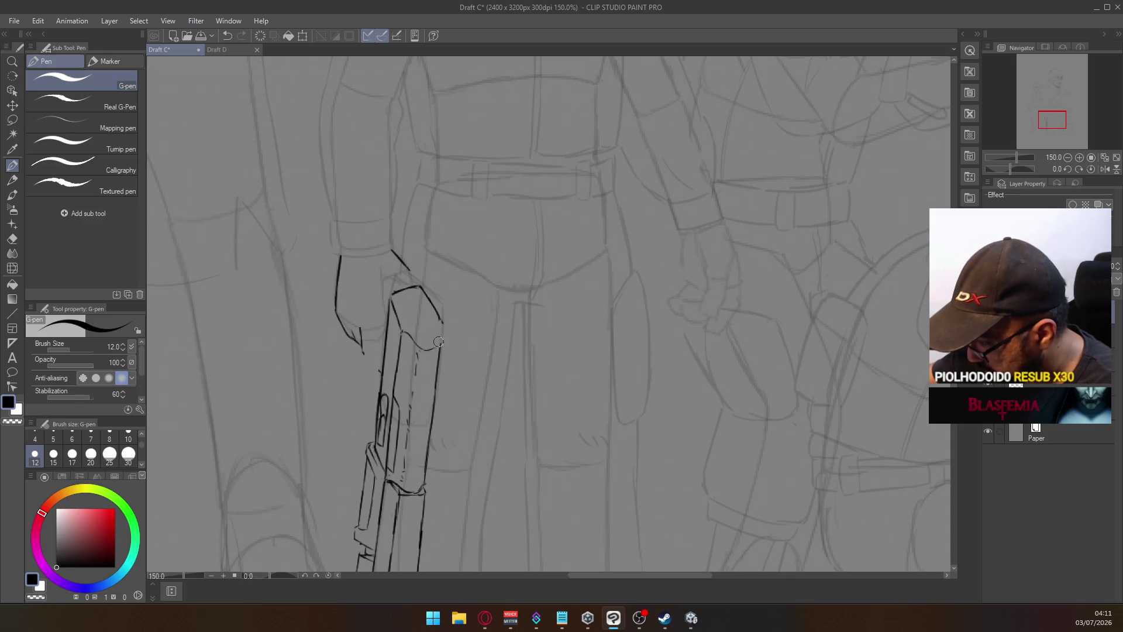
key(ctrl+z)
key(ctrl+z)
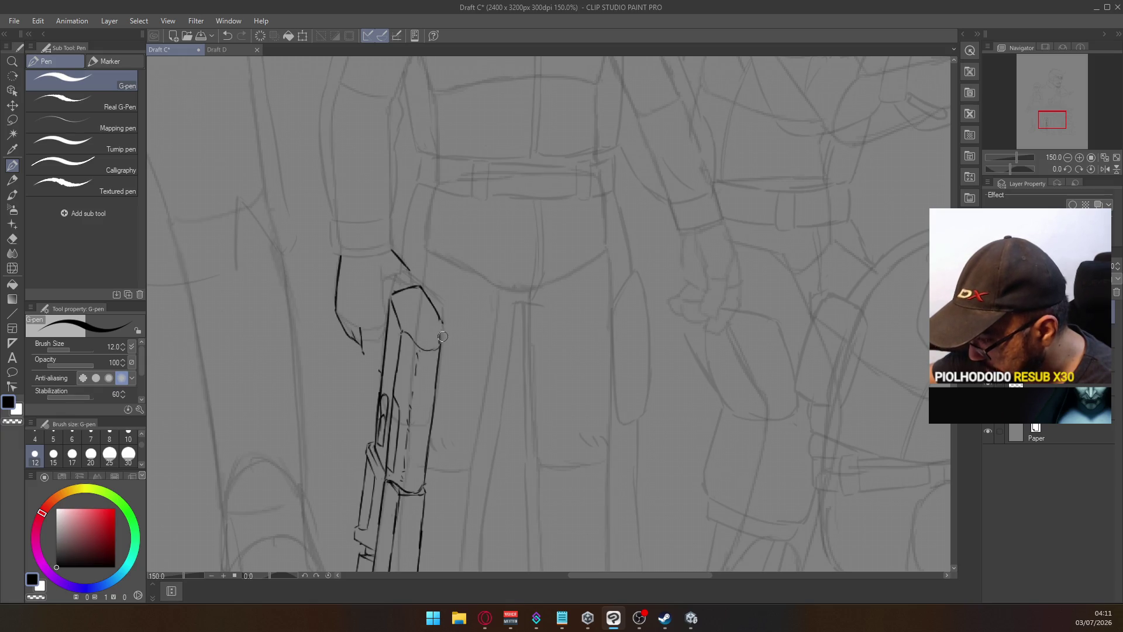
drag(438, 350, 442, 326)
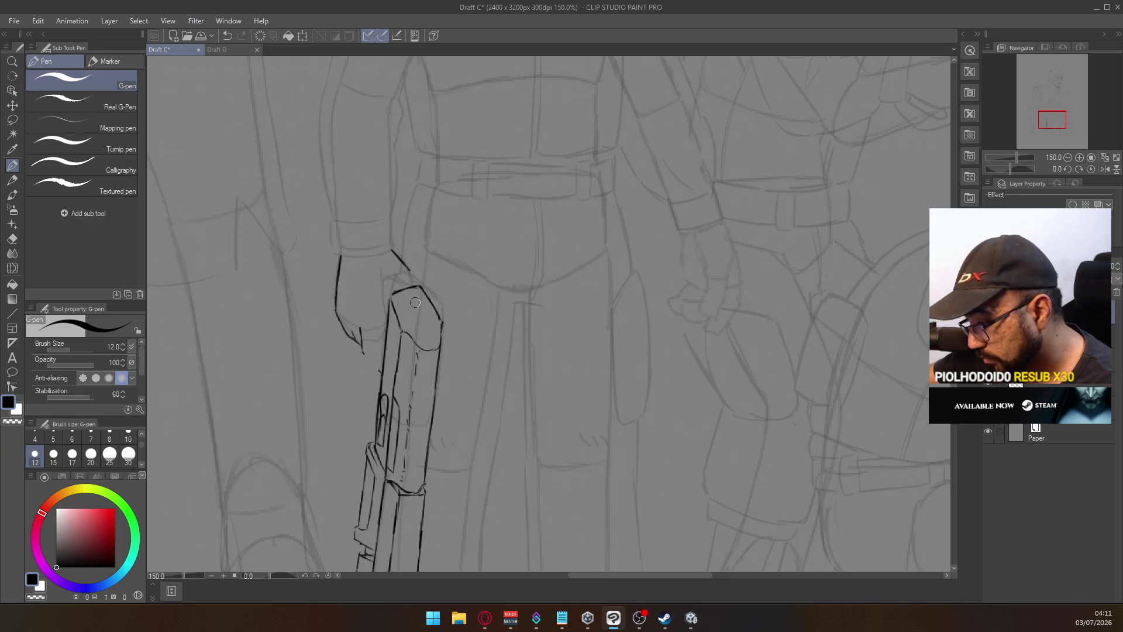
drag(402, 321, 437, 312)
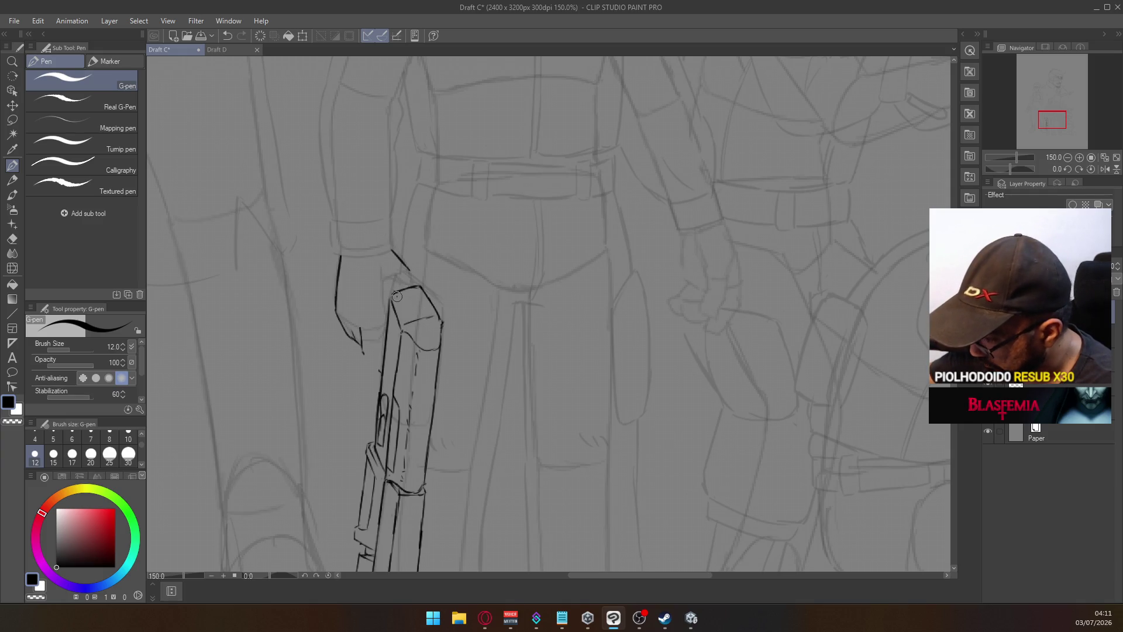
key(ctrl+z)
drag(404, 321, 435, 314)
mouse_move(430, 245)
mouse_down()
mouse_move(429, 300)
mouse_move(403, 241)
mouse_up()
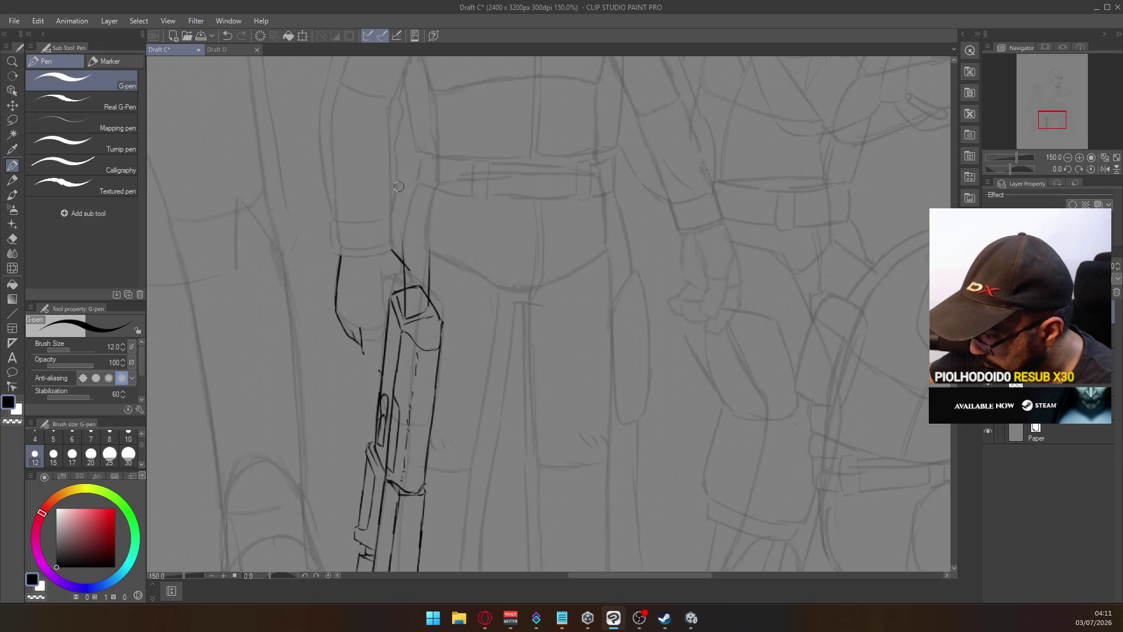
Compare the drawing with the gun reference sketches in Draft D, then return to Draft C
drag(398, 186, 396, 256)
click(240, 49)
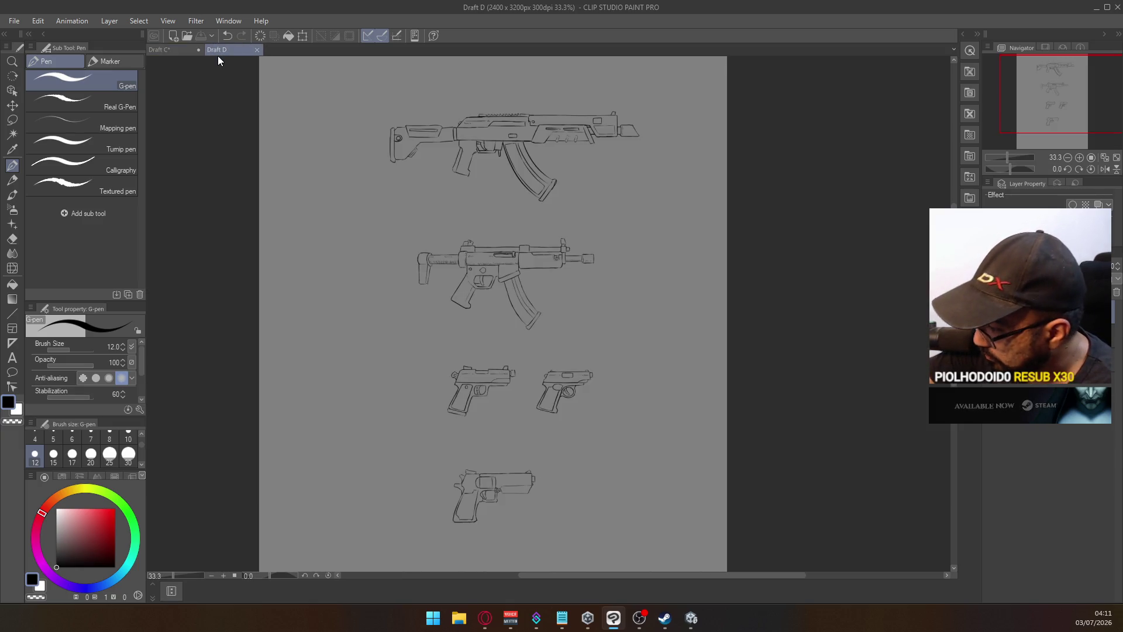
click(161, 50)
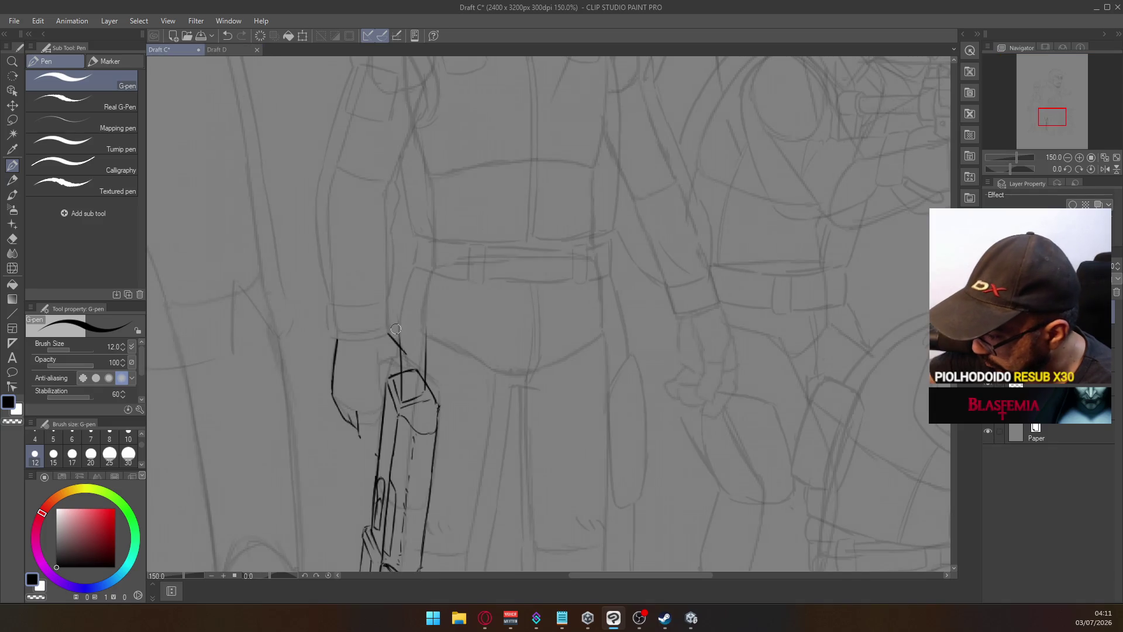
Ink a short line at the gun's top plus the box's right and vertical edges, redoing misplaced strokes
mouse_move(397, 328)
mouse_down()
mouse_move(427, 320)
mouse_move(395, 278)
mouse_move(429, 285)
mouse_move(428, 272)
mouse_move(434, 318)
mouse_up()
key(ctrl+z)
key(ctrl+z)
drag(428, 252, 435, 313)
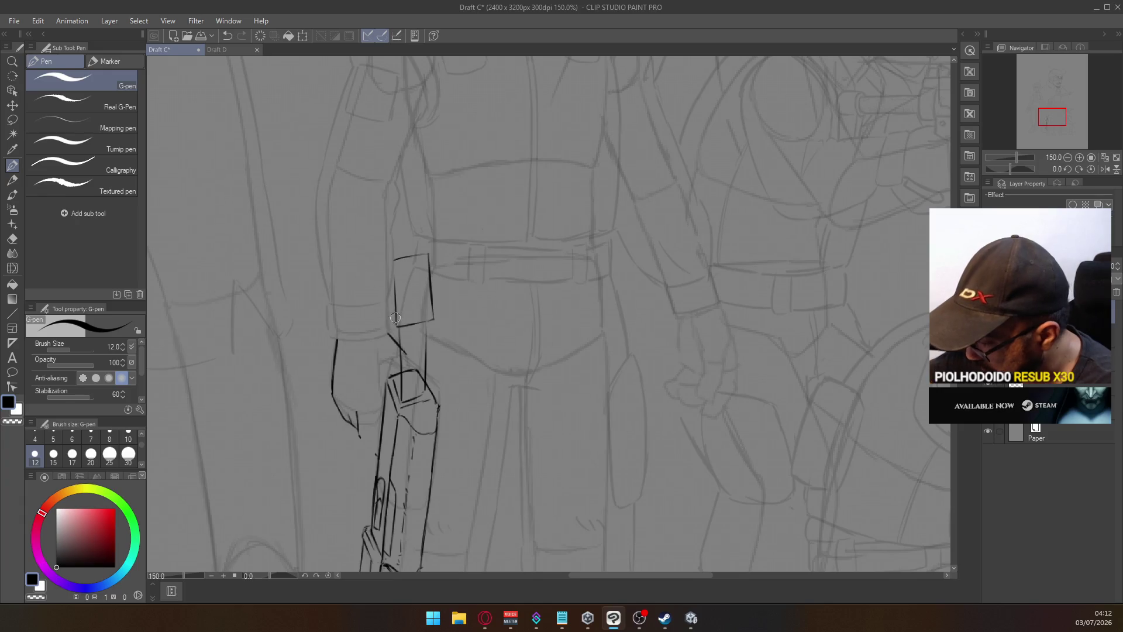
drag(383, 321, 374, 254)
key(ctrl+z)
mouse_move(381, 318)
mouse_down()
mouse_move(382, 247)
mouse_move(396, 252)
mouse_move(396, 296)
mouse_up()
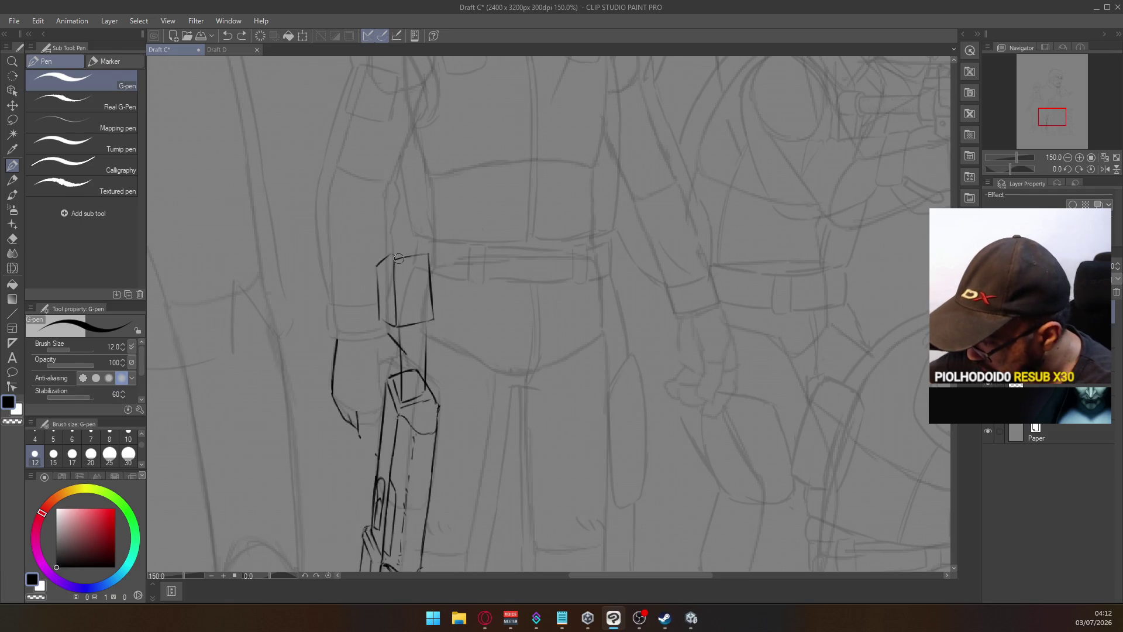
Erase the box's top edge, redraw its left edge, and ink a line connecting the two boxes
key(e)
mouse_move(398, 257)
mouse_down()
mouse_move(425, 255)
mouse_move(378, 275)
mouse_move(381, 255)
mouse_up()
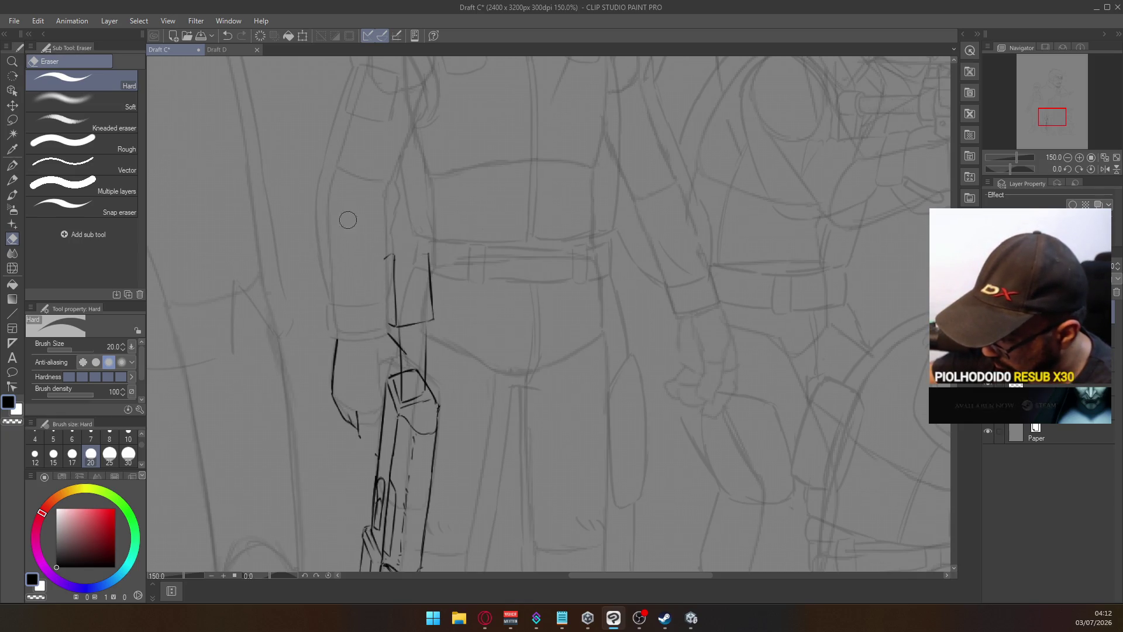
click(12, 165)
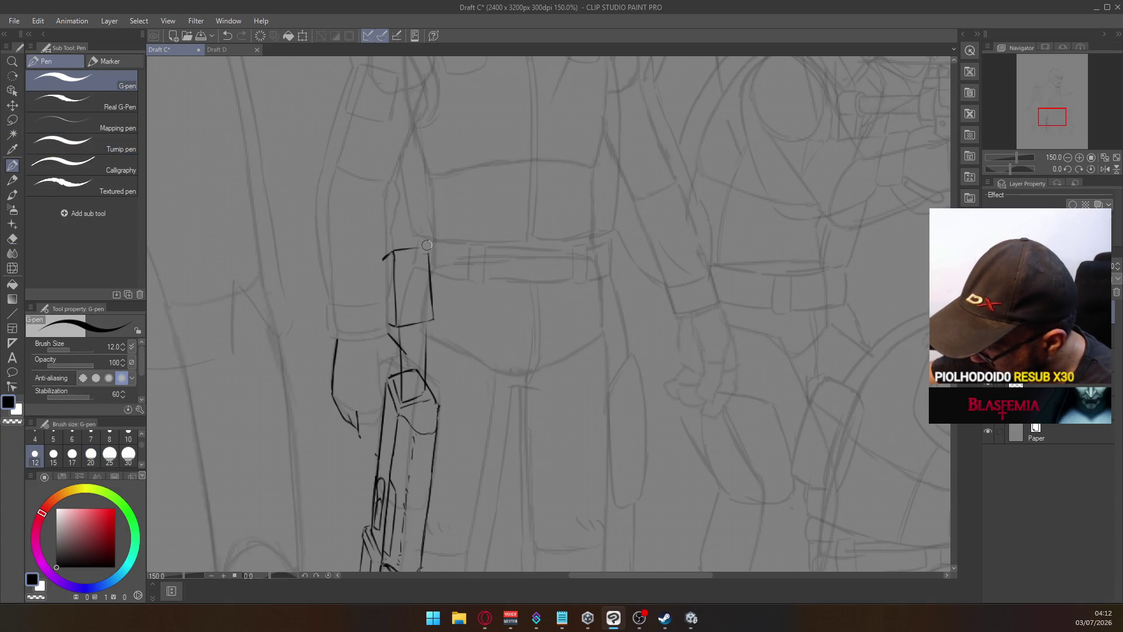
drag(383, 263, 387, 316)
key(ctrl+z)
drag(382, 257, 386, 316)
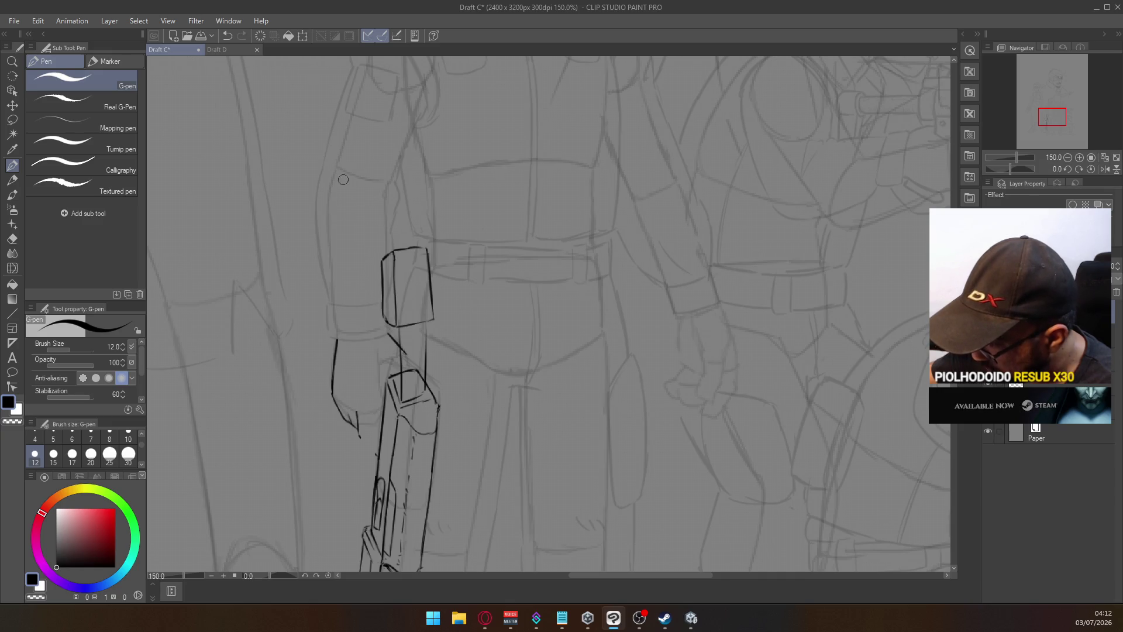
drag(392, 380, 379, 326)
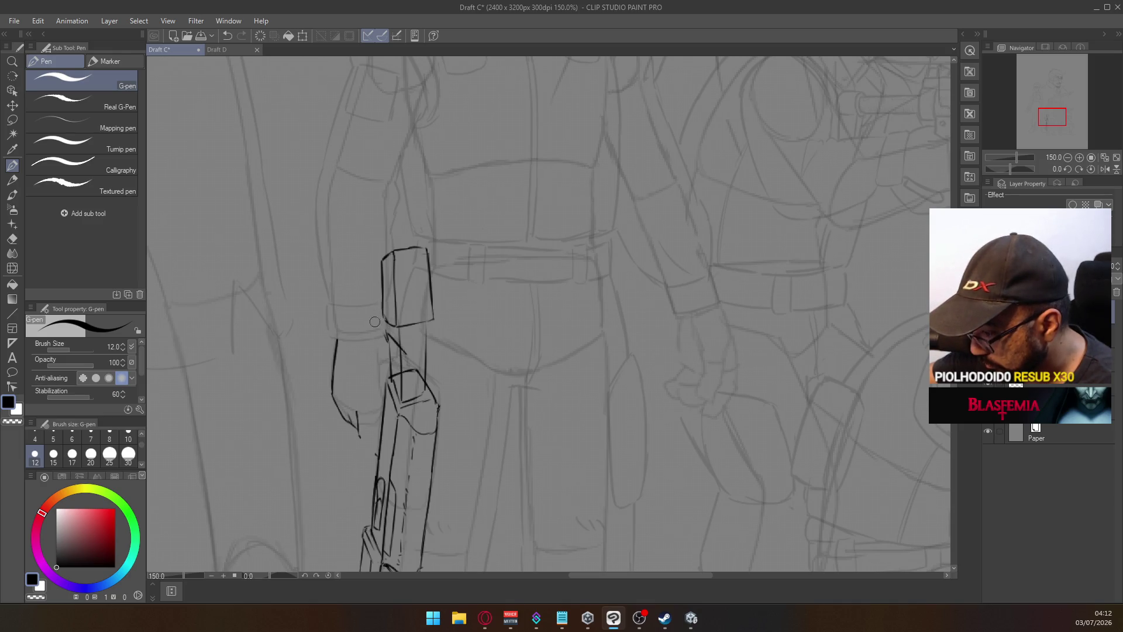
After checking Draft D, erase stray lines around the elbow, forearm and forearm box's lower edge
click(229, 51)
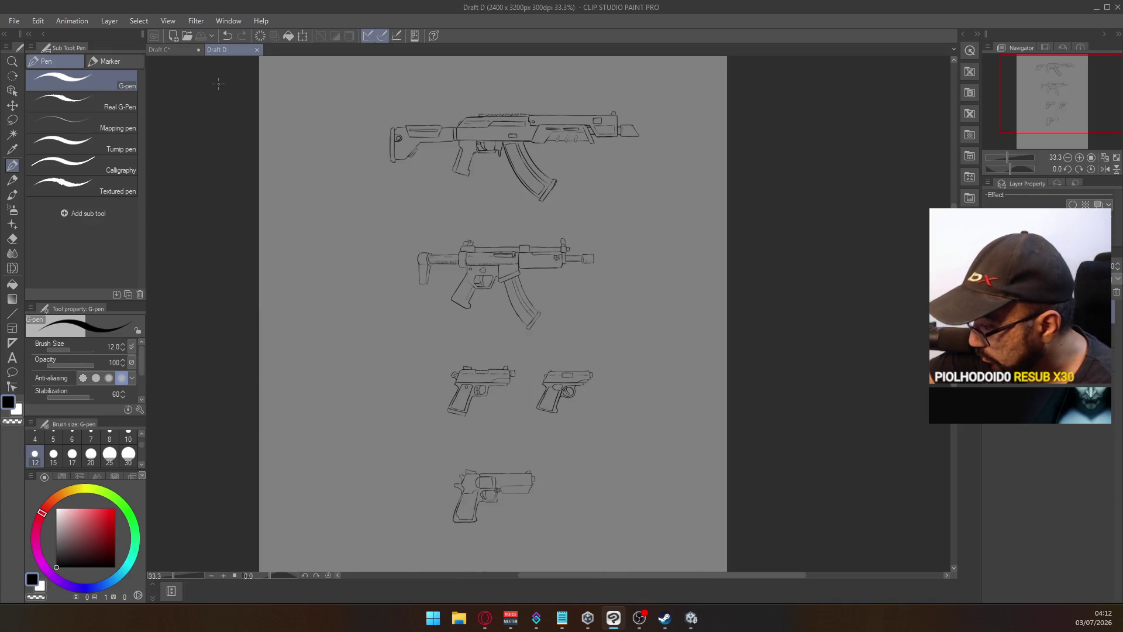
click(175, 49)
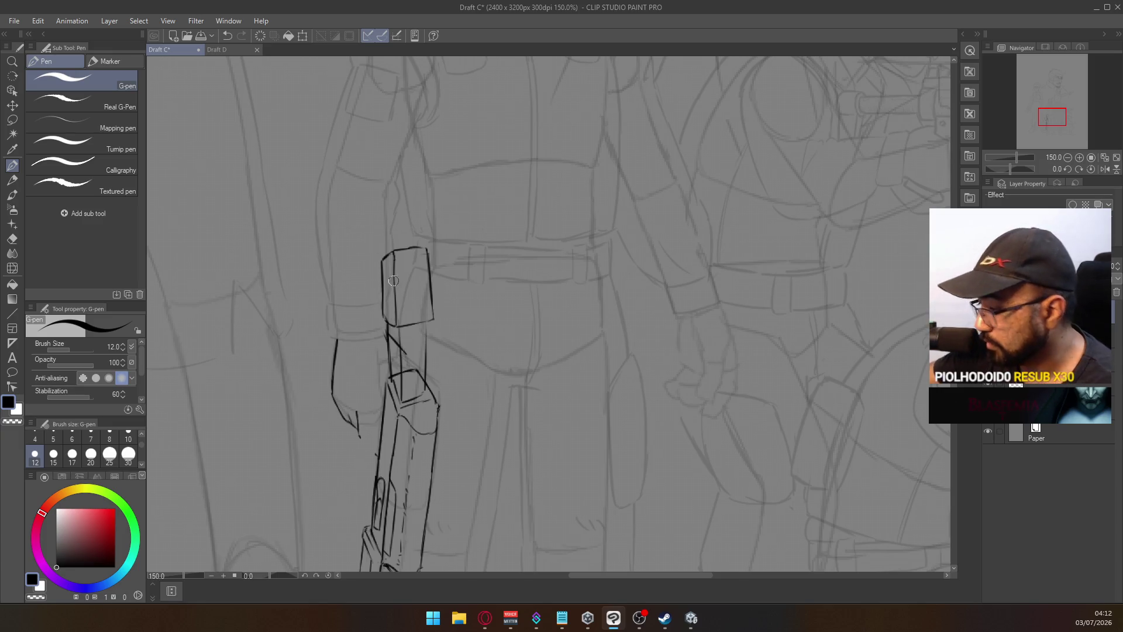
key(e)
mouse_move(402, 400)
mouse_down()
mouse_move(401, 327)
mouse_move(396, 377)
mouse_move(421, 372)
mouse_move(421, 383)
mouse_up()
drag(375, 320, 403, 349)
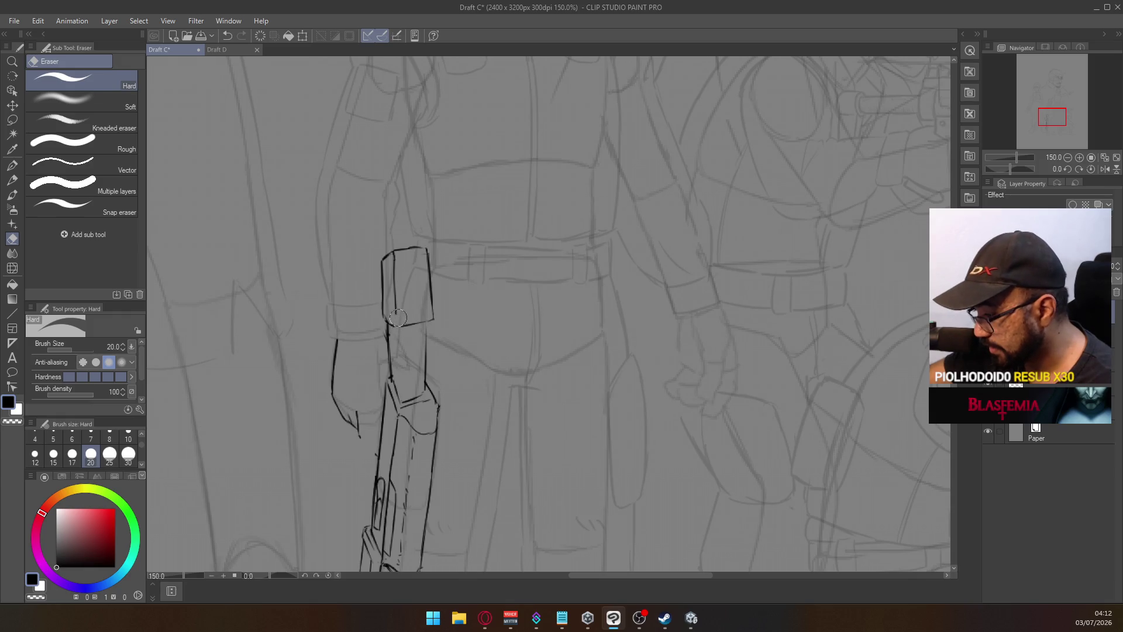
drag(404, 304, 403, 329)
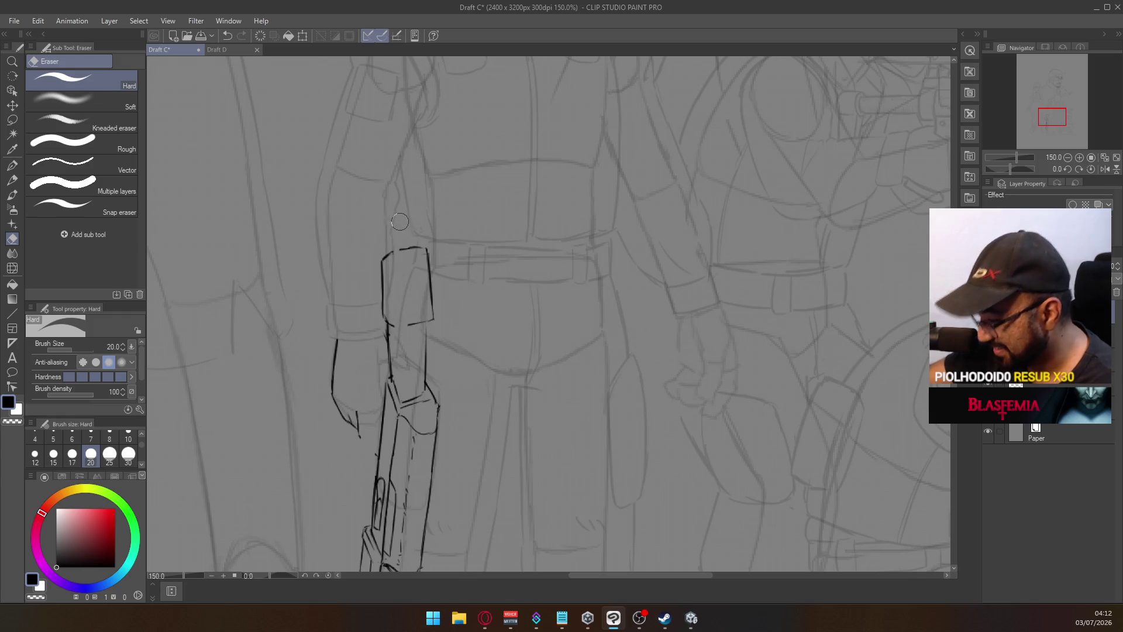
Rework the forearm box: erase its old left and top-left edges and ink a new left edge
key(p)
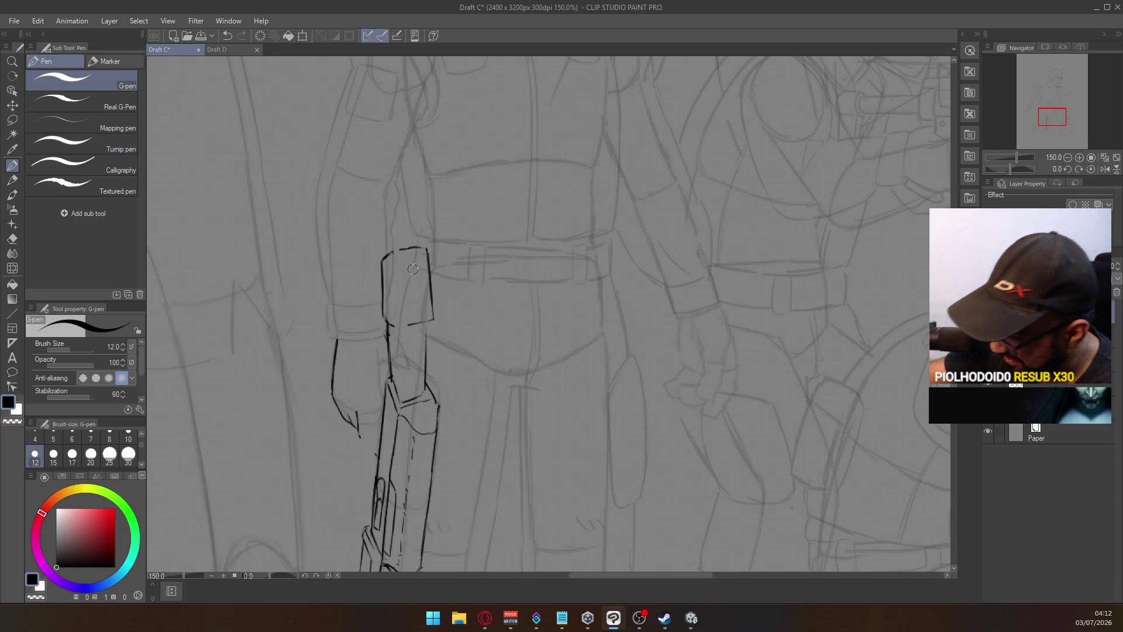
drag(401, 247, 403, 308)
key(ctrl+z)
drag(401, 250, 406, 310)
key(ctrl+z)
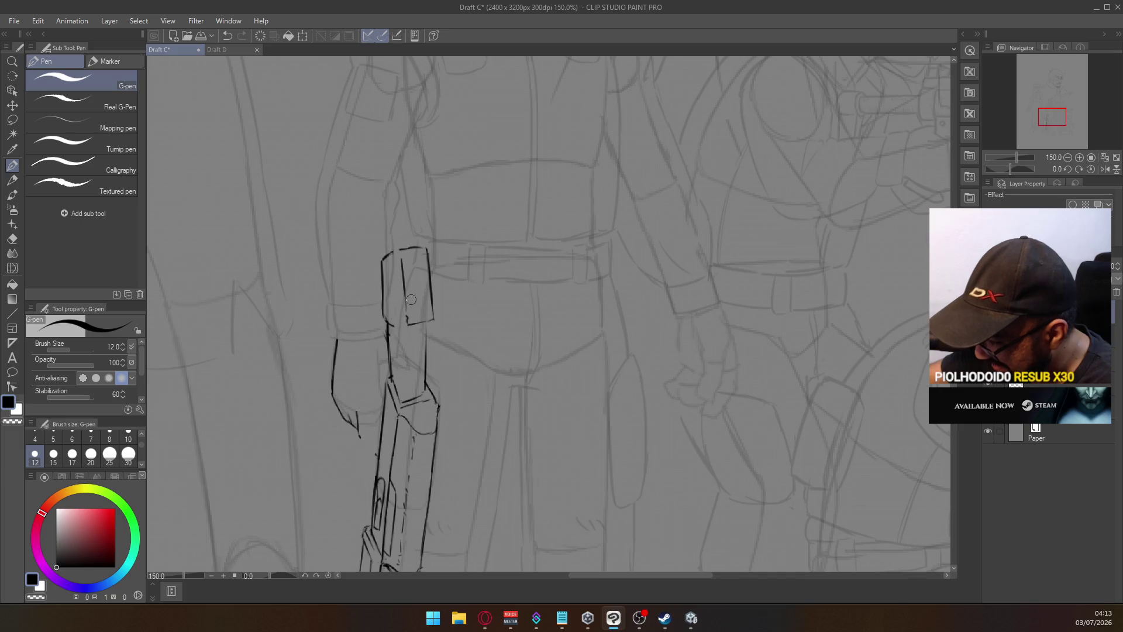
key(e)
mouse_move(385, 321)
mouse_down()
mouse_move(382, 260)
mouse_move(398, 249)
mouse_up()
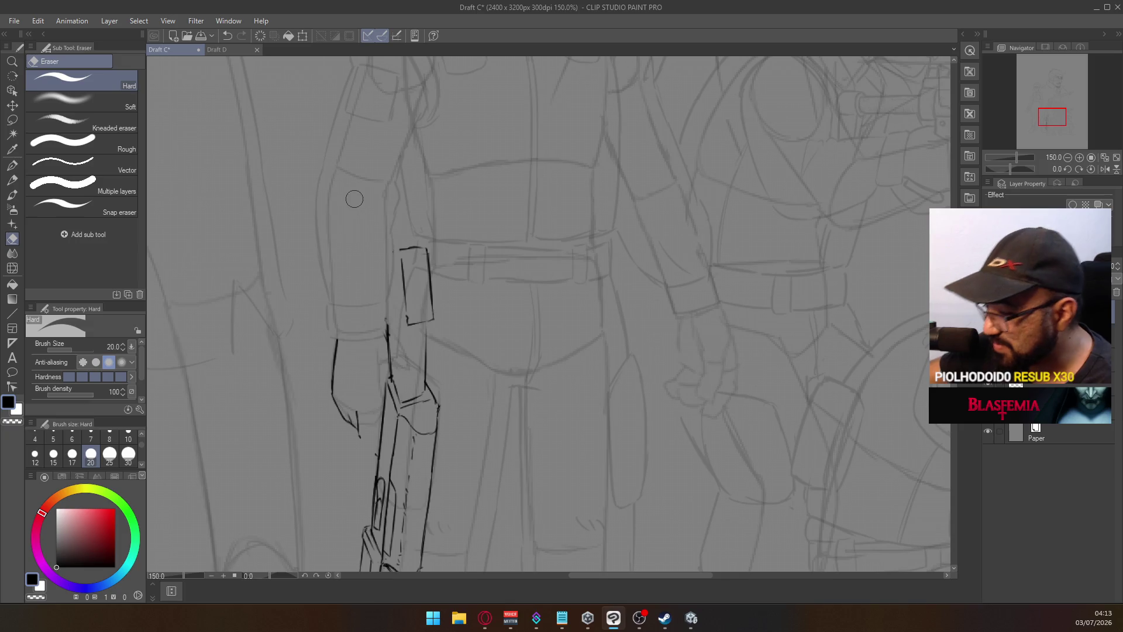
click(12, 171)
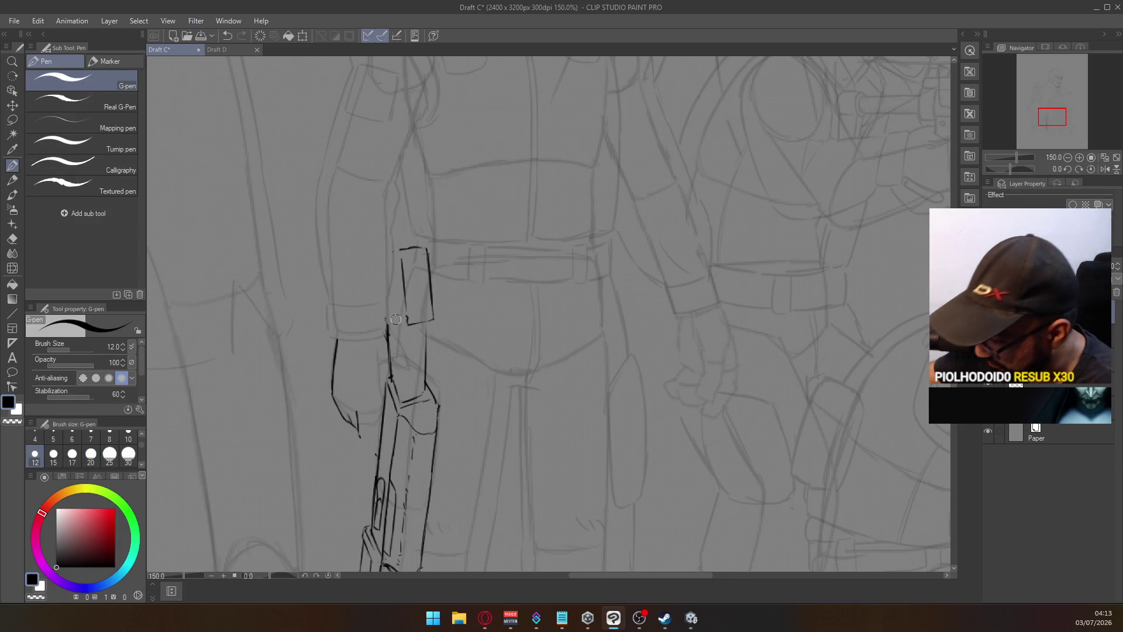
drag(395, 317, 408, 324)
key(ctrl+z)
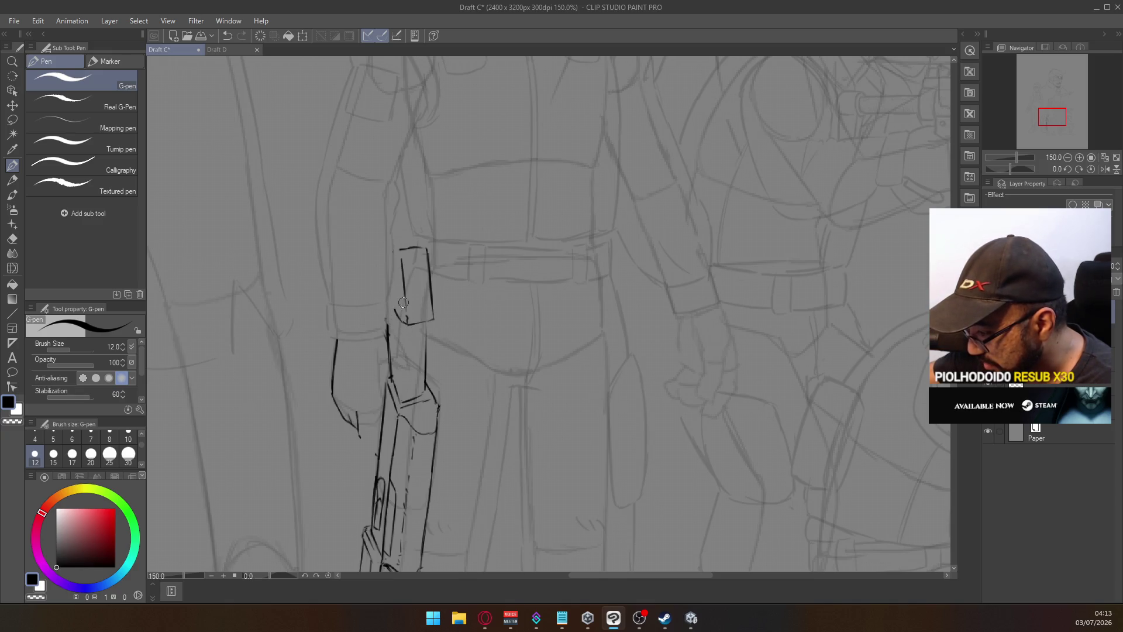
drag(396, 307, 391, 264)
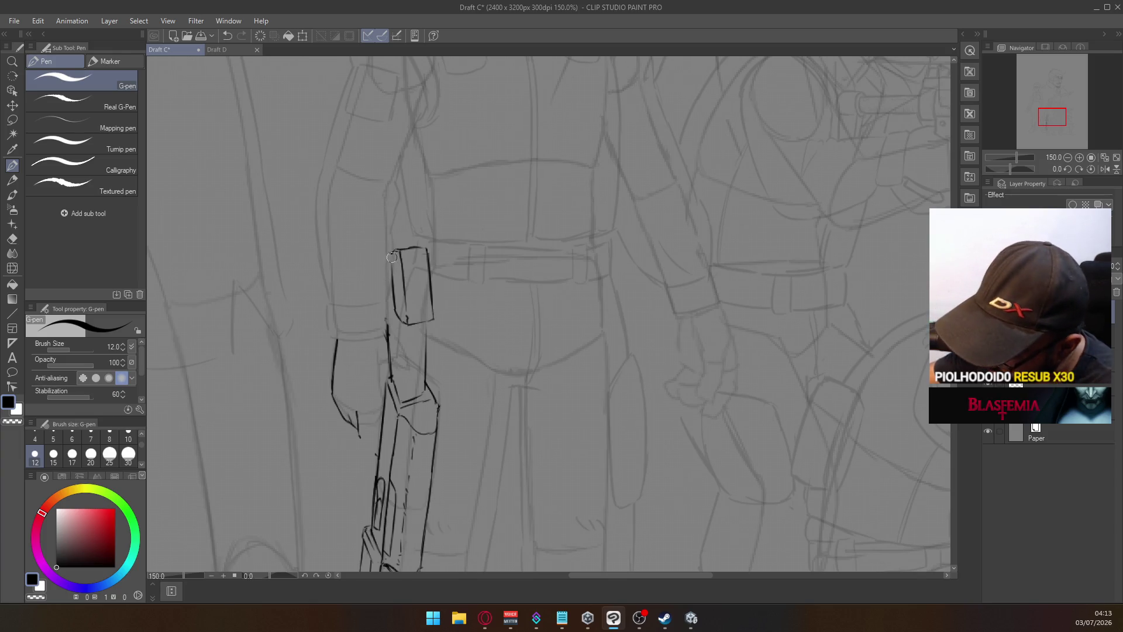
Recheck the Draft D reference, then extend the line below the forearm box
click(221, 51)
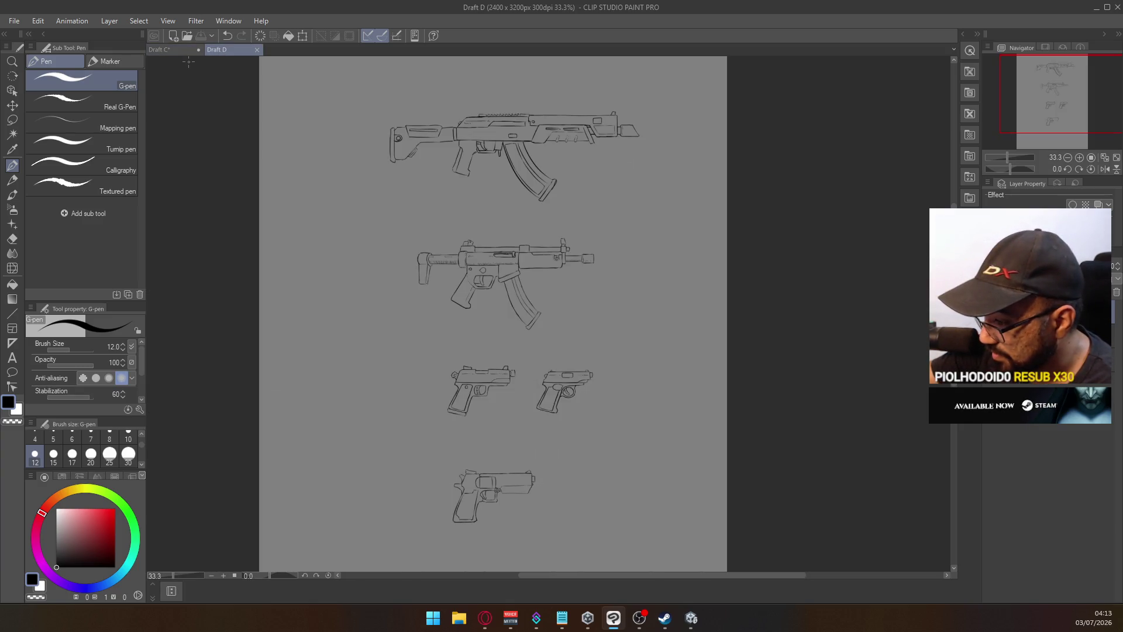
click(167, 50)
drag(386, 308, 387, 333)
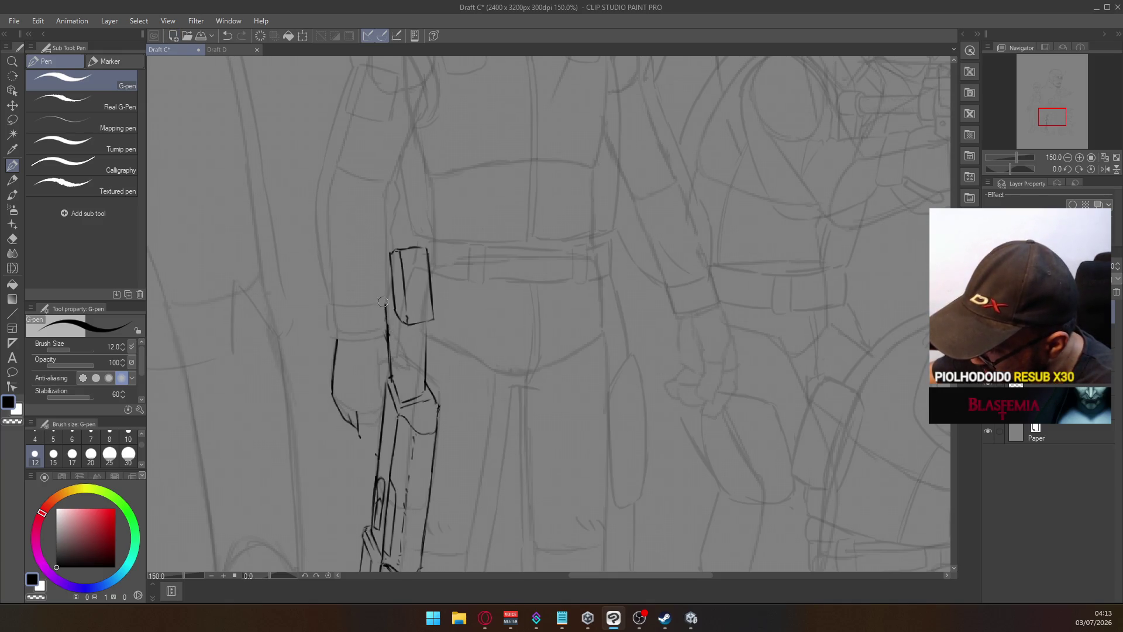
mouse_move(386, 303)
mouse_down()
mouse_move(368, 285)
mouse_move(379, 285)
mouse_up()
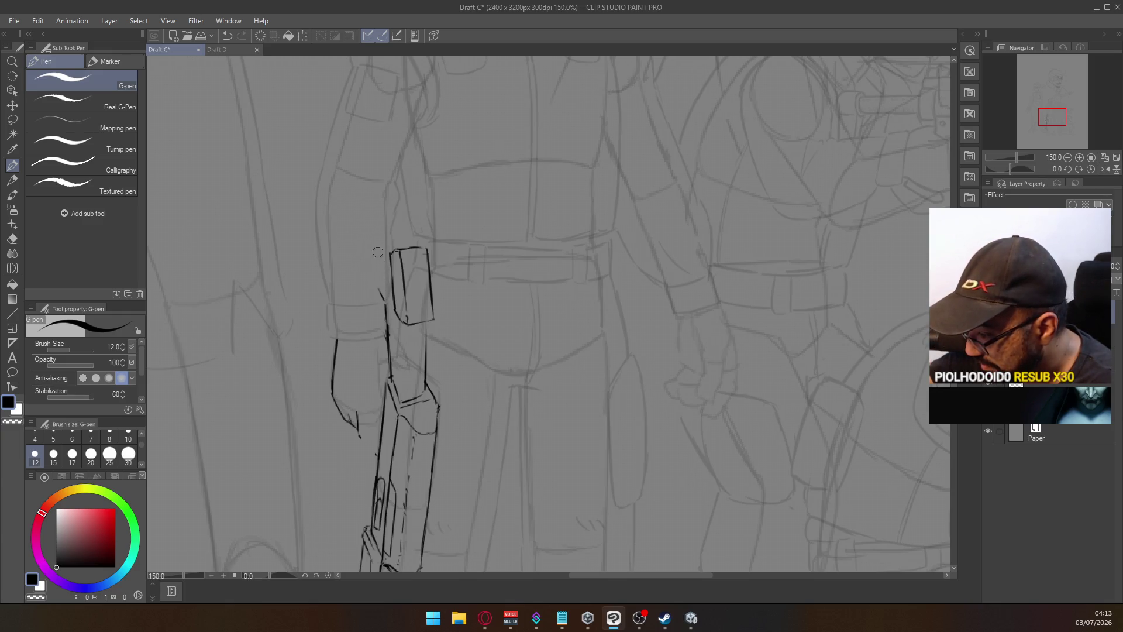
key(ctrl+z)
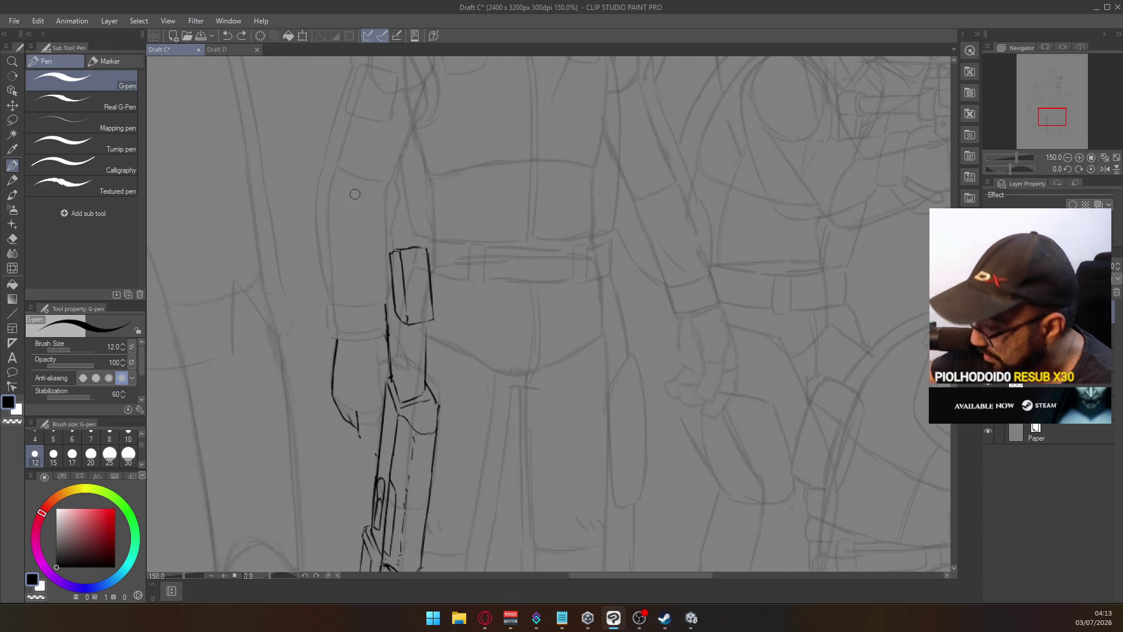
click(12, 120)
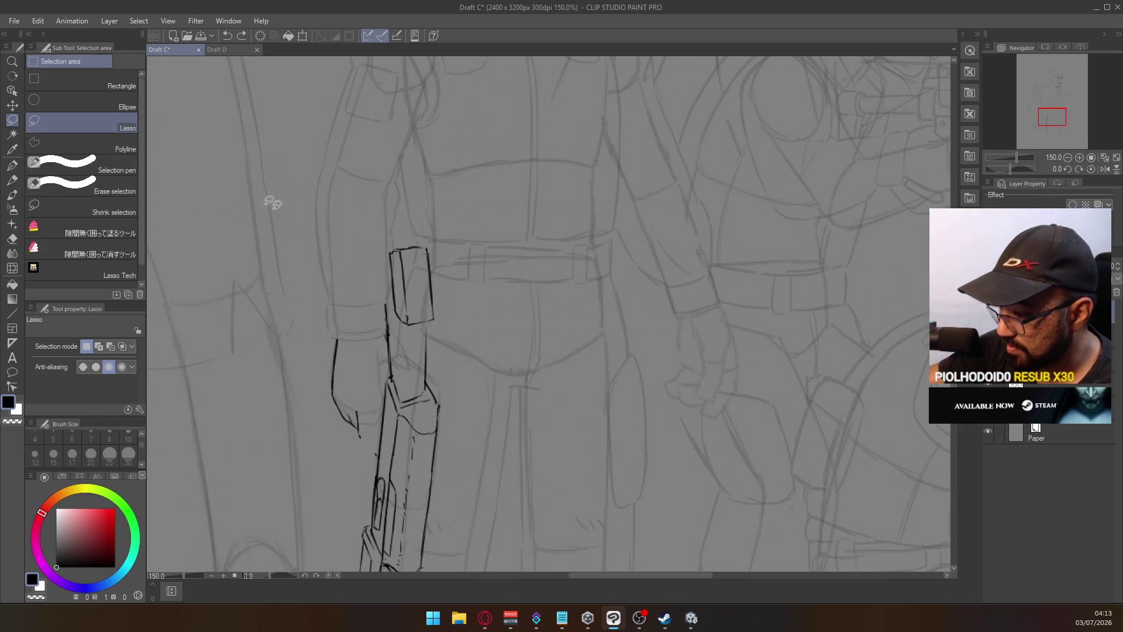
Lasso the small belt box and free-transform it so its top slants to the right
mouse_move(447, 320)
mouse_down()
mouse_move(423, 394)
mouse_move(382, 326)
mouse_move(452, 230)
mouse_up()
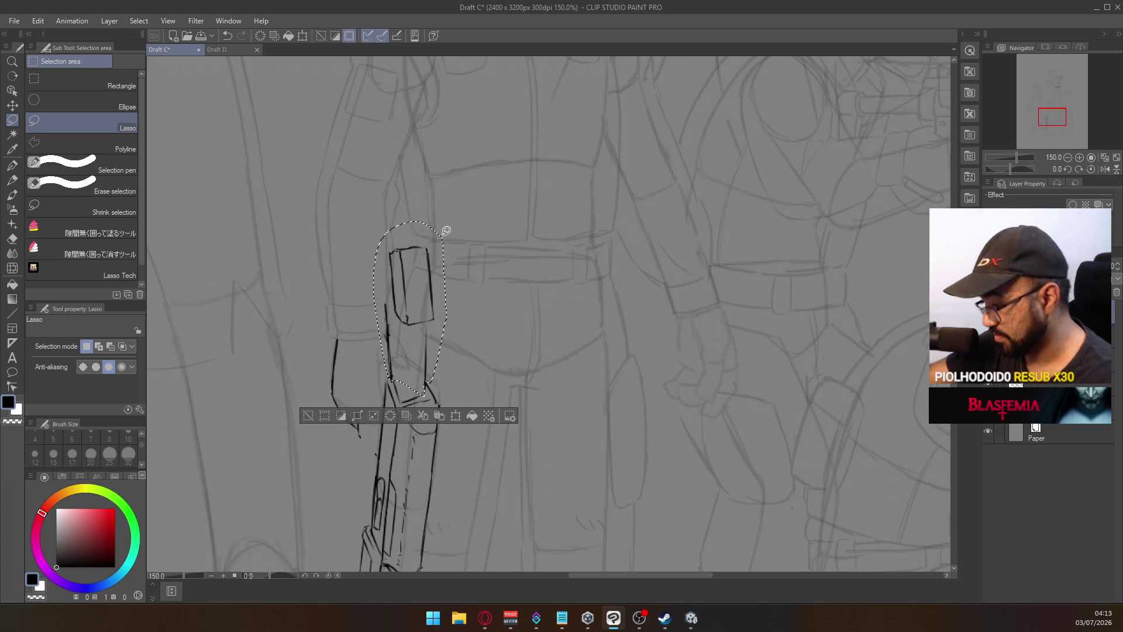
key(ctrl+t)
right_click(414, 290)
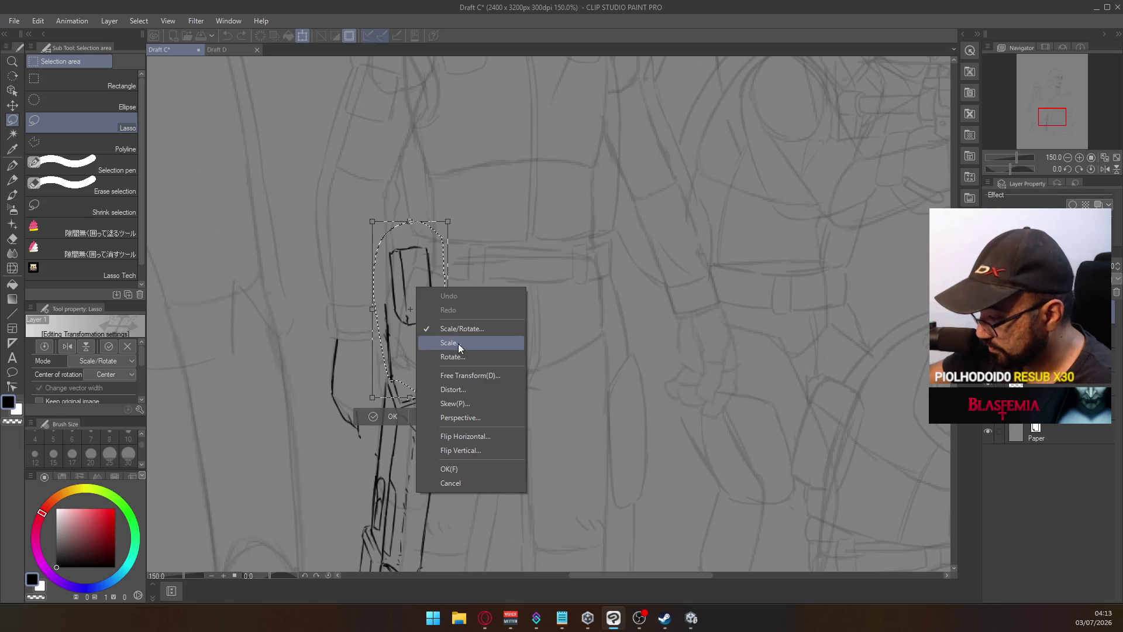
click(471, 371)
drag(409, 222, 422, 224)
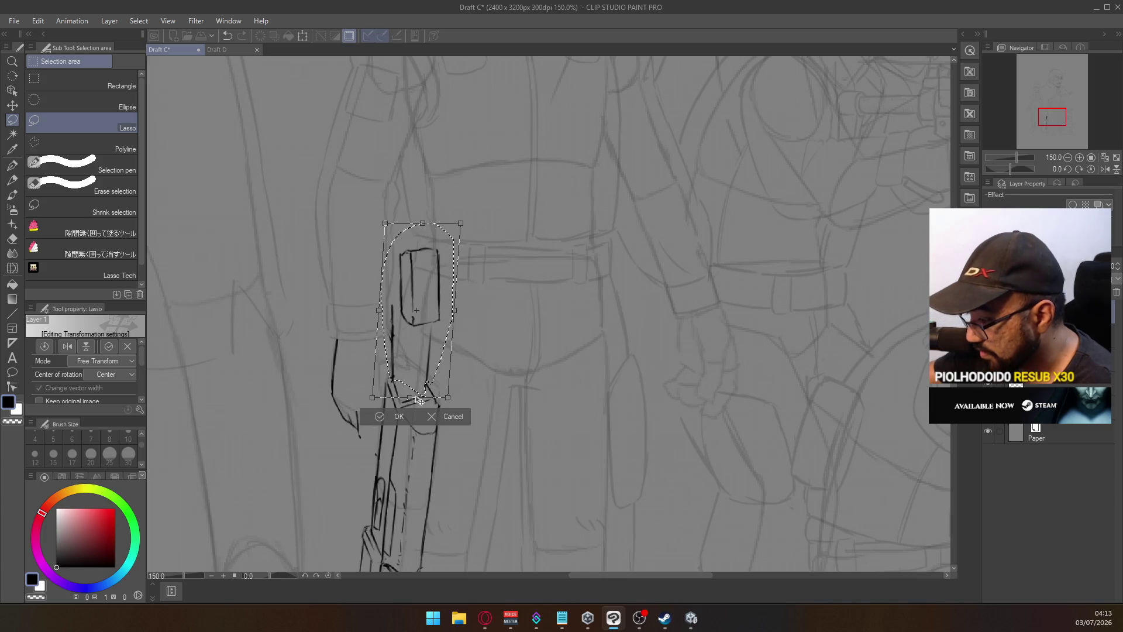
click(398, 417)
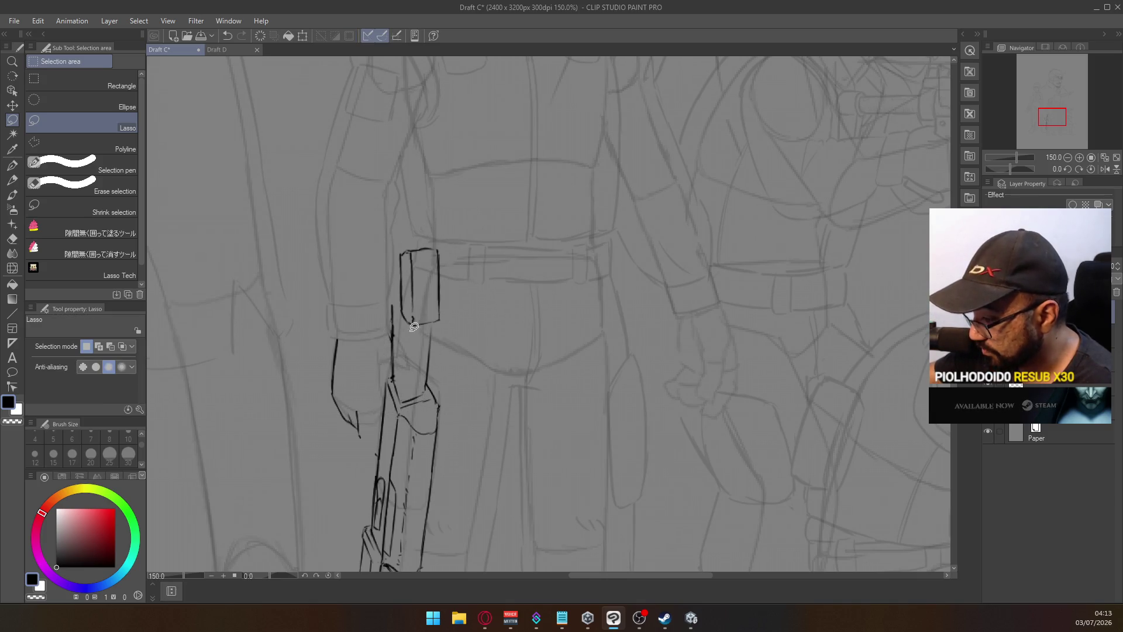
Select the box again and free-transform its top further right
mouse_move(411, 338)
mouse_down()
mouse_move(400, 287)
mouse_move(454, 243)
mouse_move(450, 321)
mouse_move(412, 336)
mouse_move(402, 263)
mouse_move(412, 225)
mouse_up()
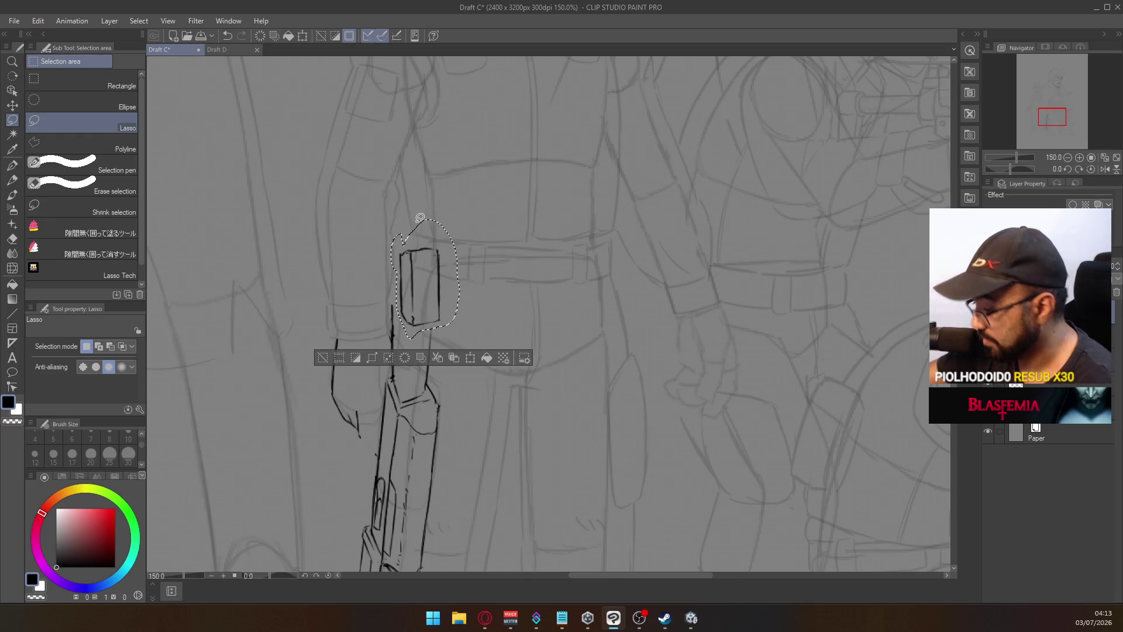
key(ctrl+t)
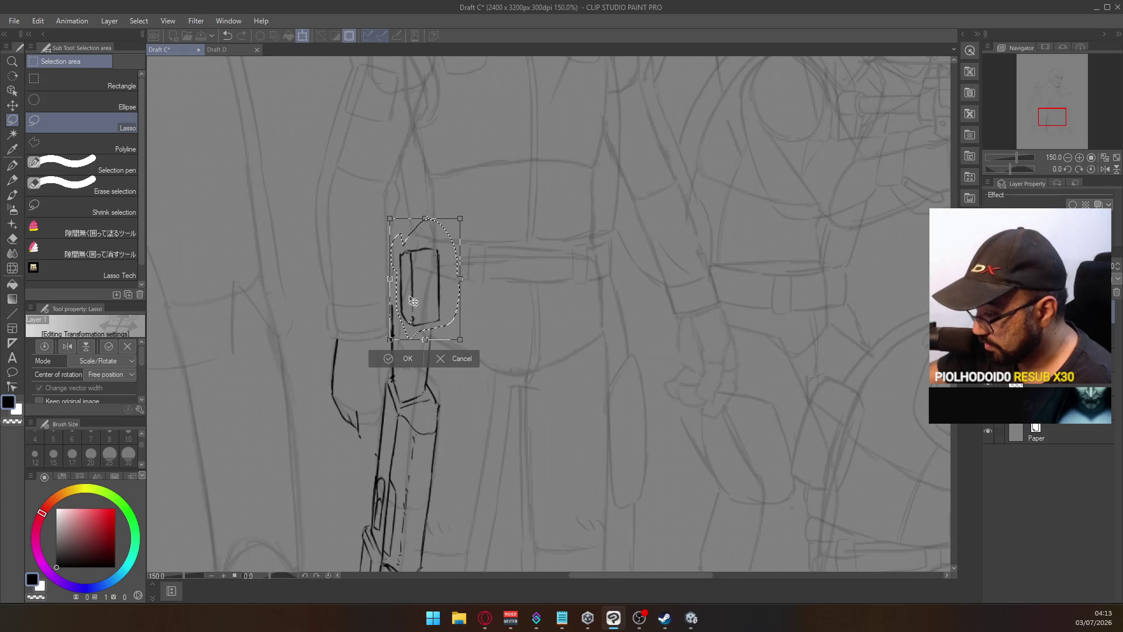
right_click(412, 273)
click(457, 364)
drag(426, 219, 434, 220)
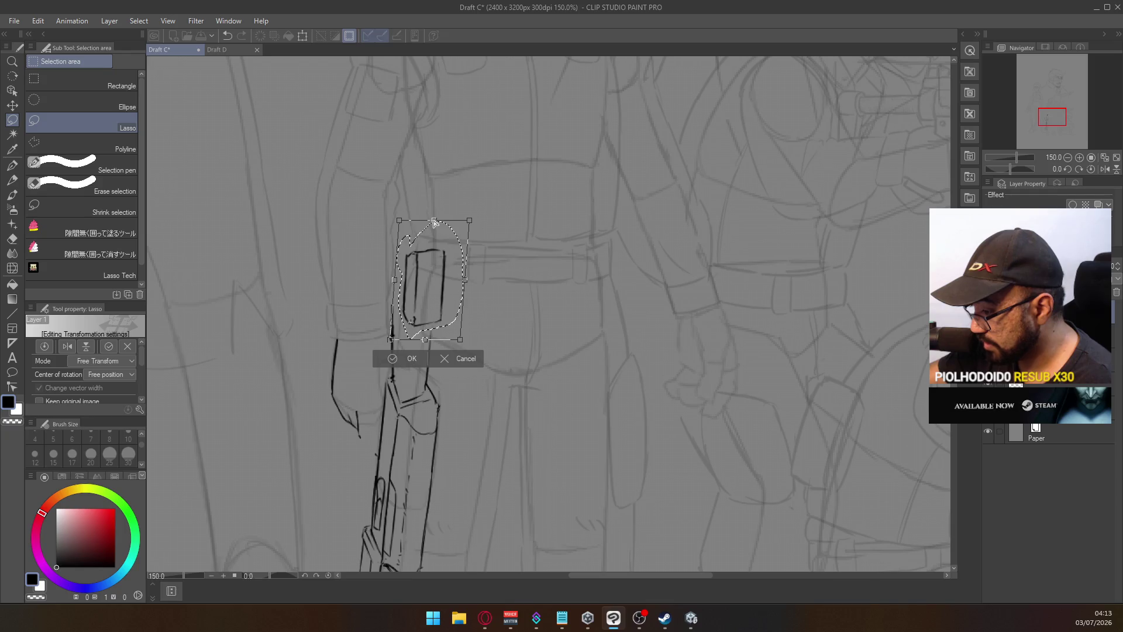
click(412, 358)
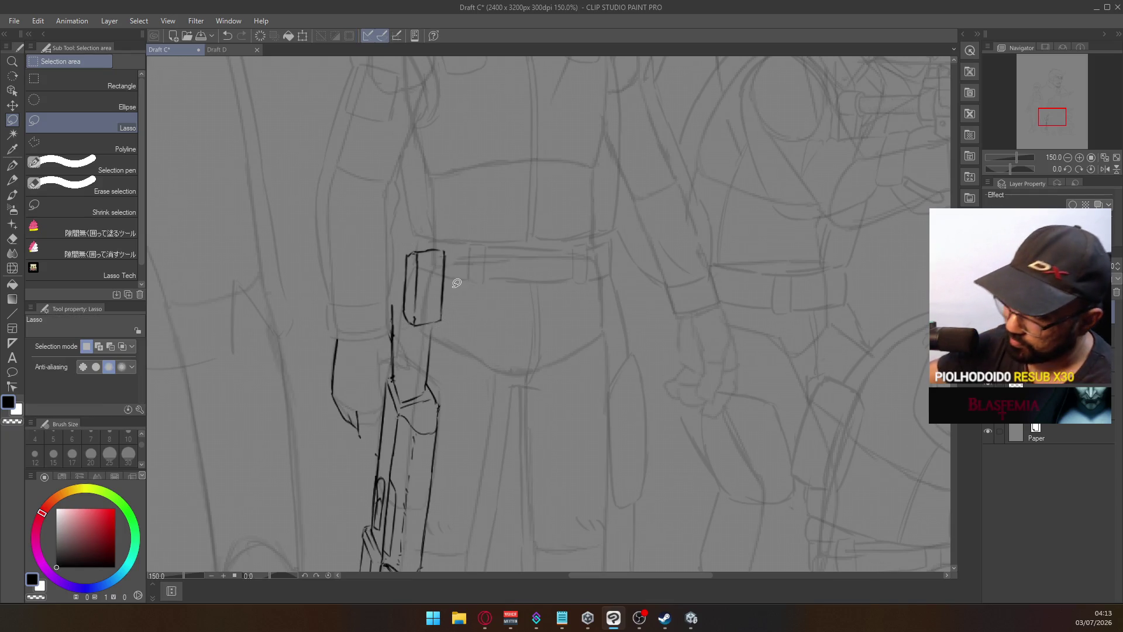
key(p)
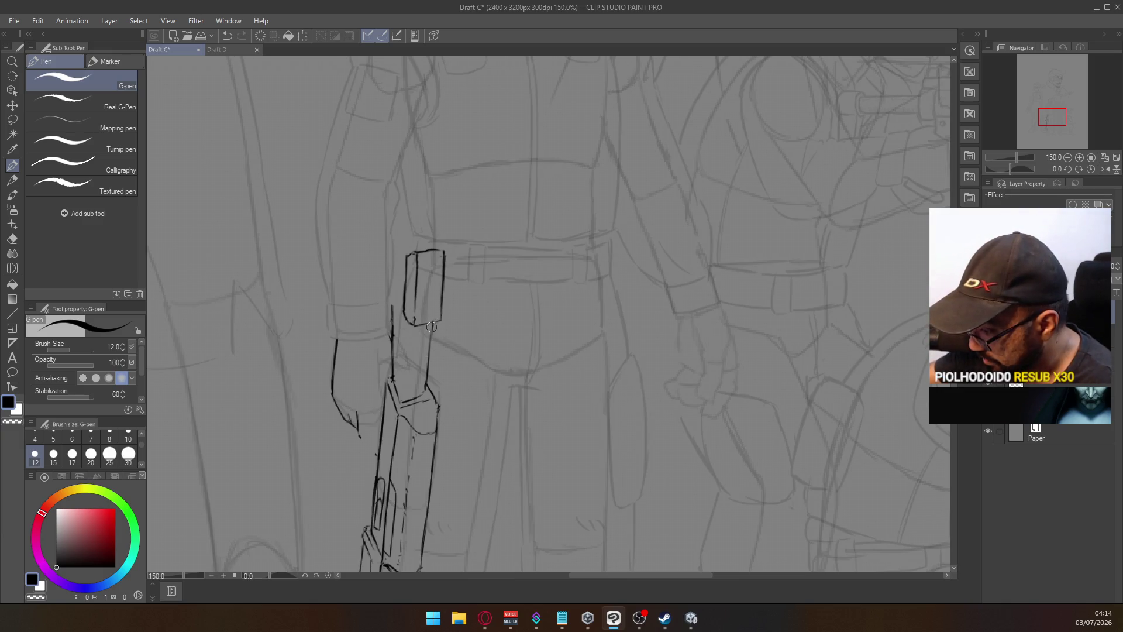
Close the bottom of the belt box and try inking a diagonal strap above it
drag(416, 325, 443, 320)
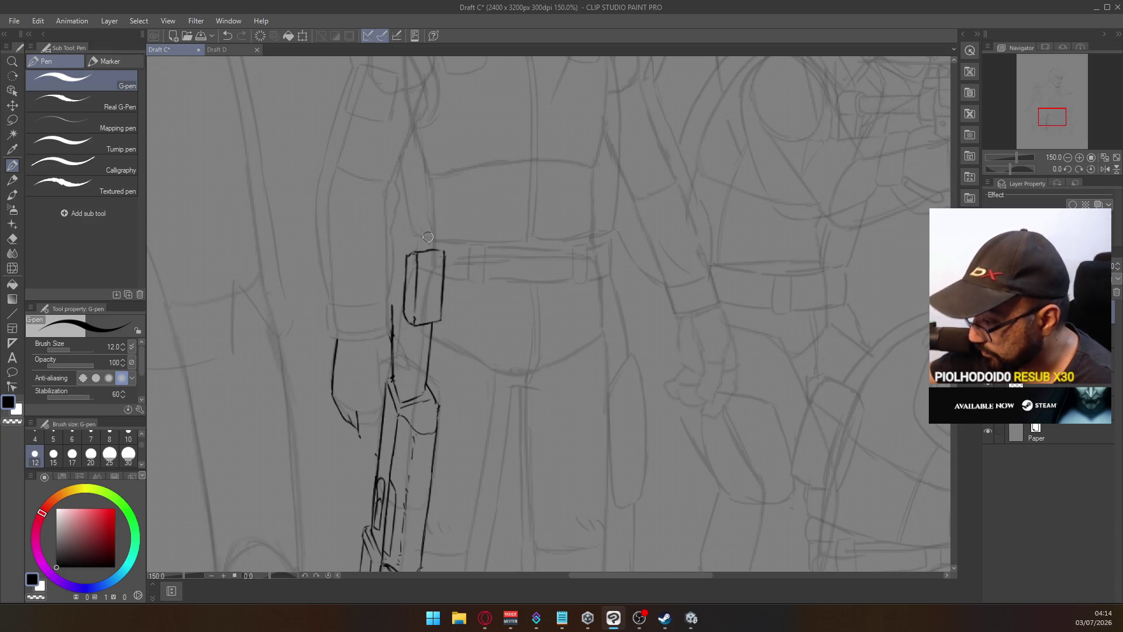
mouse_move(436, 245)
mouse_down()
mouse_move(436, 234)
mouse_move(394, 220)
mouse_move(436, 233)
mouse_move(410, 232)
mouse_up()
key(ctrl+z)
key(ctrl+z)
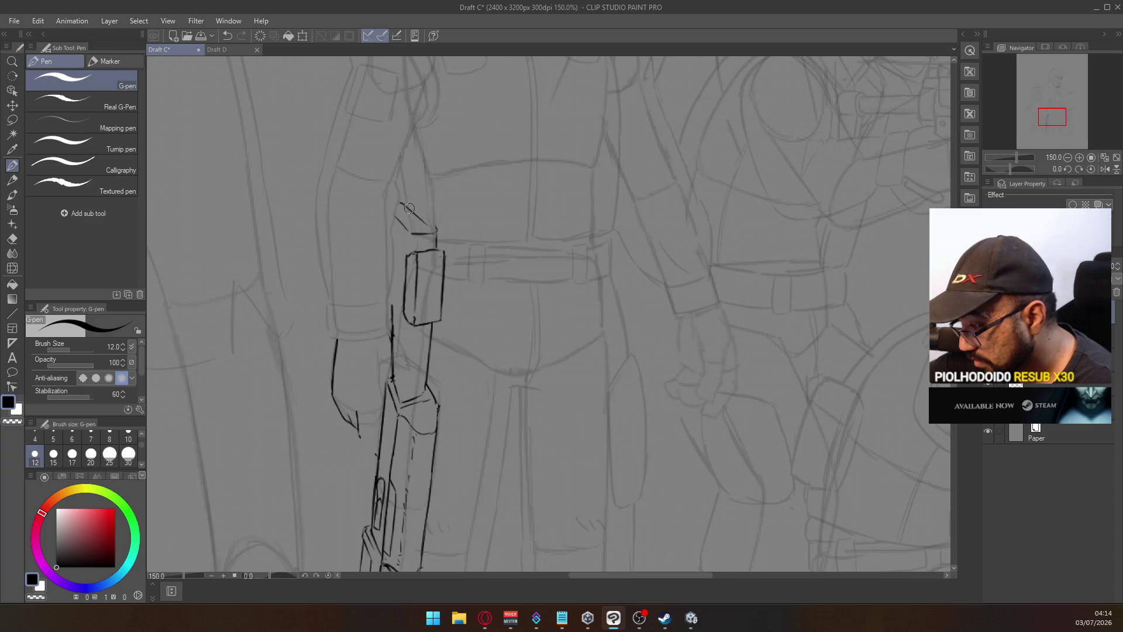
drag(399, 203, 436, 226)
key(ctrl+z)
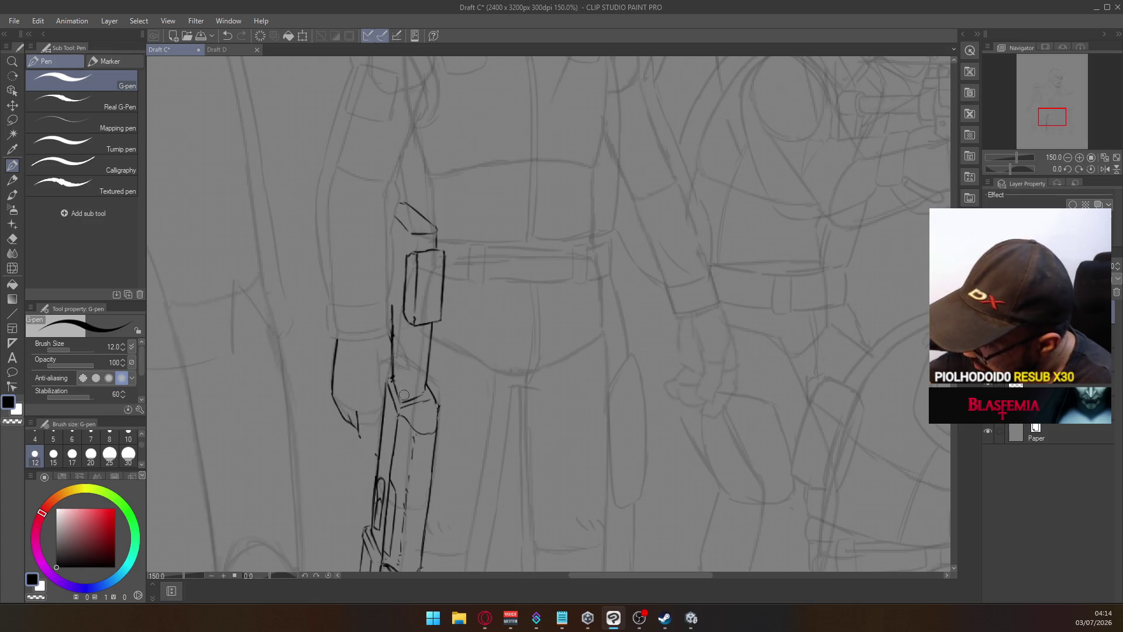
Try retouching the stroke junction and the line beside the forearm, undoing each attempt
key(e)
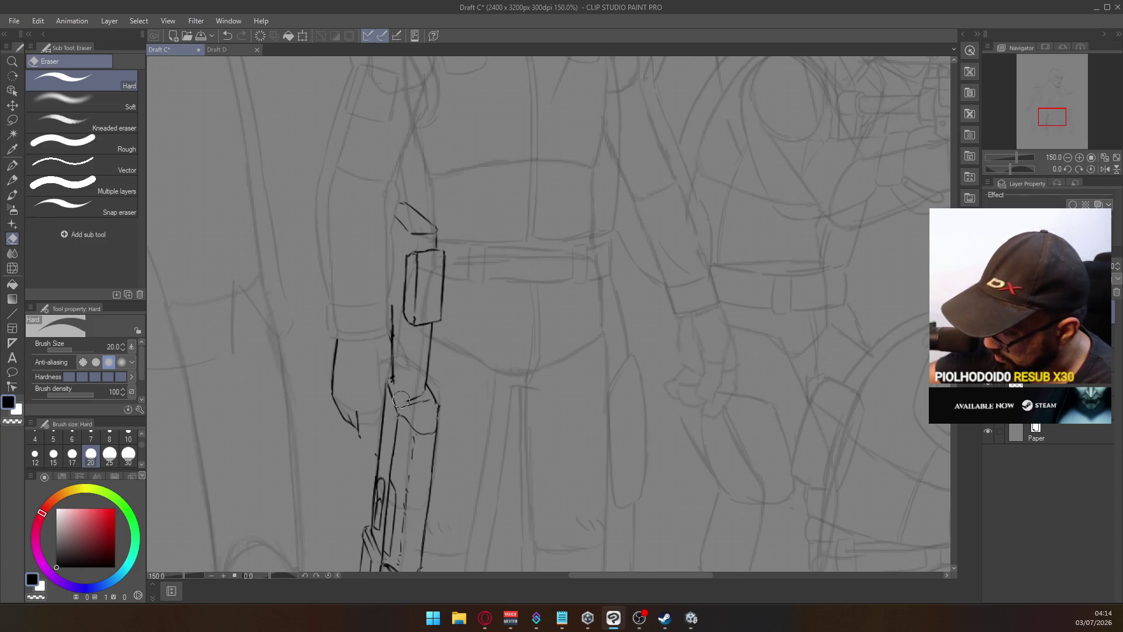
drag(398, 397, 393, 375)
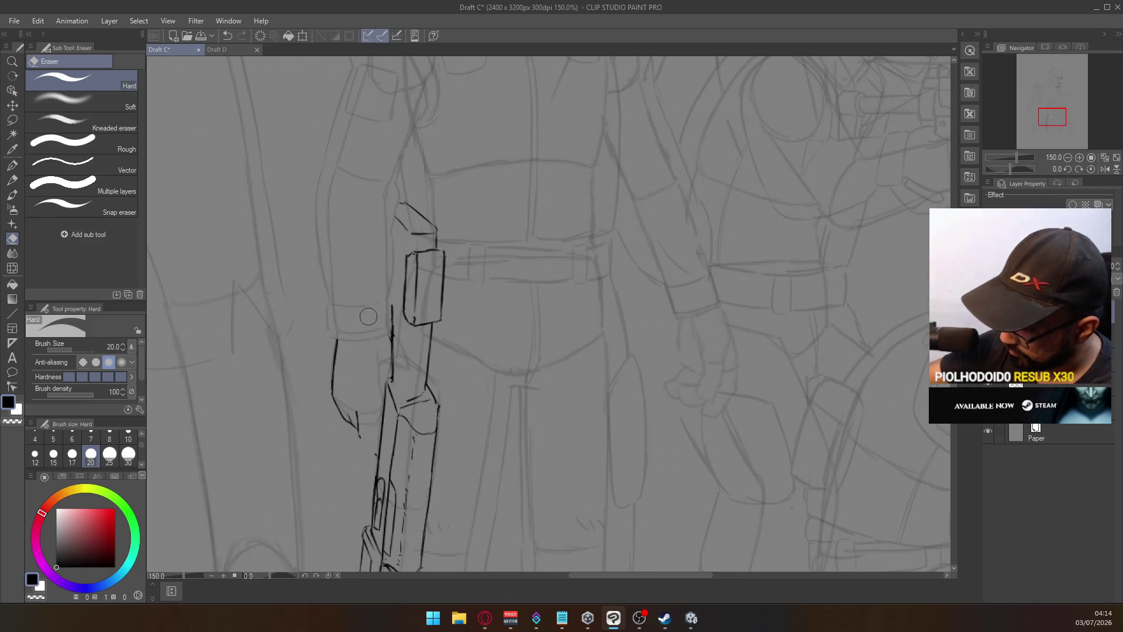
click(12, 166)
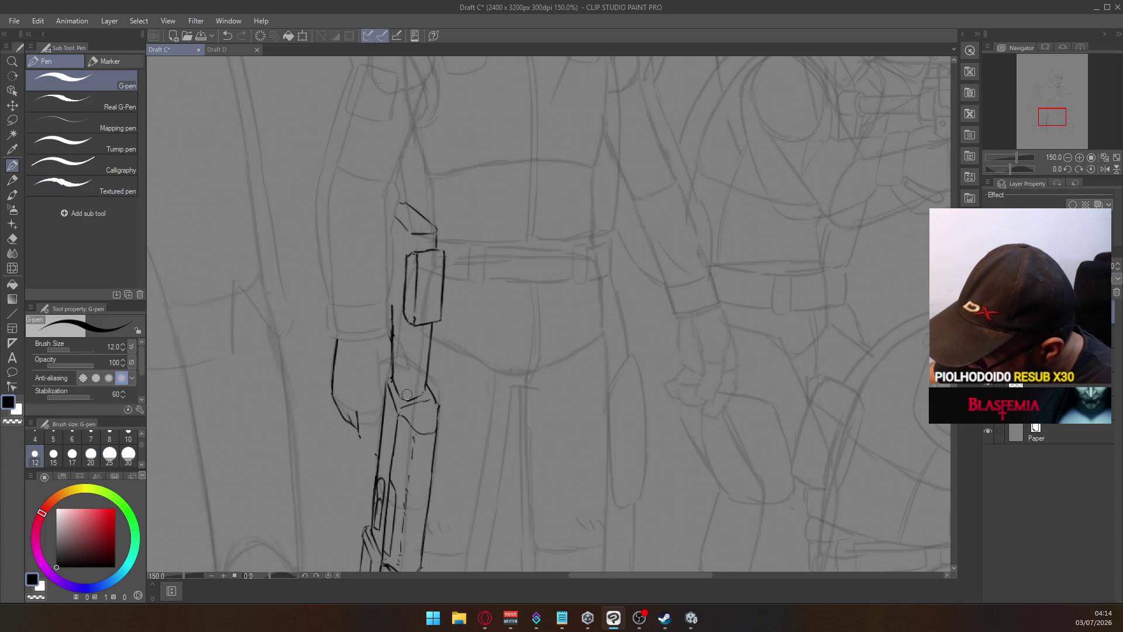
key(ctrl+z)
drag(405, 391, 406, 313)
key(ctrl+z)
drag(404, 391, 412, 328)
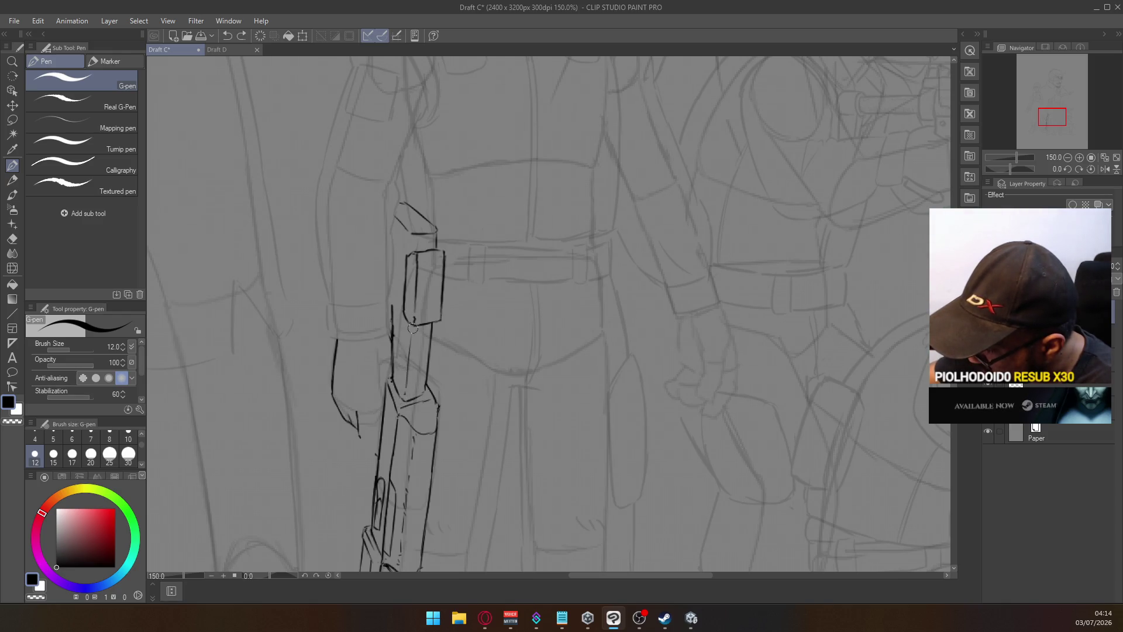
key(ctrl+z)
mouse_move(406, 391)
mouse_down()
mouse_move(412, 328)
mouse_move(409, 377)
mouse_up()
key(ctrl+z)
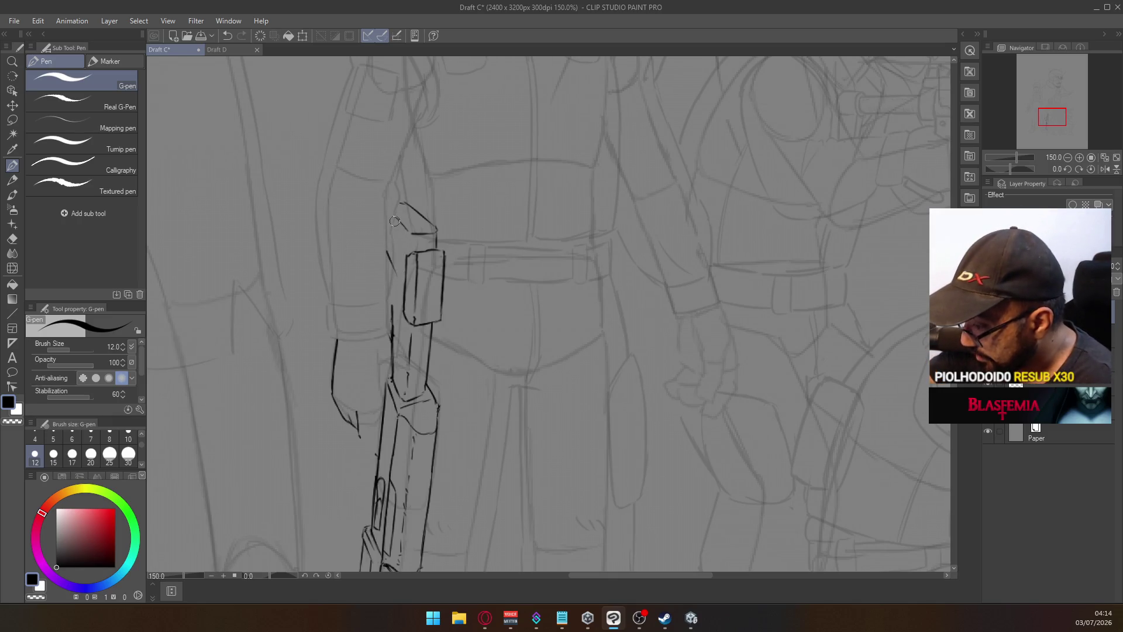
Erase the stray stroke left of the box, then lasso the box and move it slightly lower
click(12, 120)
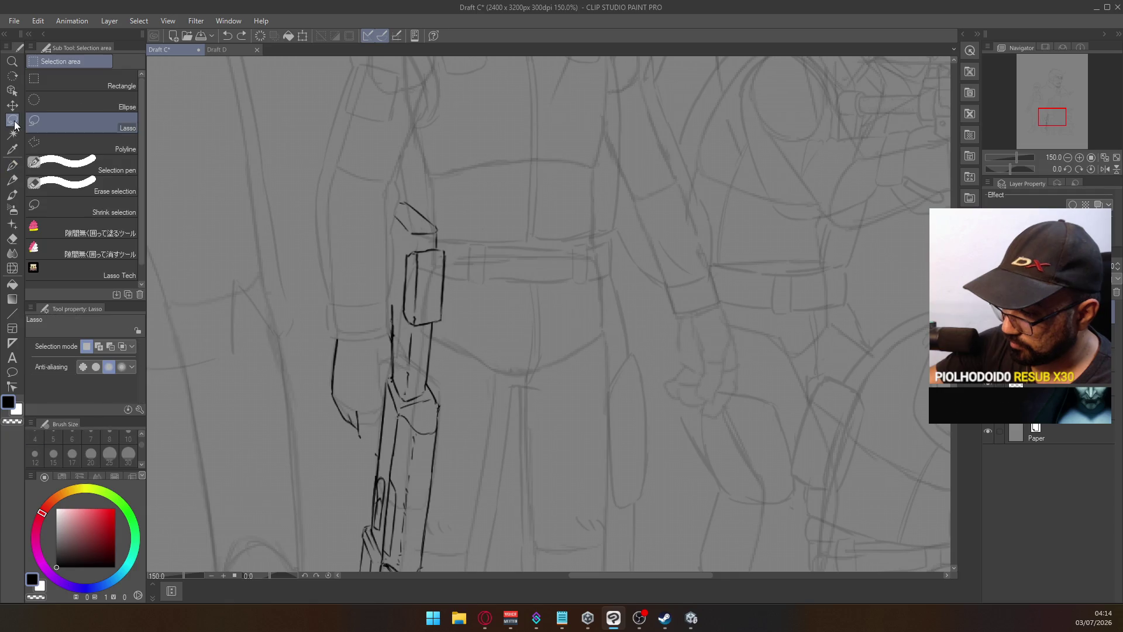
key(e)
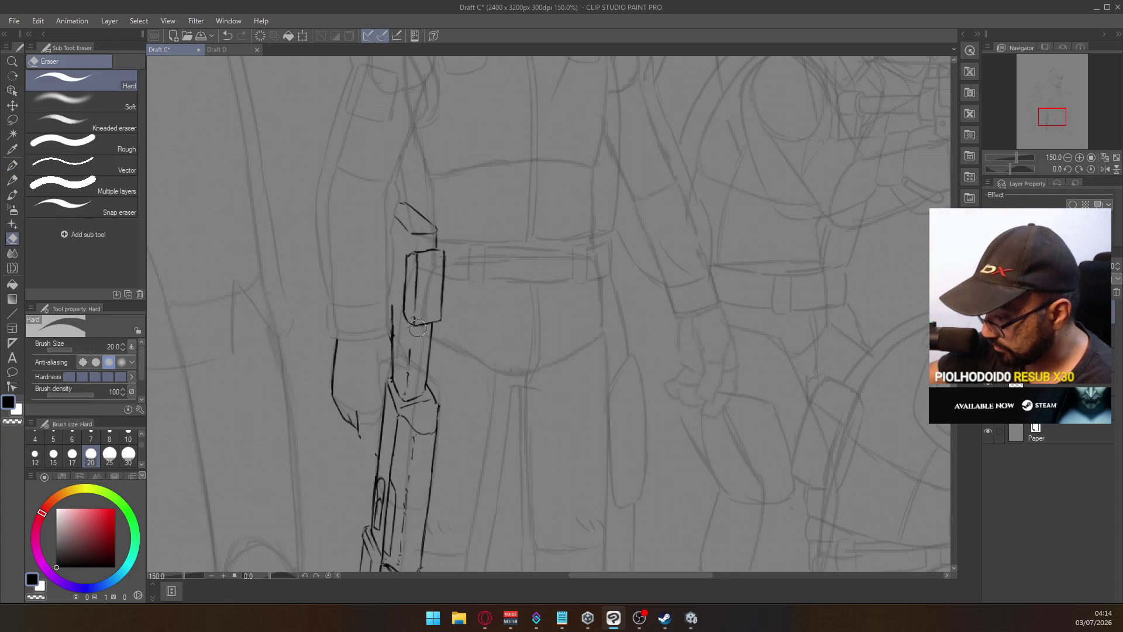
mouse_move(397, 307)
mouse_down()
mouse_move(393, 325)
mouse_move(392, 304)
mouse_up()
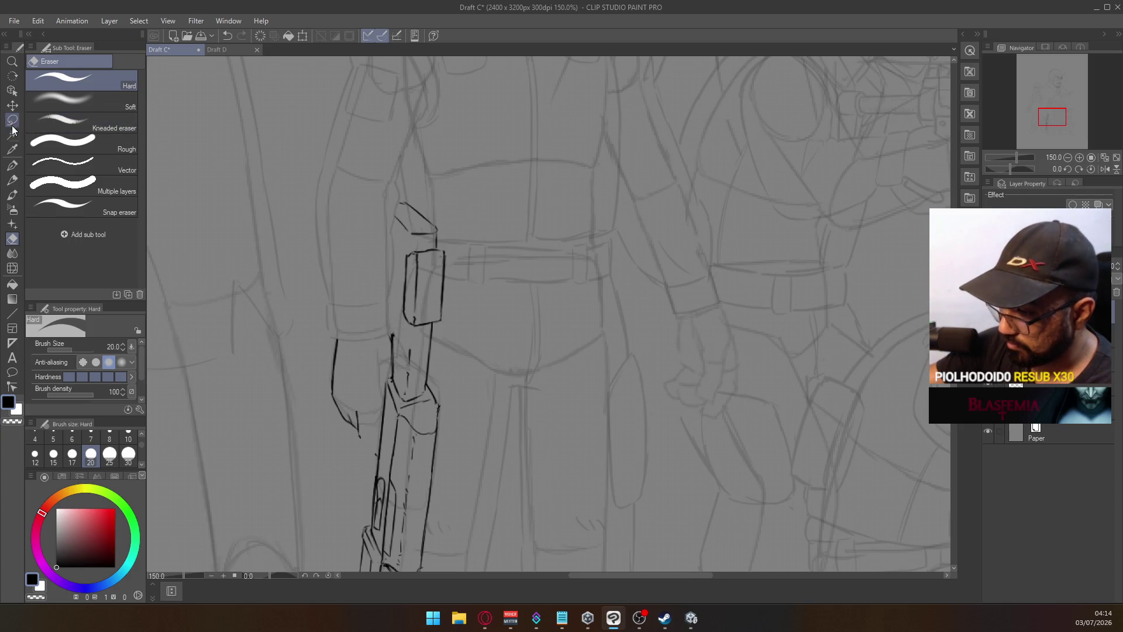
key(m)
mouse_move(446, 331)
mouse_down()
mouse_move(376, 283)
mouse_move(468, 203)
mouse_move(463, 327)
mouse_up()
mouse_move(439, 281)
mouse_down()
mouse_move(437, 296)
mouse_move(444, 283)
mouse_up()
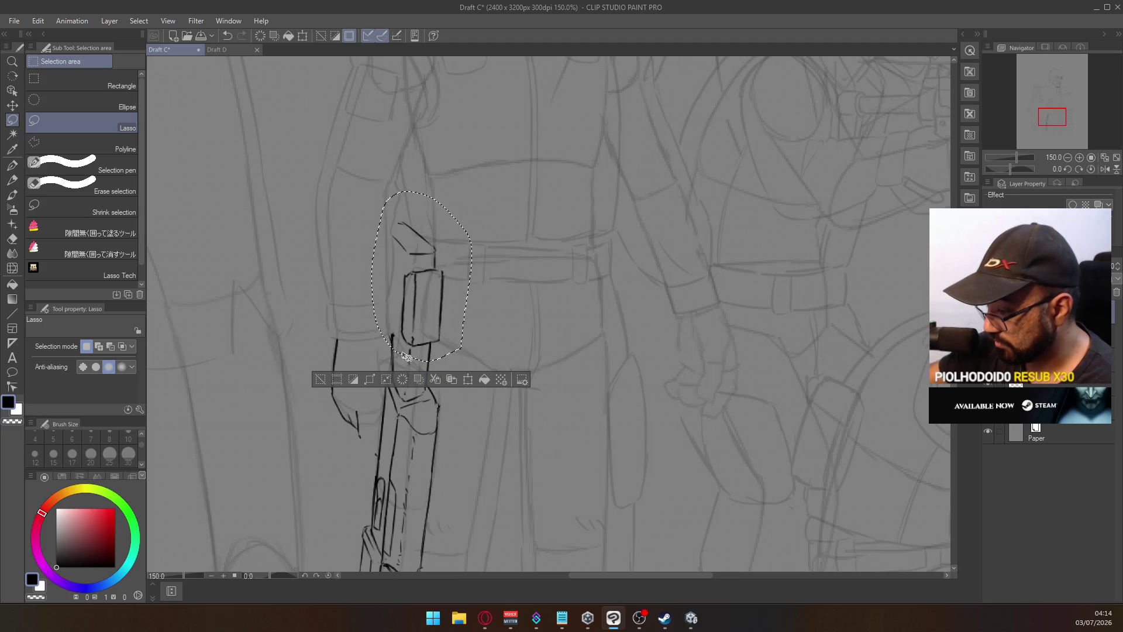
Lasso and nudge the box with its strap, then deselect
mouse_move(465, 234)
mouse_down()
mouse_move(474, 267)
mouse_move(408, 295)
mouse_move(458, 230)
mouse_move(436, 266)
mouse_up()
click(472, 223)
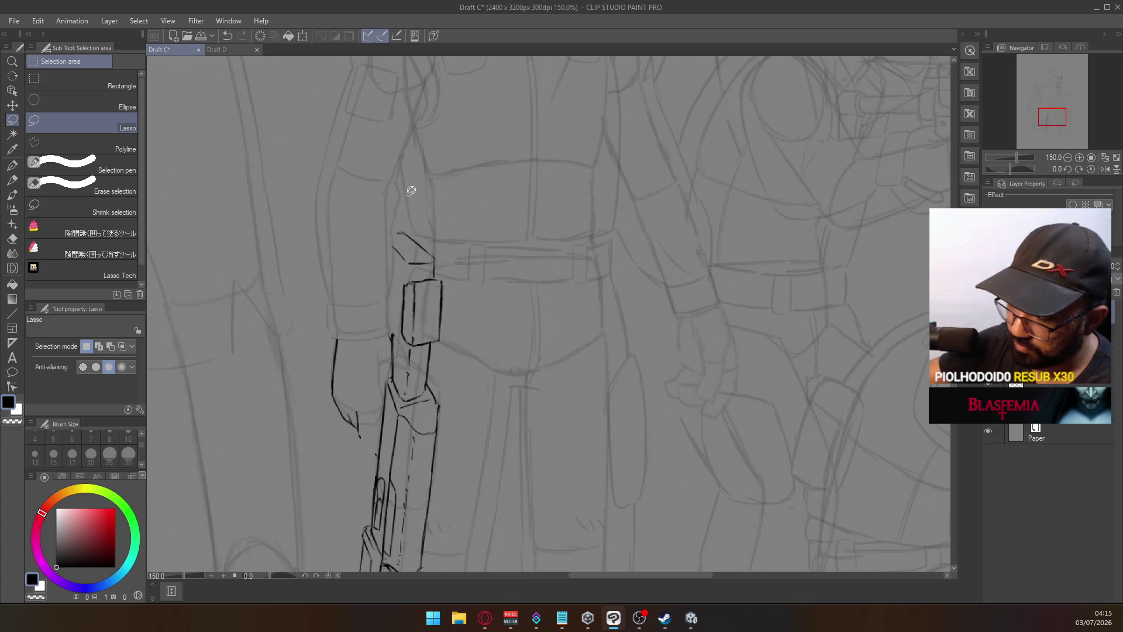
key(p)
Ink the flap's left side down to the box and a horizontal line to its left
drag(387, 270, 390, 352)
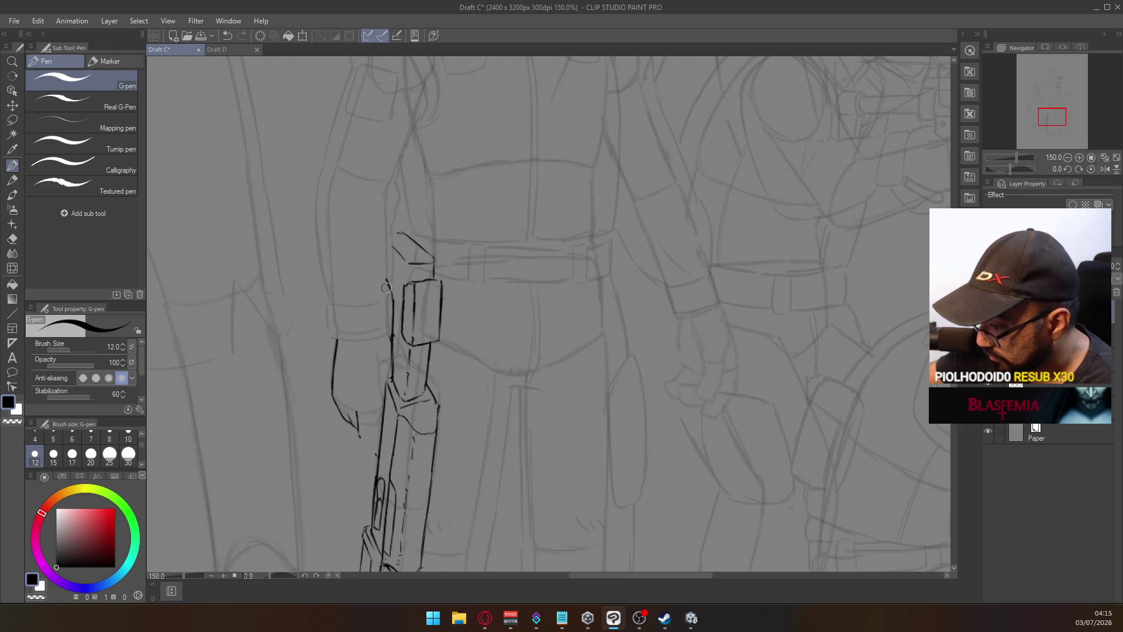
key(e)
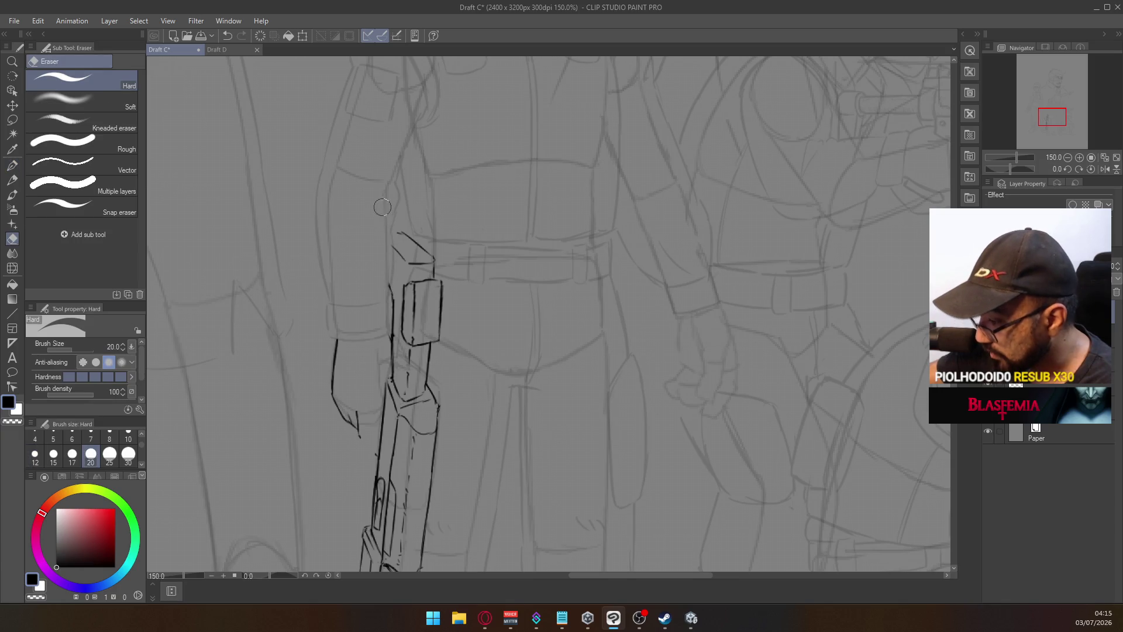
key(p)
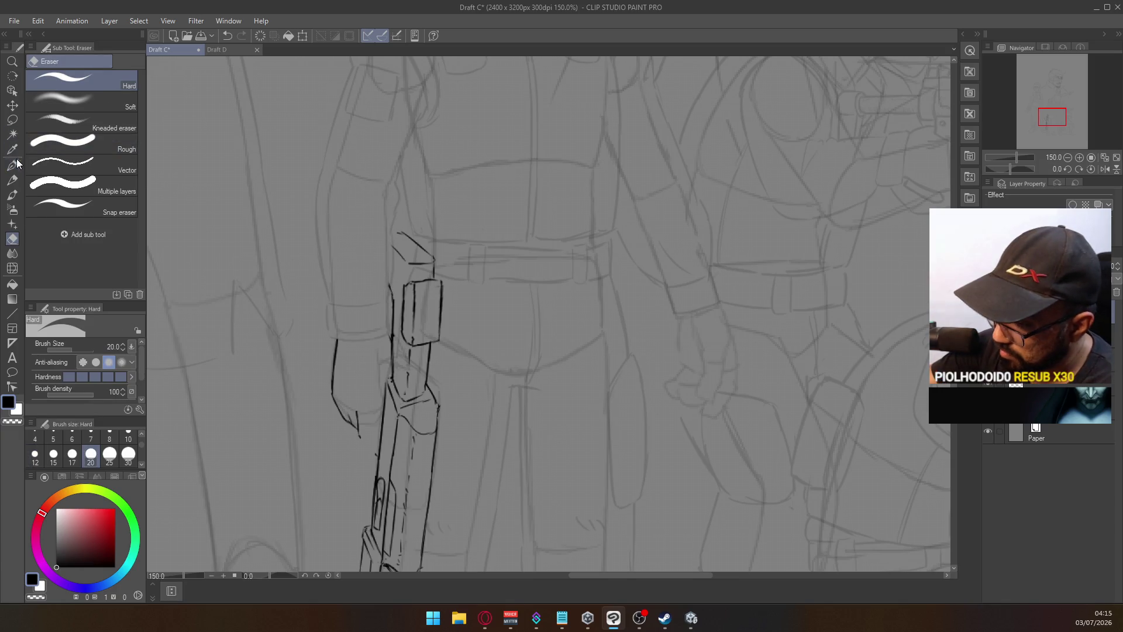
key(ctrl+z)
drag(393, 234, 390, 337)
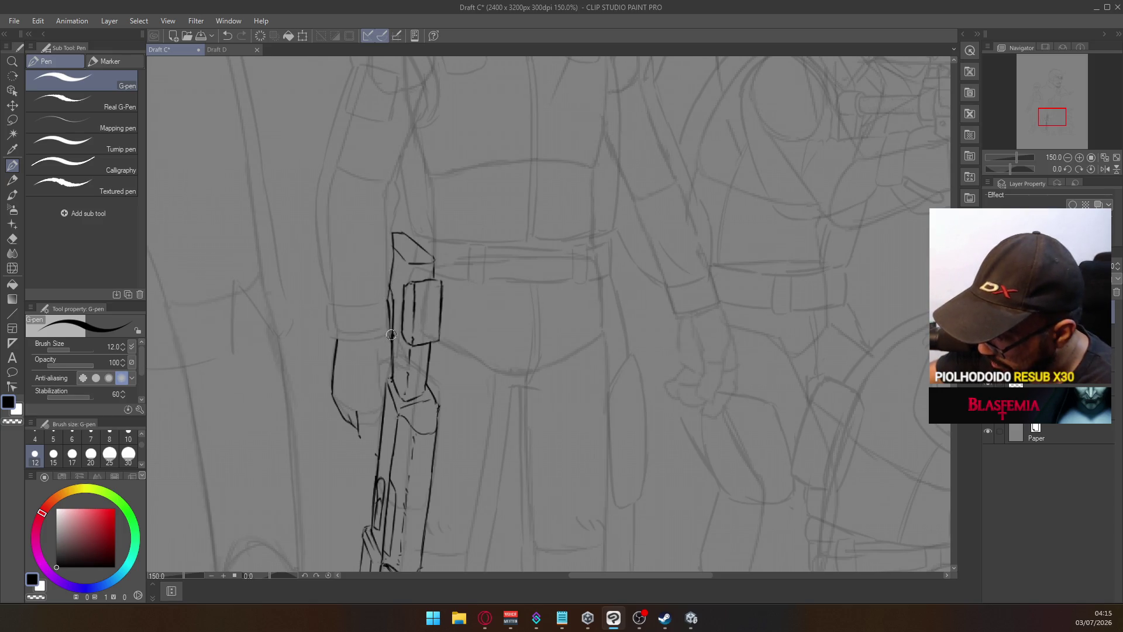
drag(325, 336, 389, 335)
Replace the horizontal band stroke with a longer slanted left side, undoing stray short strokes beside the rifle
key(ctrl+z)
key(ctrl+z)
key(ctrl+z)
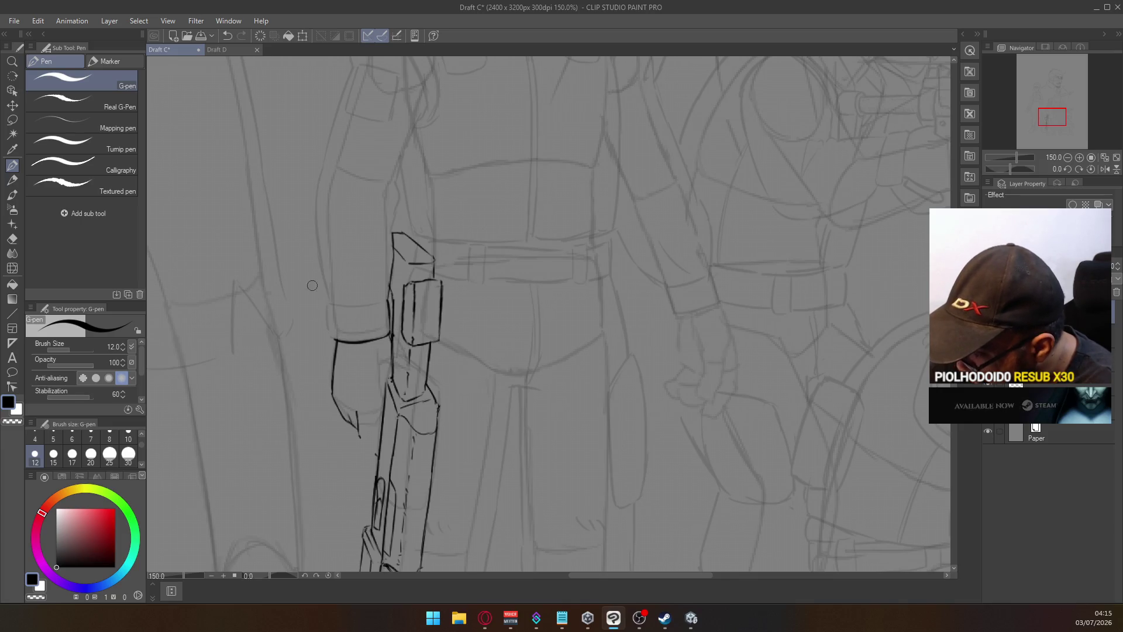
key(ctrl+z)
mouse_move(328, 337)
mouse_down()
mouse_move(332, 296)
mouse_move(386, 302)
mouse_move(365, 303)
mouse_move(376, 305)
mouse_up()
key(ctrl+z)
key(ctrl+z)
key(ctrl+z)
key(ctrl+z)
key(ctrl+z)
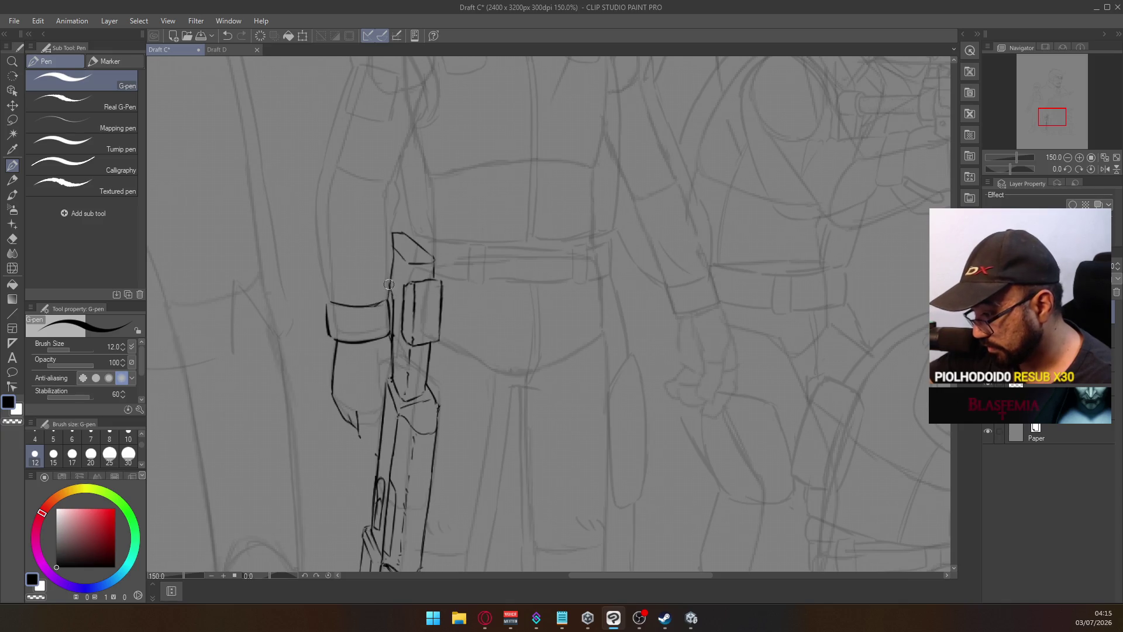
scroll(380, 286, down, 3)
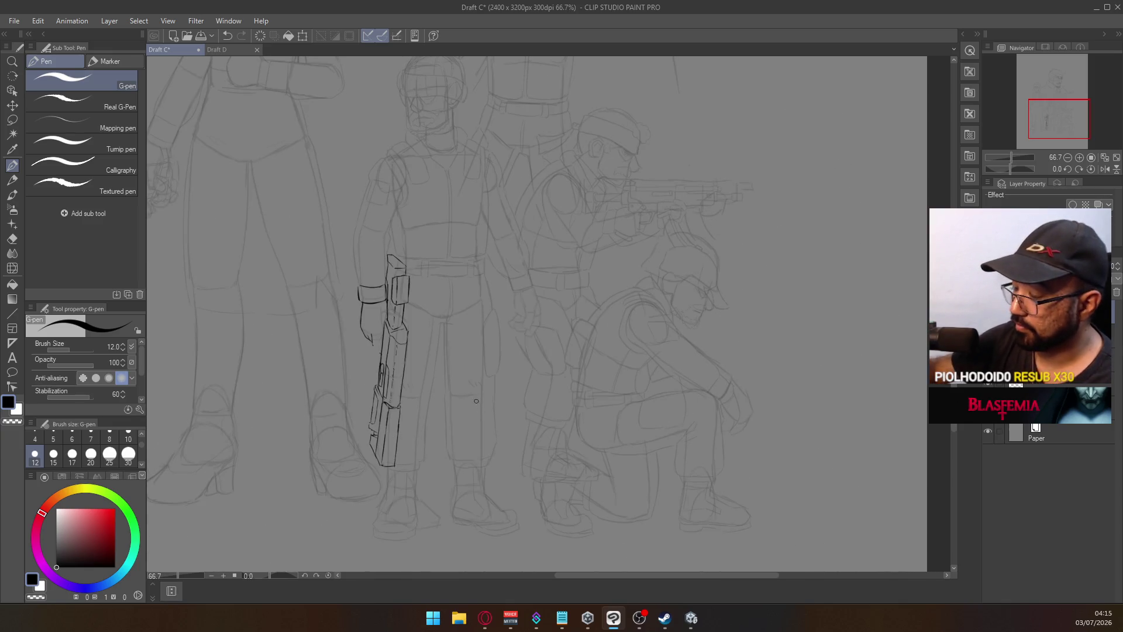
scroll(391, 297, up, 3)
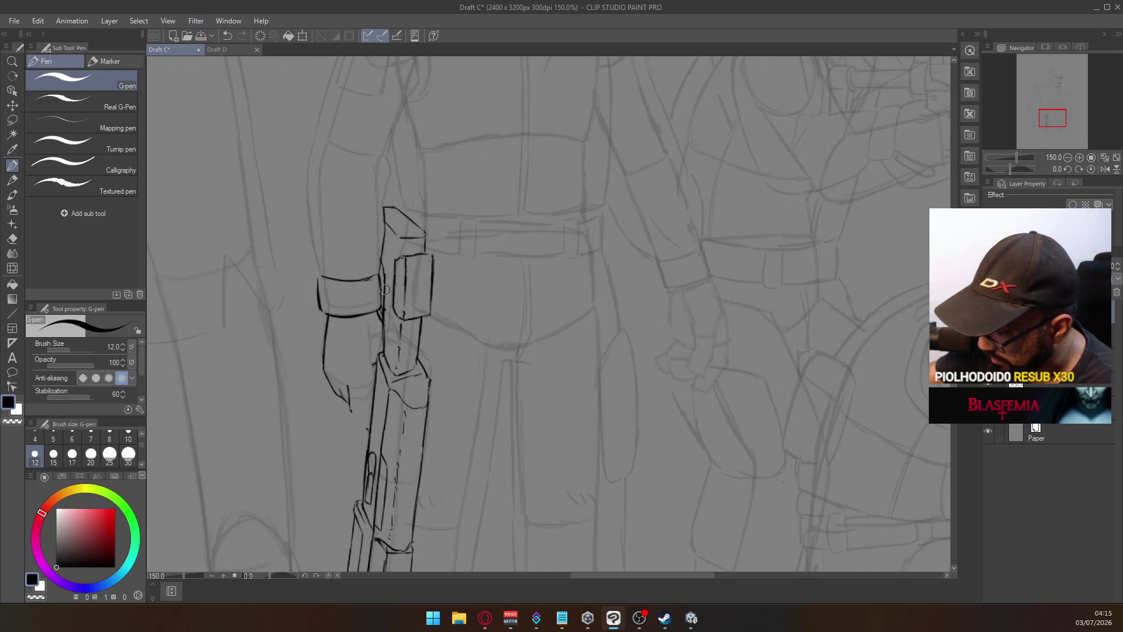
scroll(381, 331, down, 4)
scroll(378, 344, up, 4)
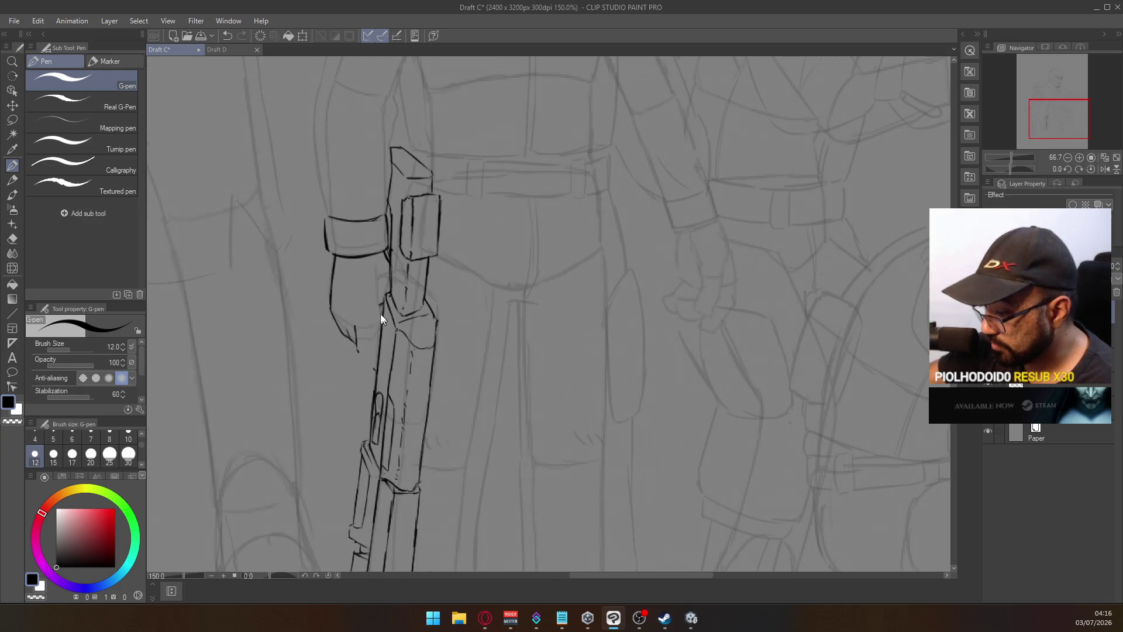
key(ctrl+z)
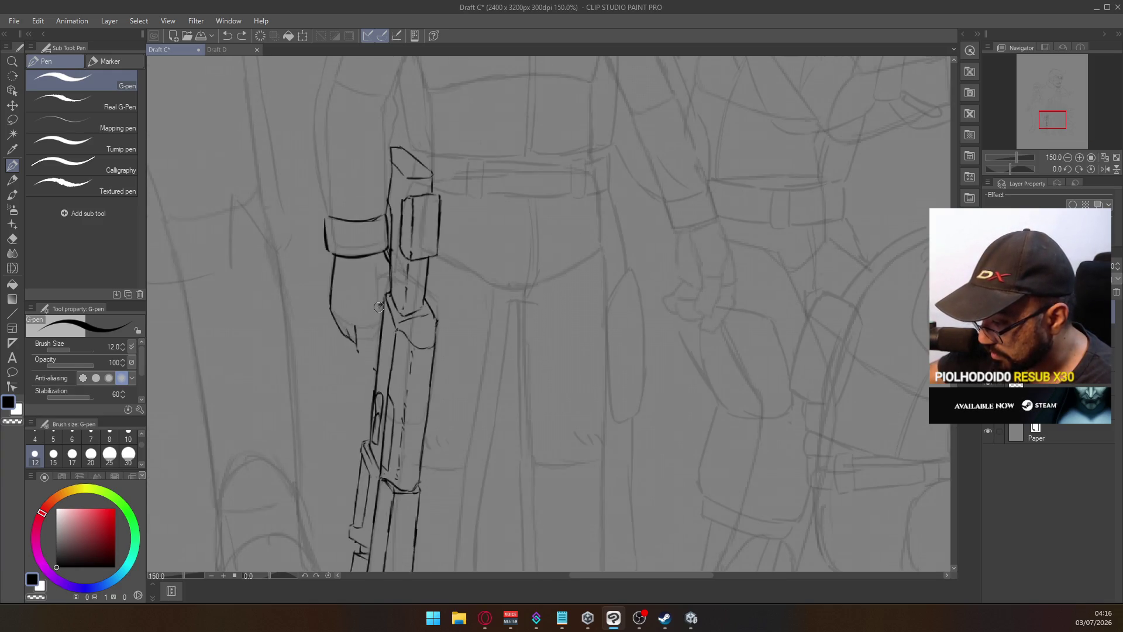
key(ctrl+z)
Redraw the short stroke beside the rifle and erase the lower barrel's old right edge
drag(380, 314, 375, 338)
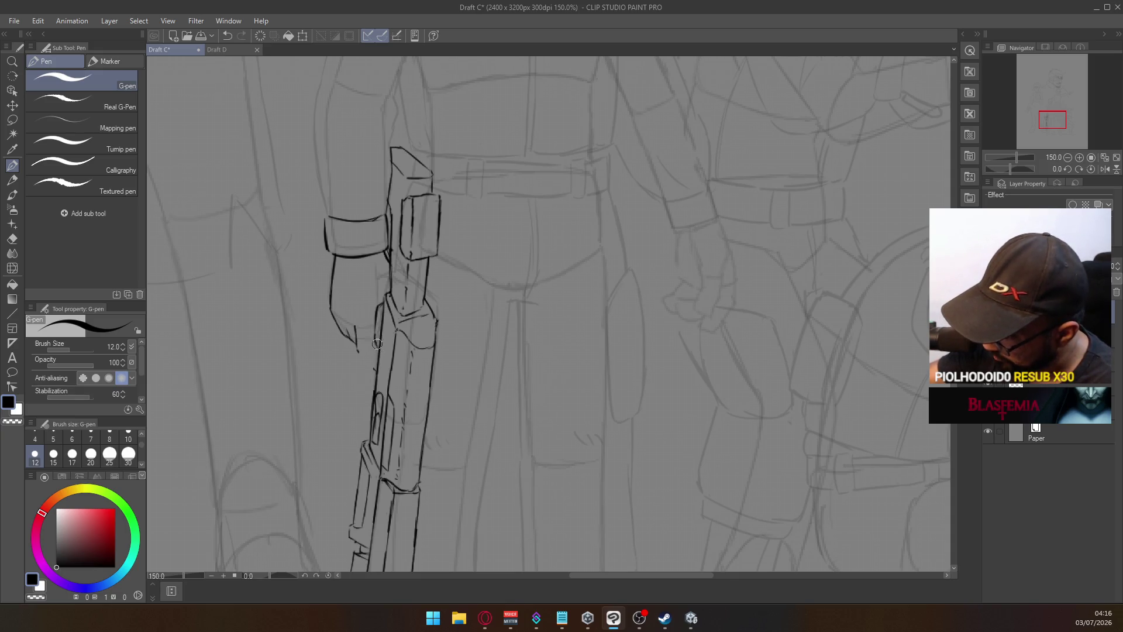
scroll(376, 320, down, 3)
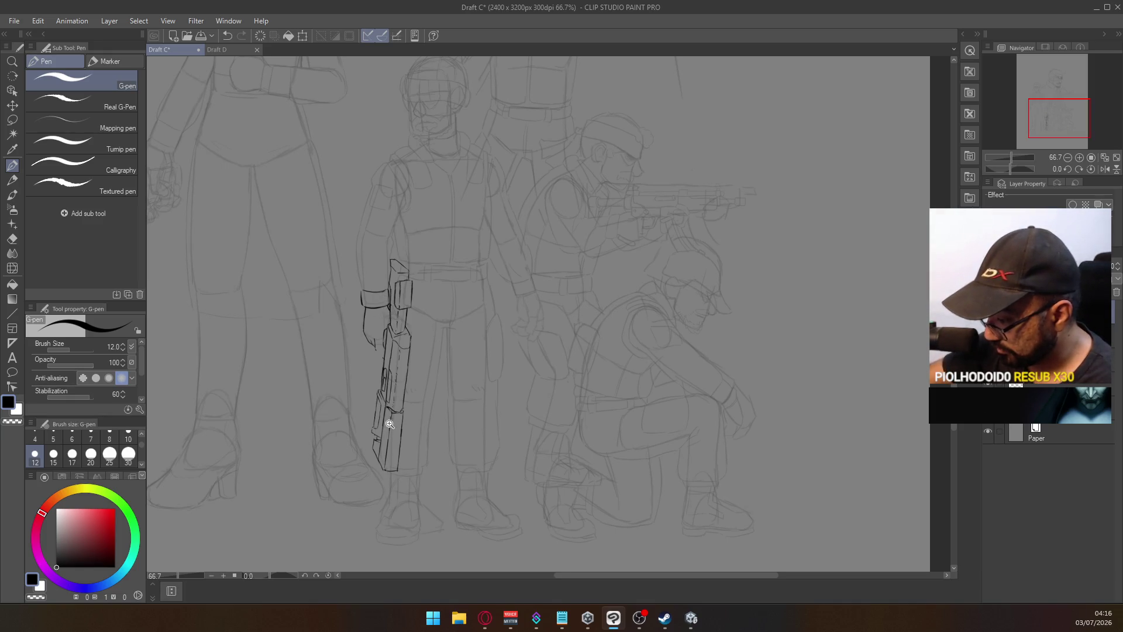
scroll(389, 426, up, 4)
key(e)
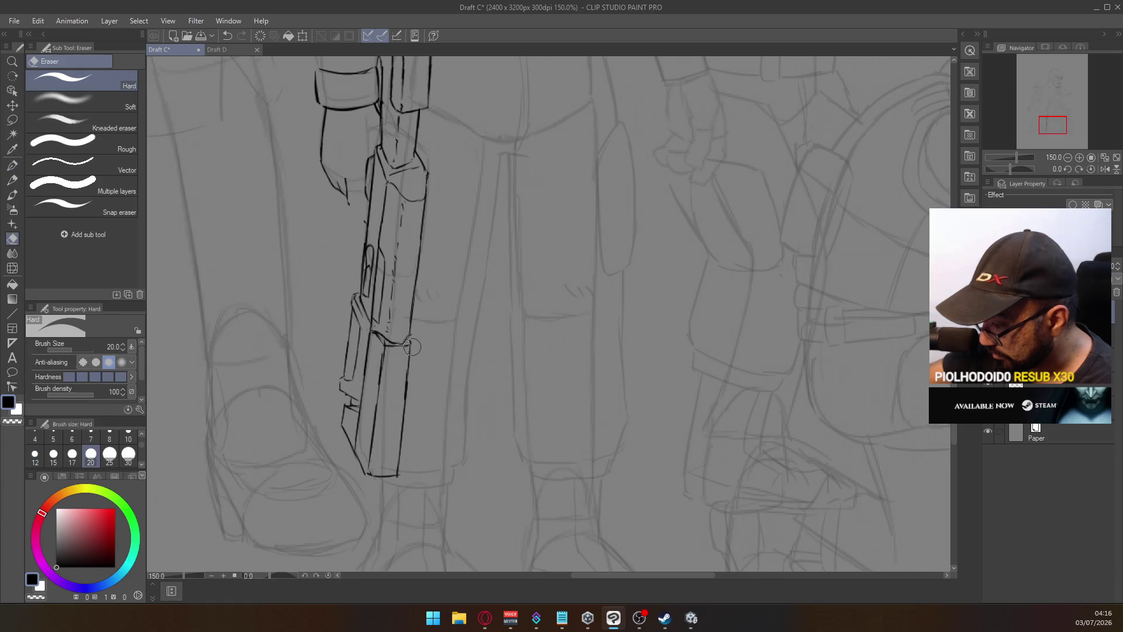
drag(410, 343, 391, 471)
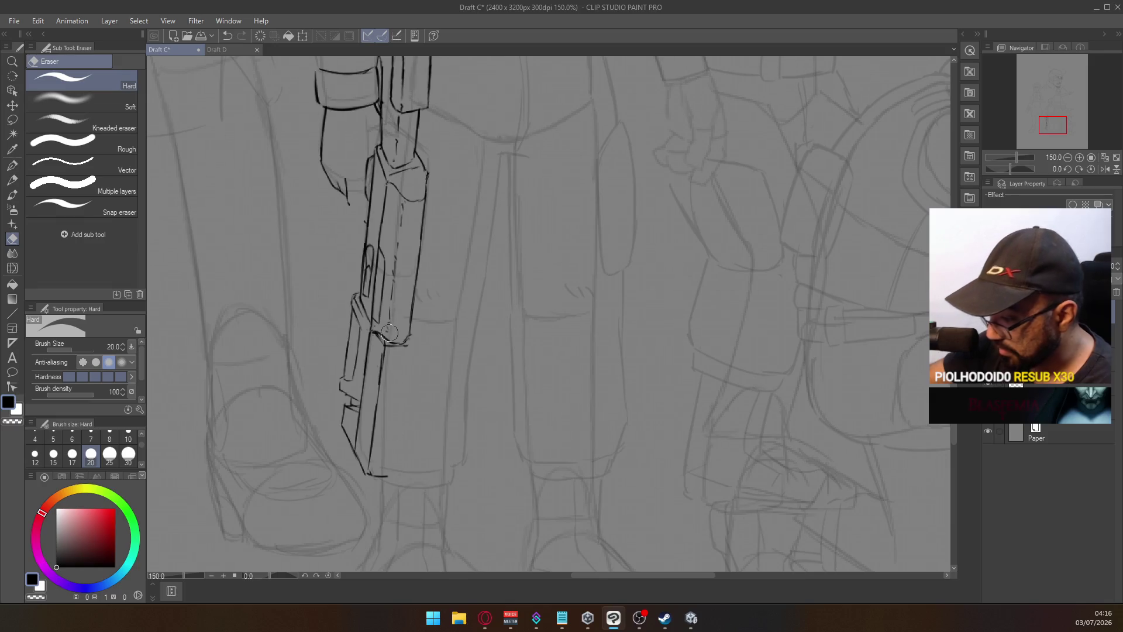
Ink a new, shorter right edge down the lower barrel, retrying the line to its bottom corner
key(p)
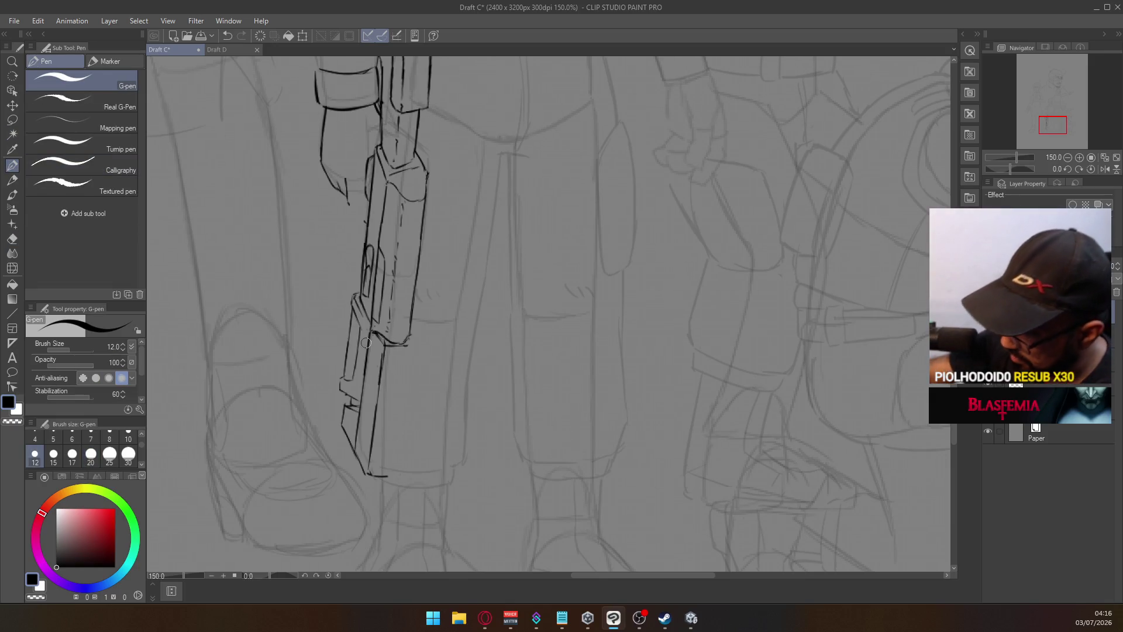
drag(407, 345, 392, 446)
key(ctrl+z)
drag(408, 366, 393, 440)
key(ctrl+z)
drag(410, 351, 400, 396)
mouse_move(387, 474)
mouse_down()
mouse_move(403, 399)
mouse_move(391, 433)
mouse_up()
key(ctrl+z)
key(e)
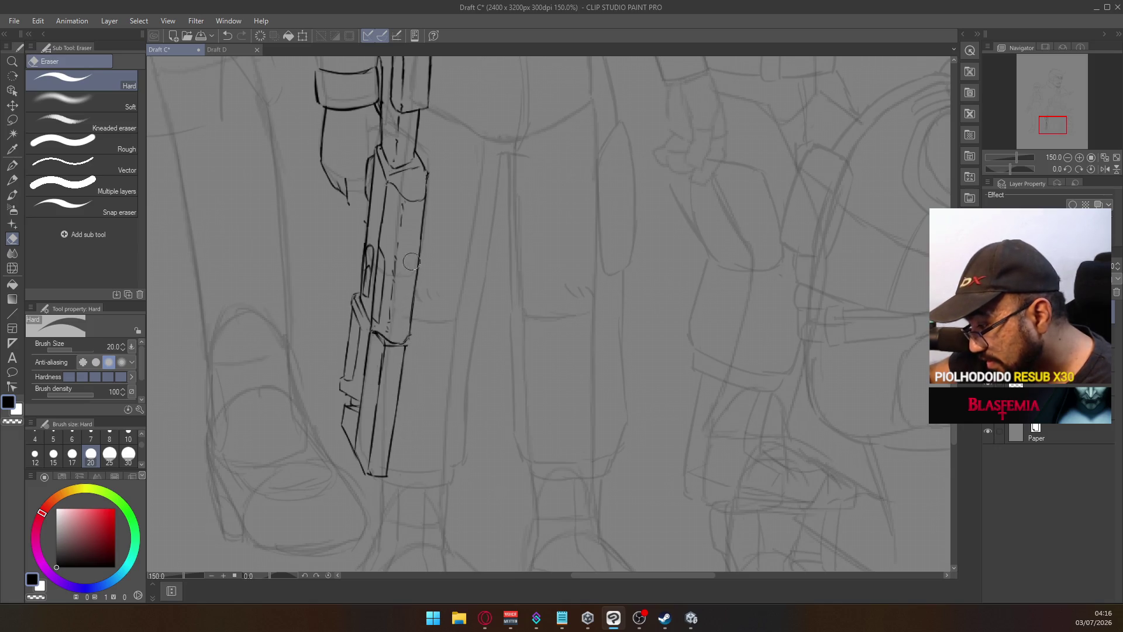
scroll(404, 319, down, 2)
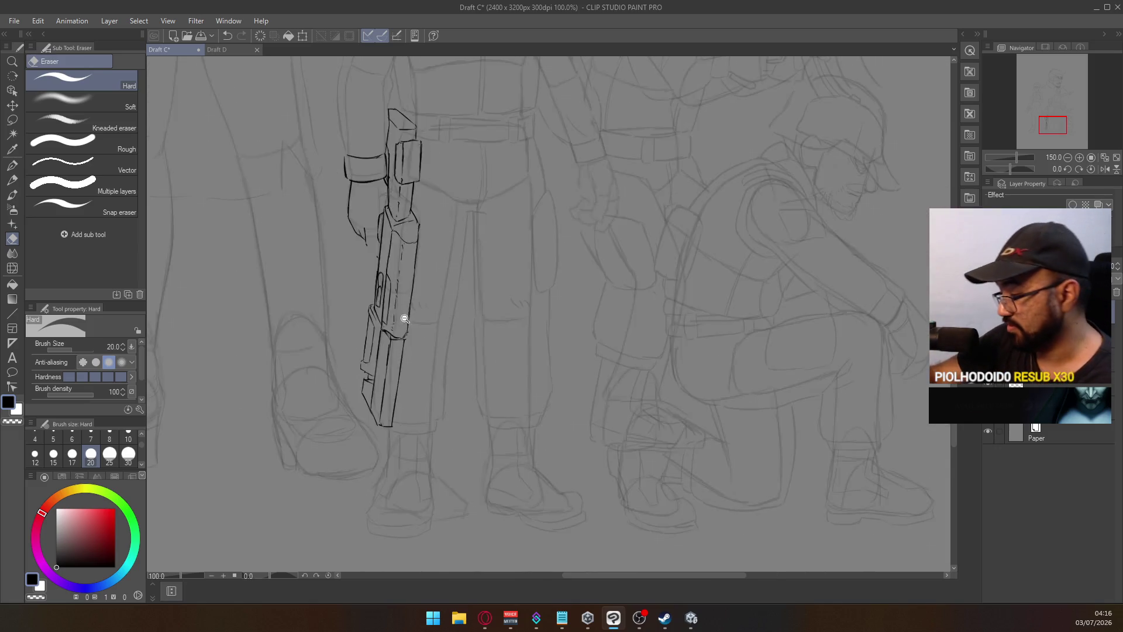
Erase a short piece of the barrel's left outline and extend that line downward
scroll(392, 340, up, 3)
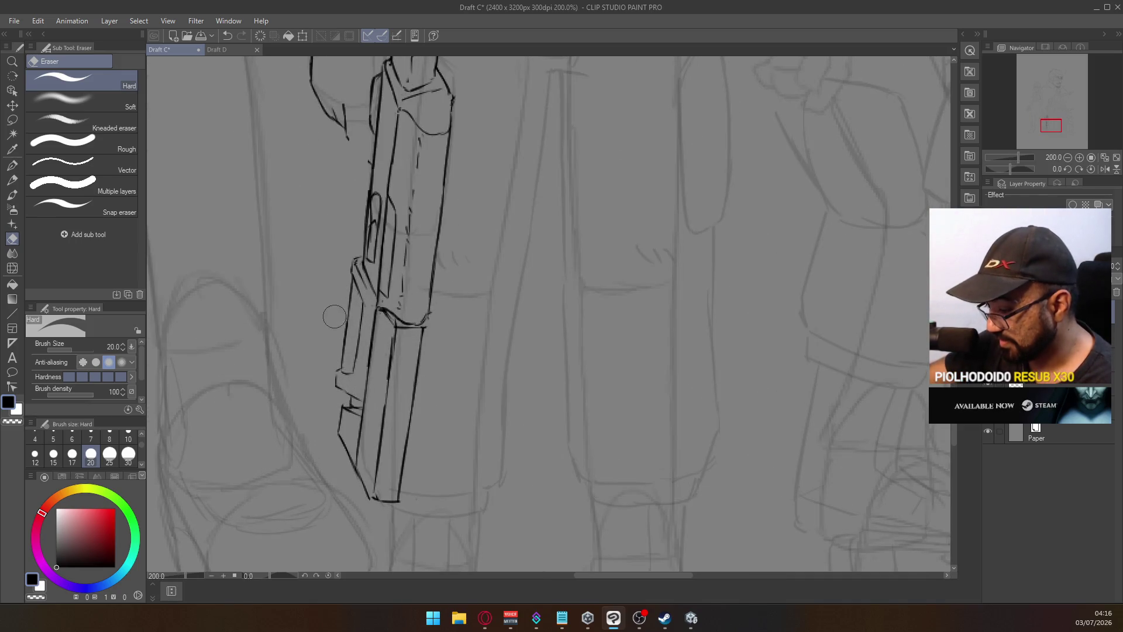
drag(340, 349, 354, 283)
key(ctrl+z)
drag(344, 358, 347, 374)
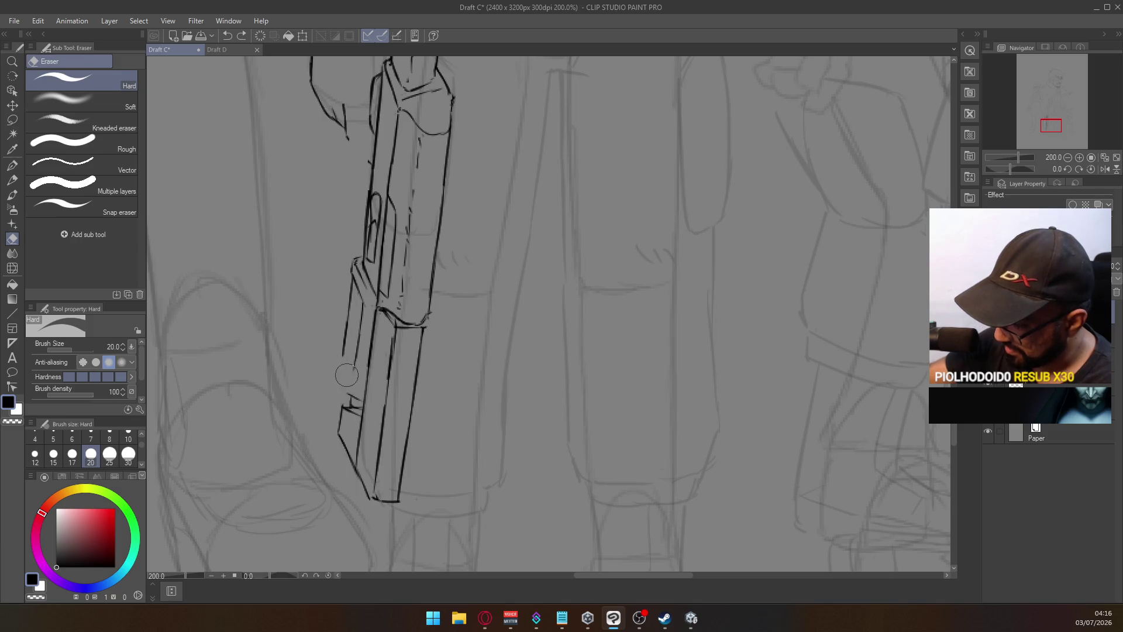
key(p)
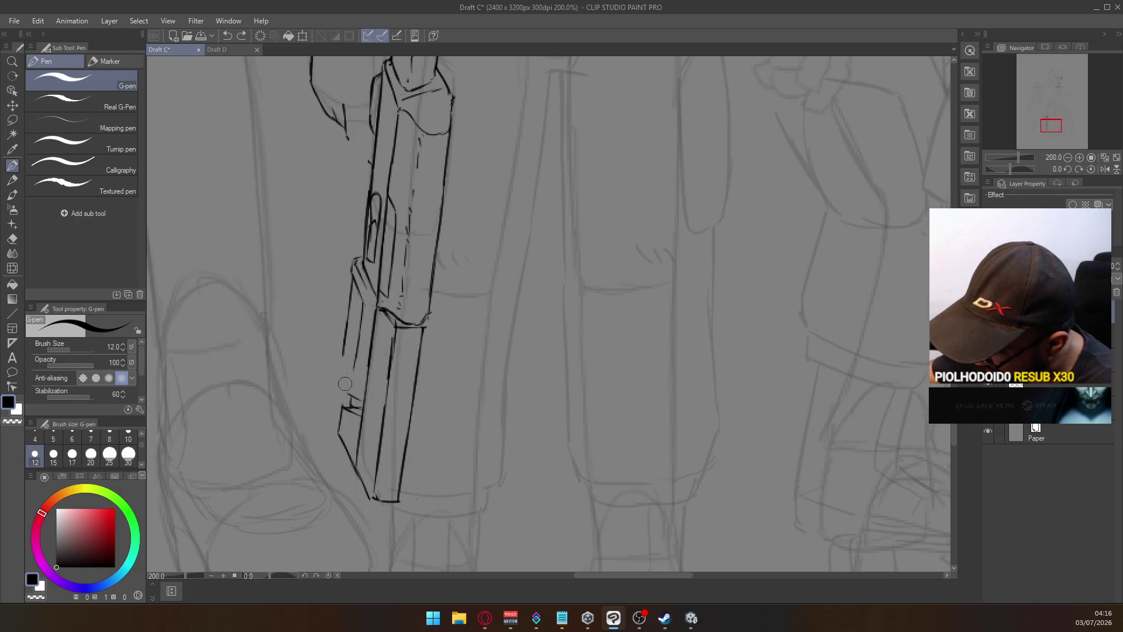
drag(344, 350, 352, 401)
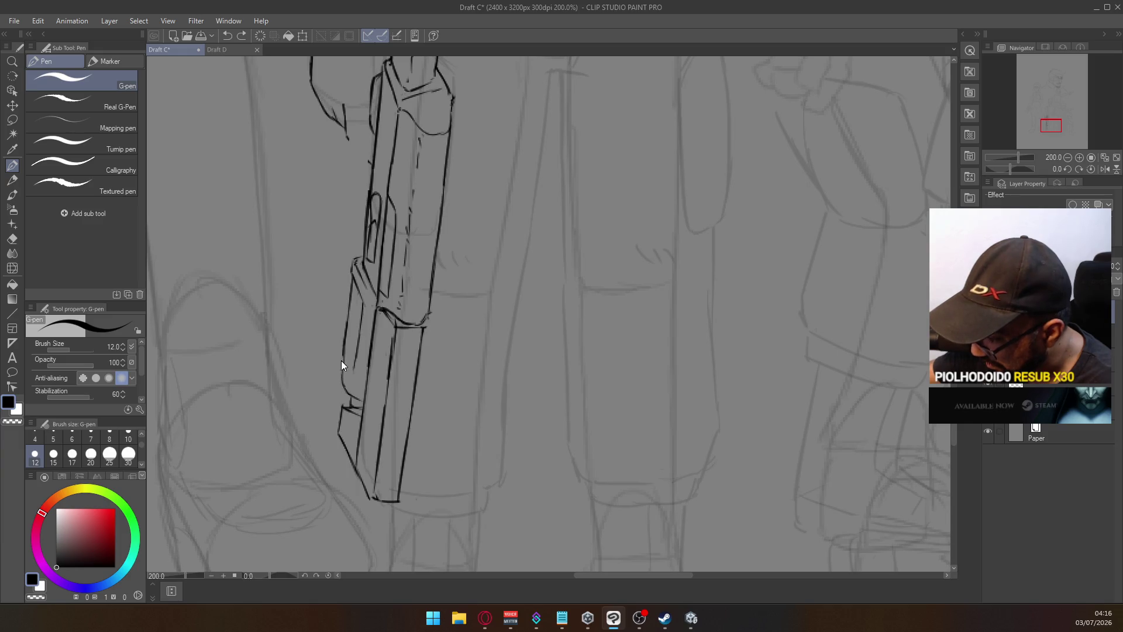
Ink a clean stroke along the gun's left edge down the barrel, retrying until it sits right
key(e)
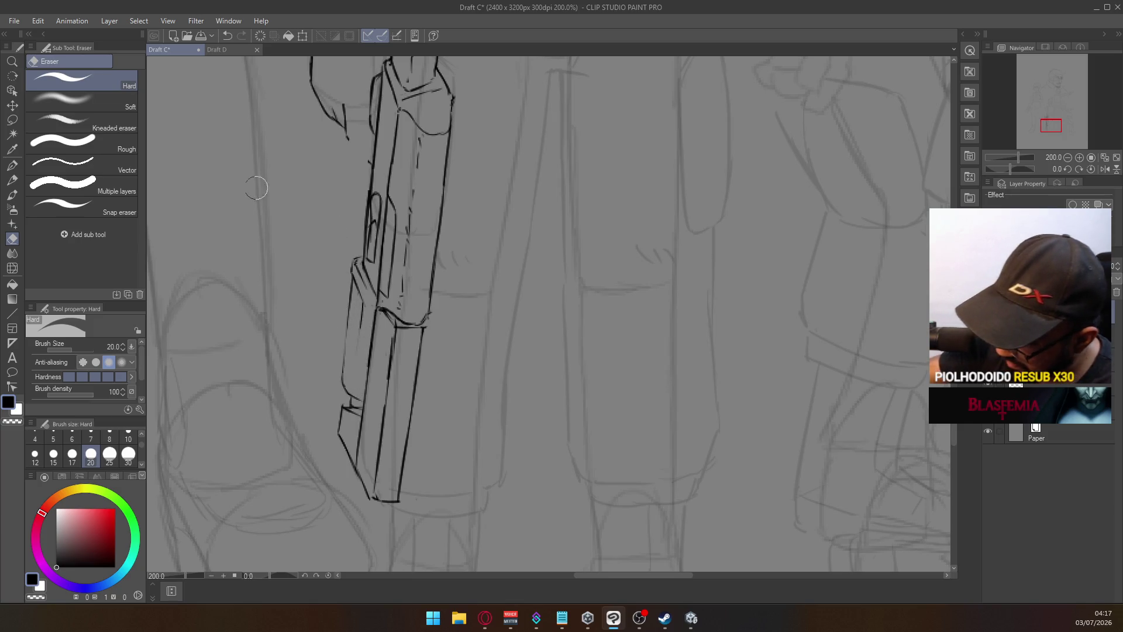
click(19, 168)
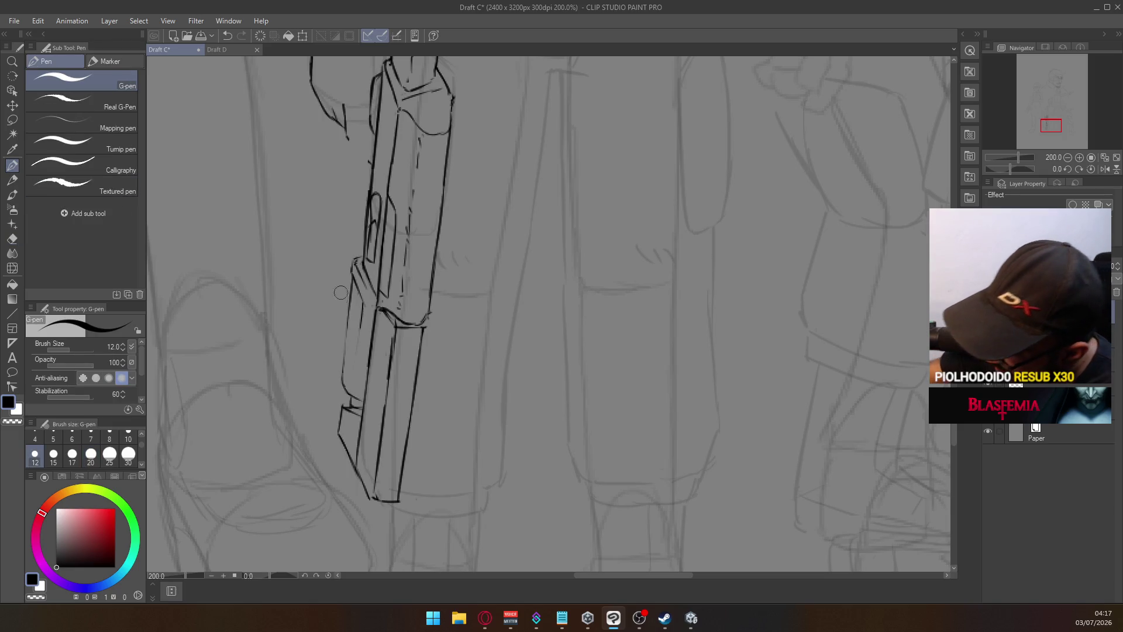
drag(352, 290, 345, 379)
key(ctrl+z)
drag(350, 301, 342, 368)
key(ctrl+z)
drag(351, 297, 340, 377)
key(ctrl+z)
key(ctrl+z)
key(ctrl+z)
drag(351, 290, 342, 370)
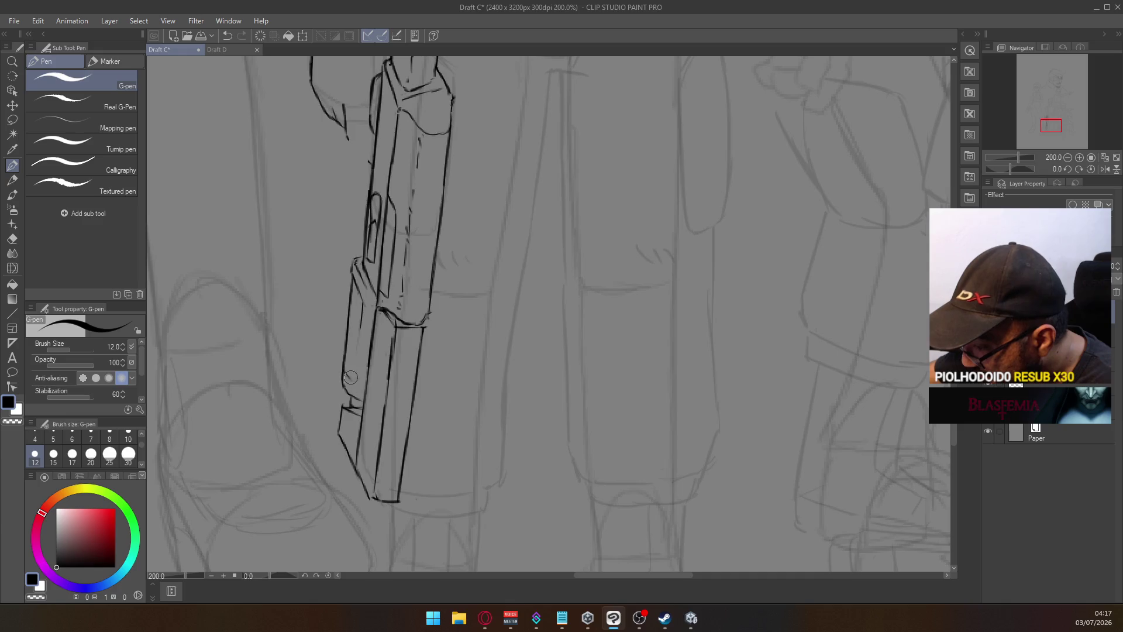
Add short detail strokes at the barrel's lower-left edge, erasing stray marks there
drag(357, 381, 353, 351)
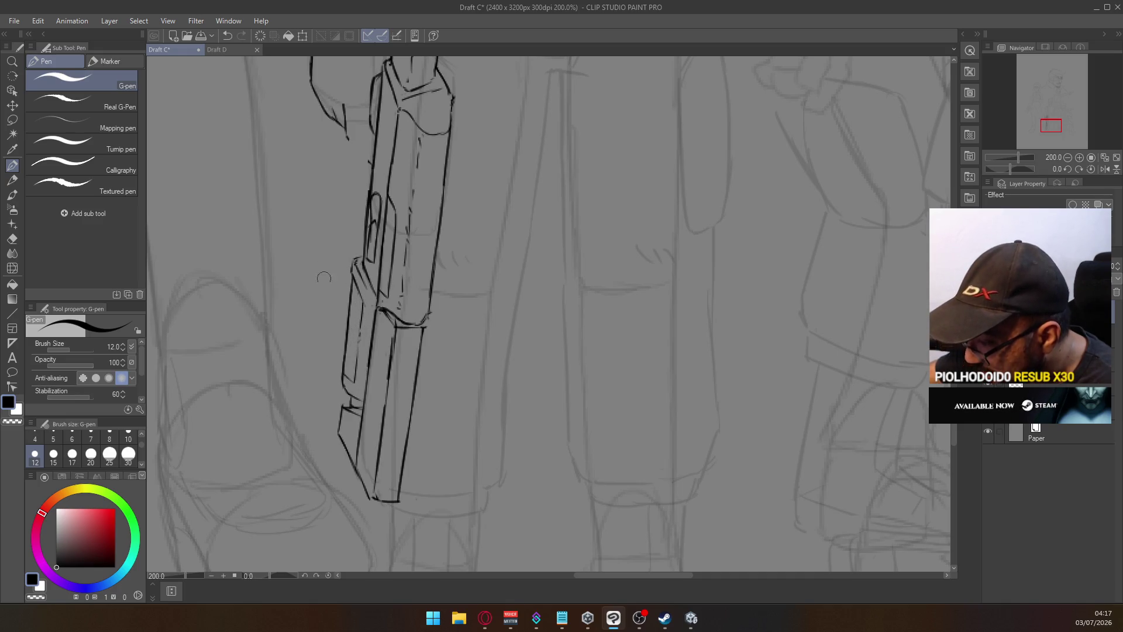
key(e)
mouse_move(344, 384)
mouse_down()
mouse_move(355, 374)
mouse_move(365, 402)
mouse_move(357, 370)
mouse_up()
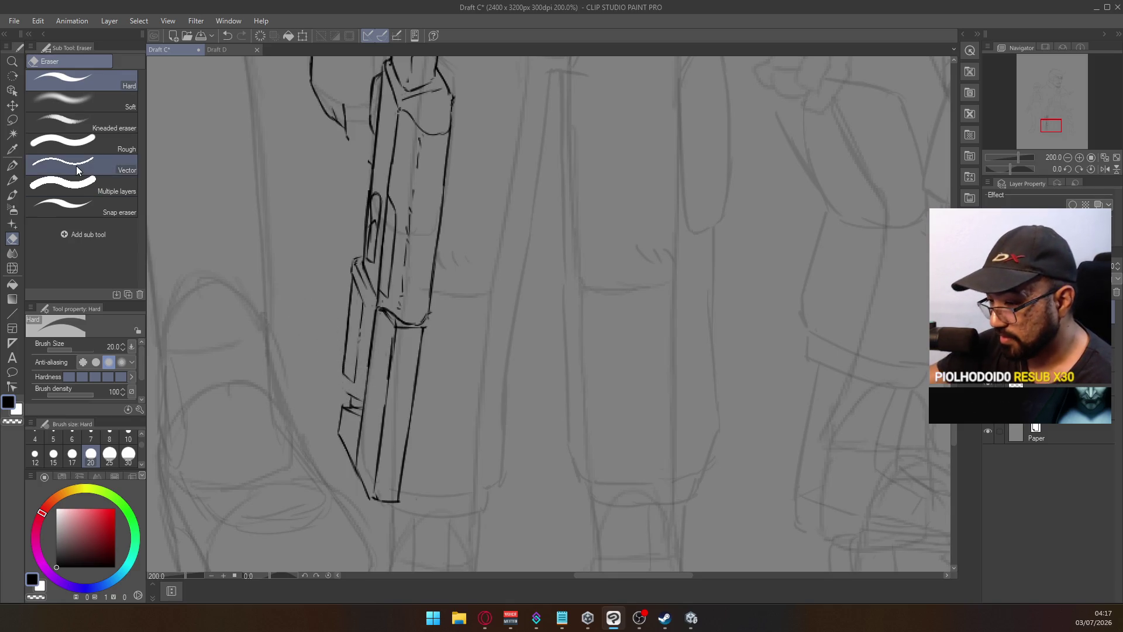
click(12, 166)
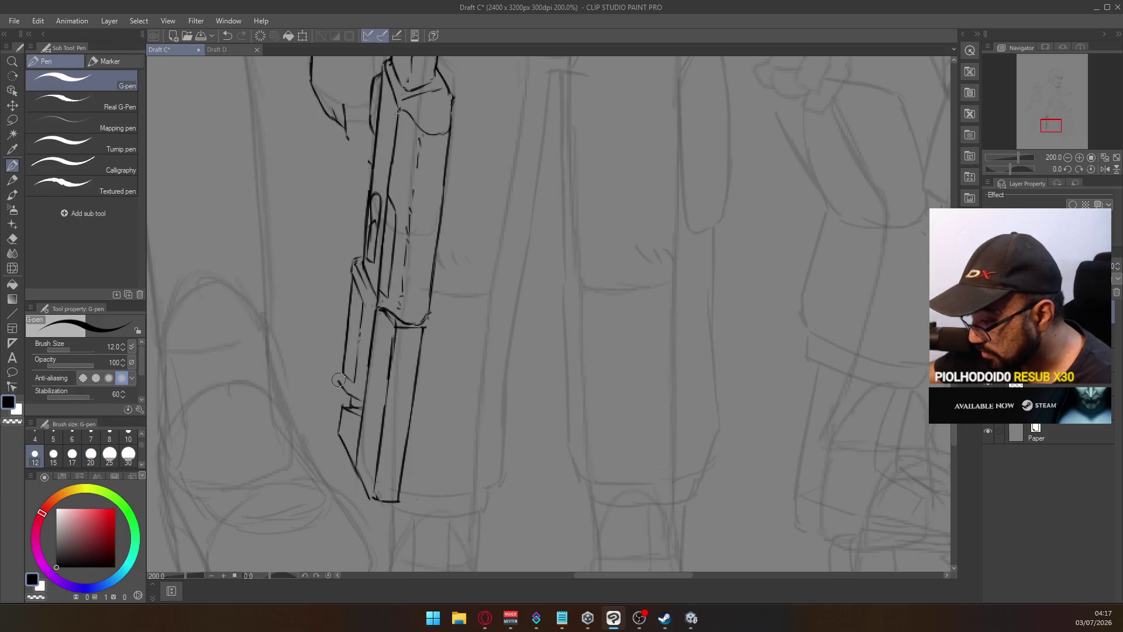
drag(336, 379, 353, 391)
key(ctrl+z)
key(ctrl+z)
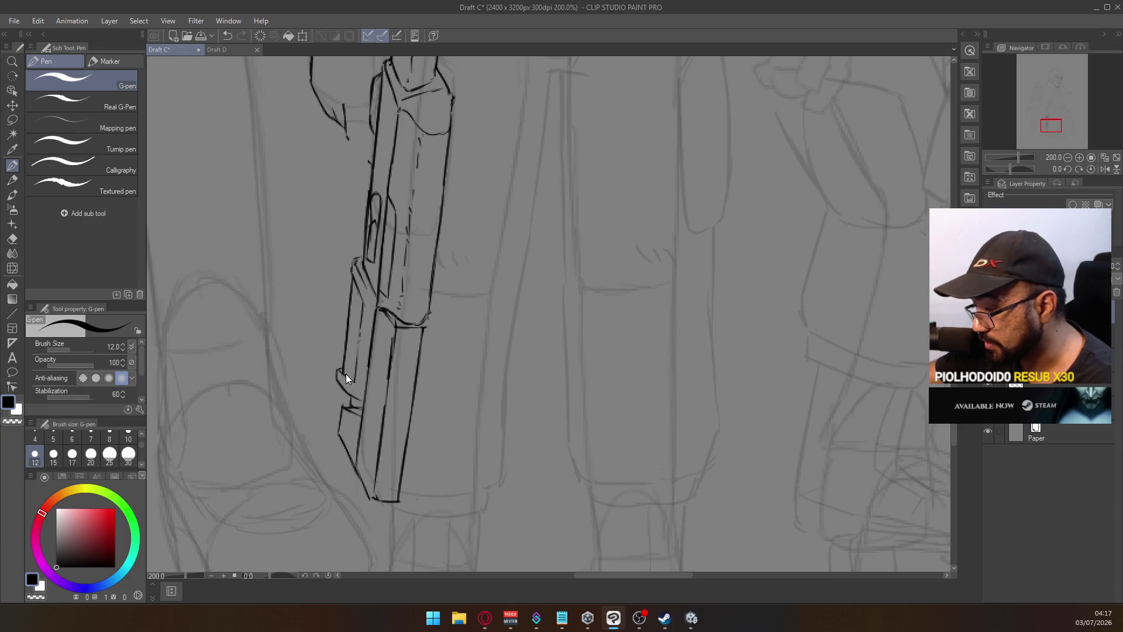
drag(342, 375, 352, 390)
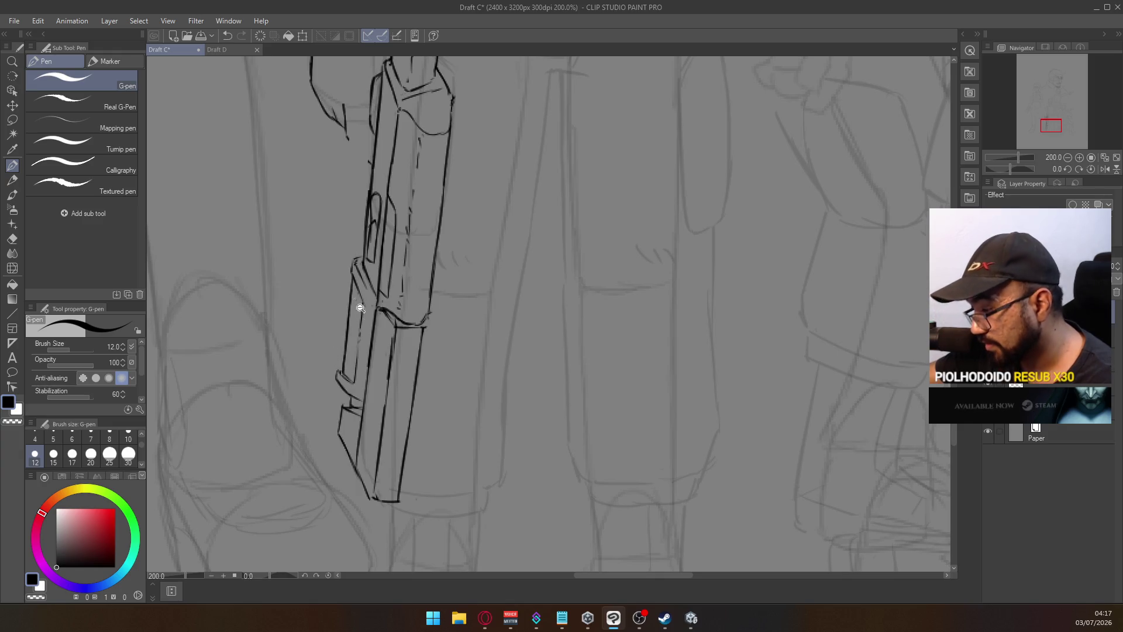
Ink short diagonal and hooked detail strokes along the gun's left side and lower edge
scroll(368, 284, down, 3)
scroll(372, 263, up, 3)
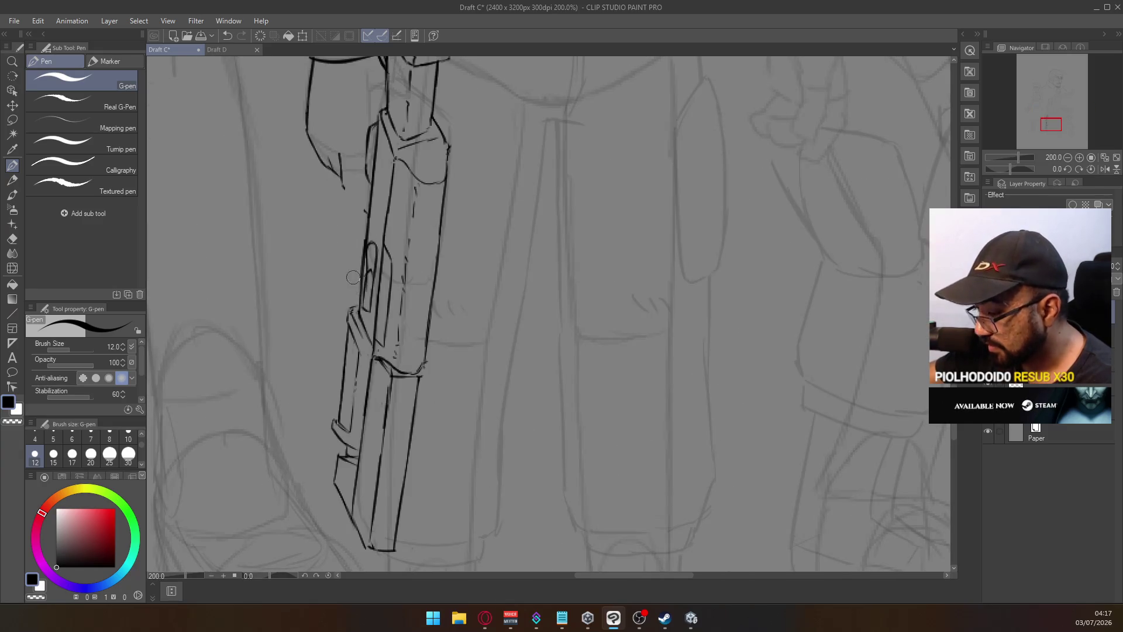
key(e)
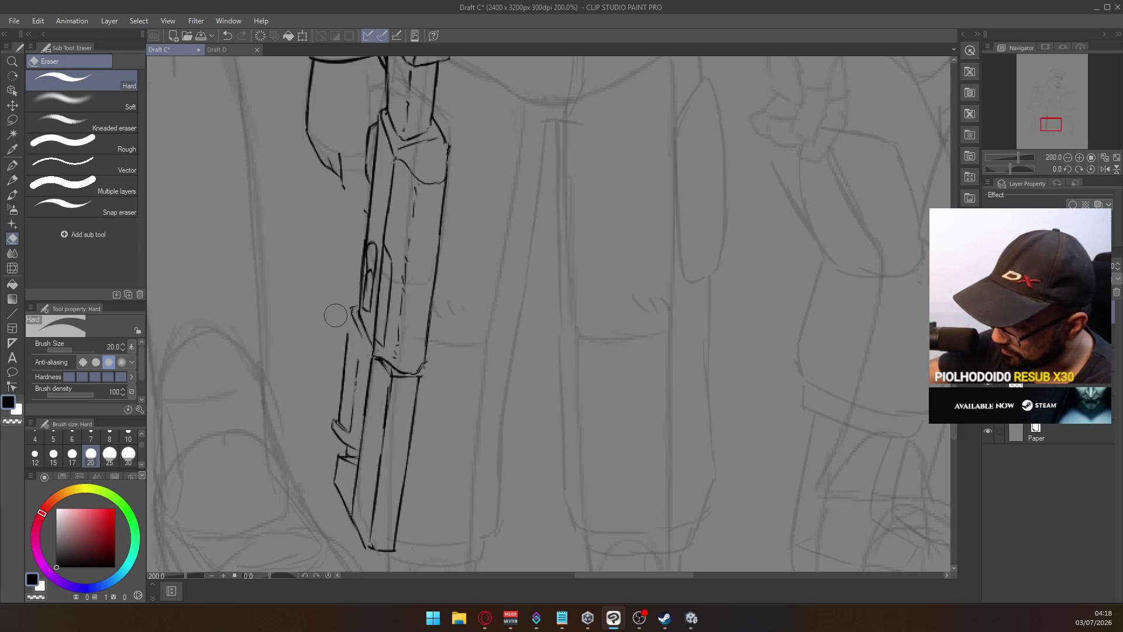
click(12, 166)
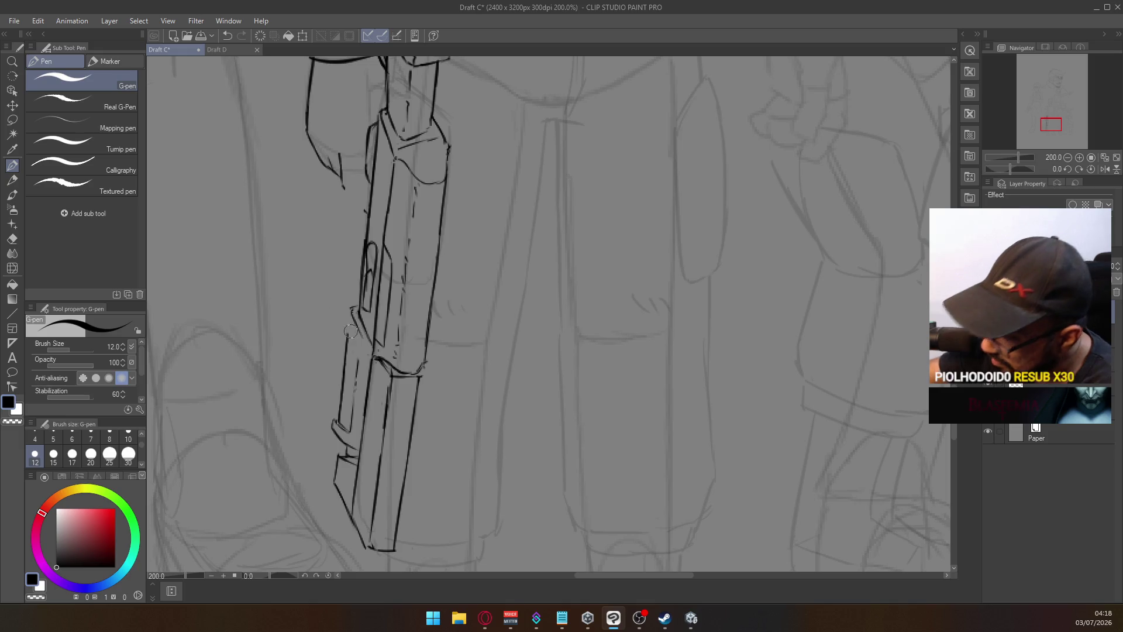
drag(345, 328, 358, 354)
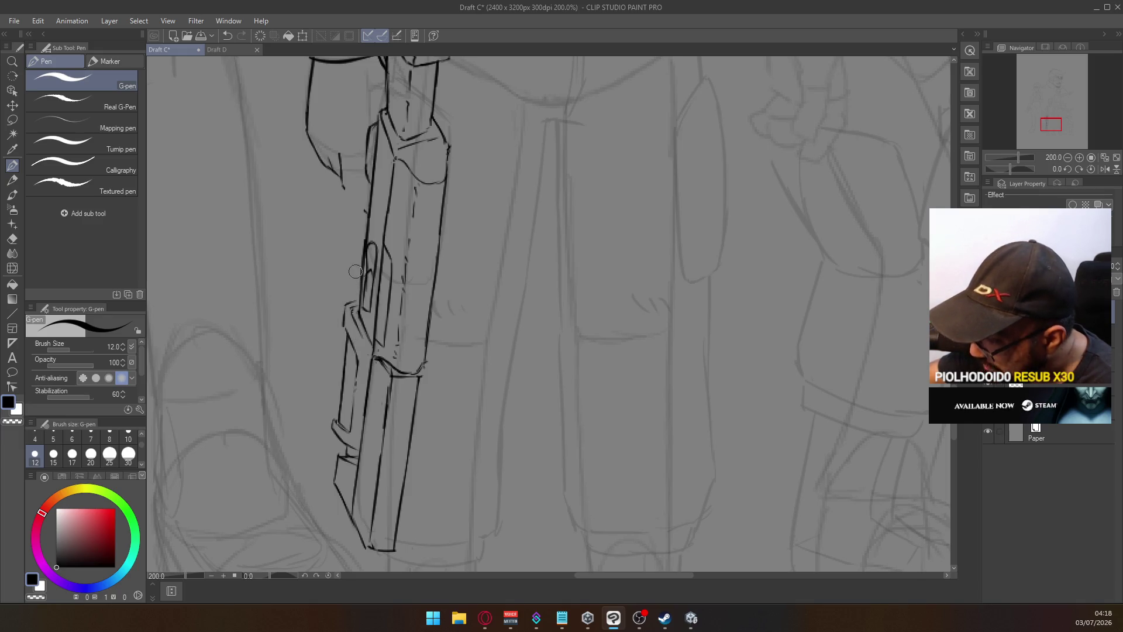
drag(345, 306, 351, 345)
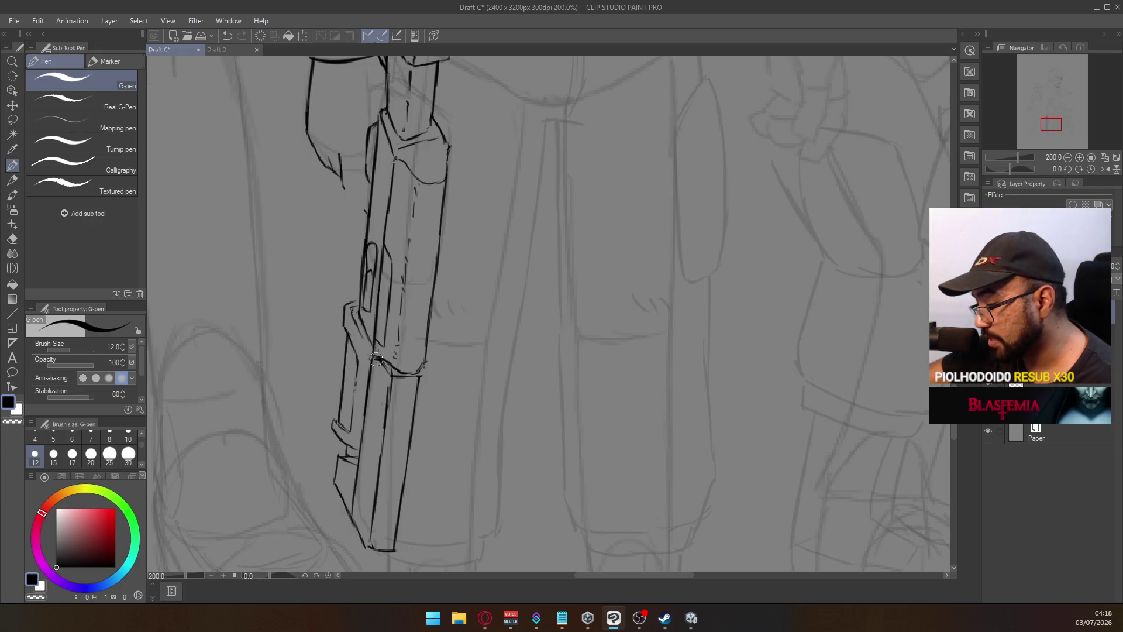
drag(375, 356, 393, 377)
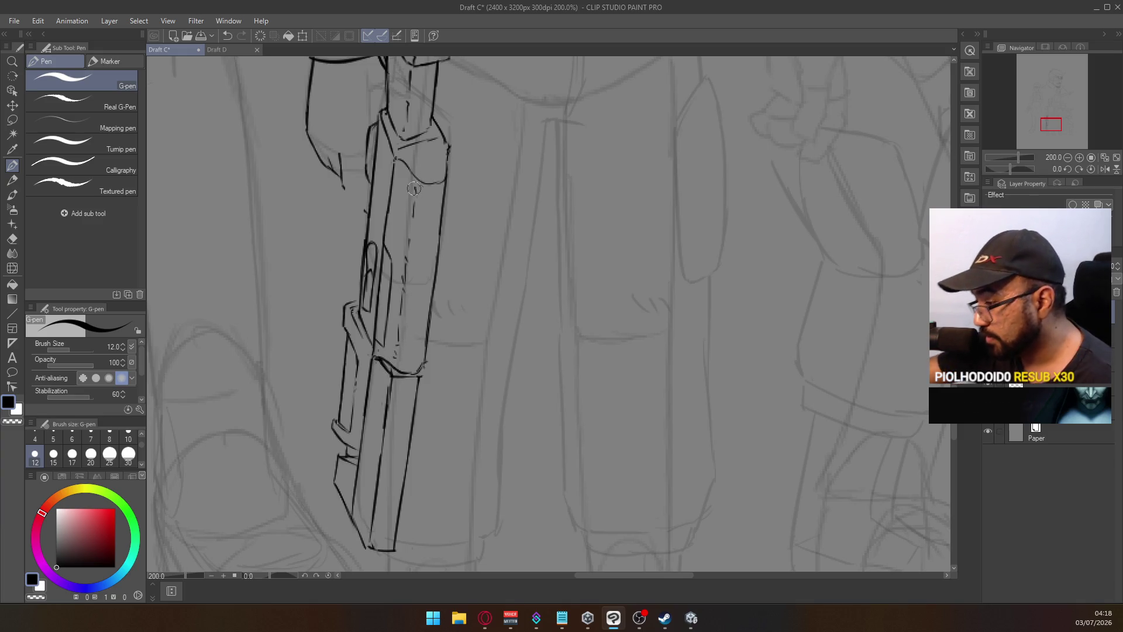
Redo the short line near the rifle's top, then shift the view to show more of the figure
key(e)
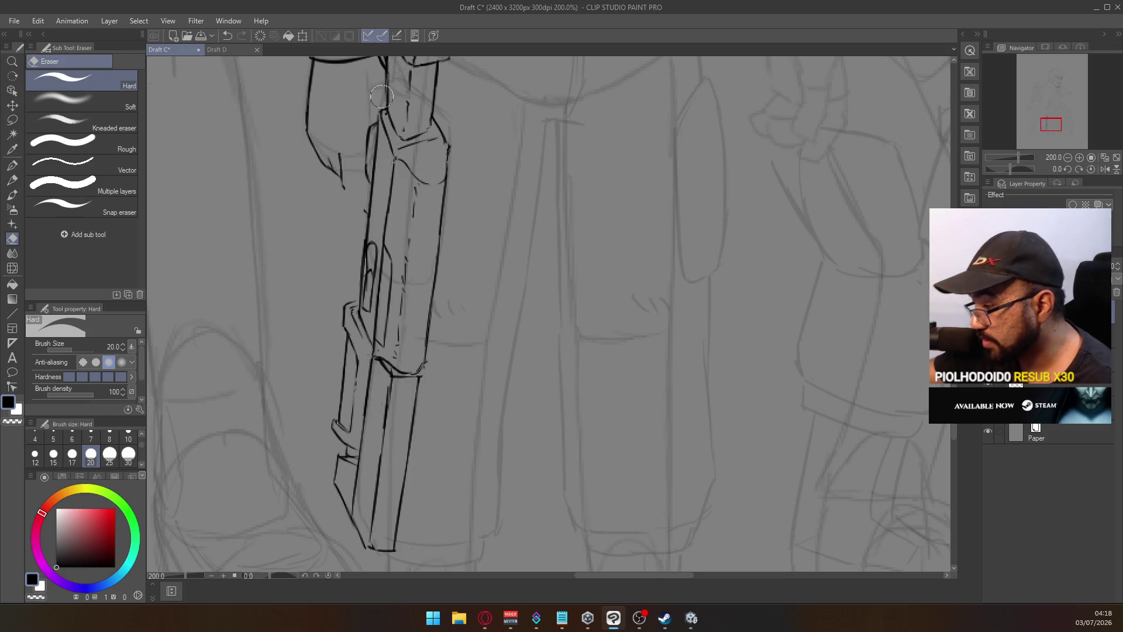
click(10, 166)
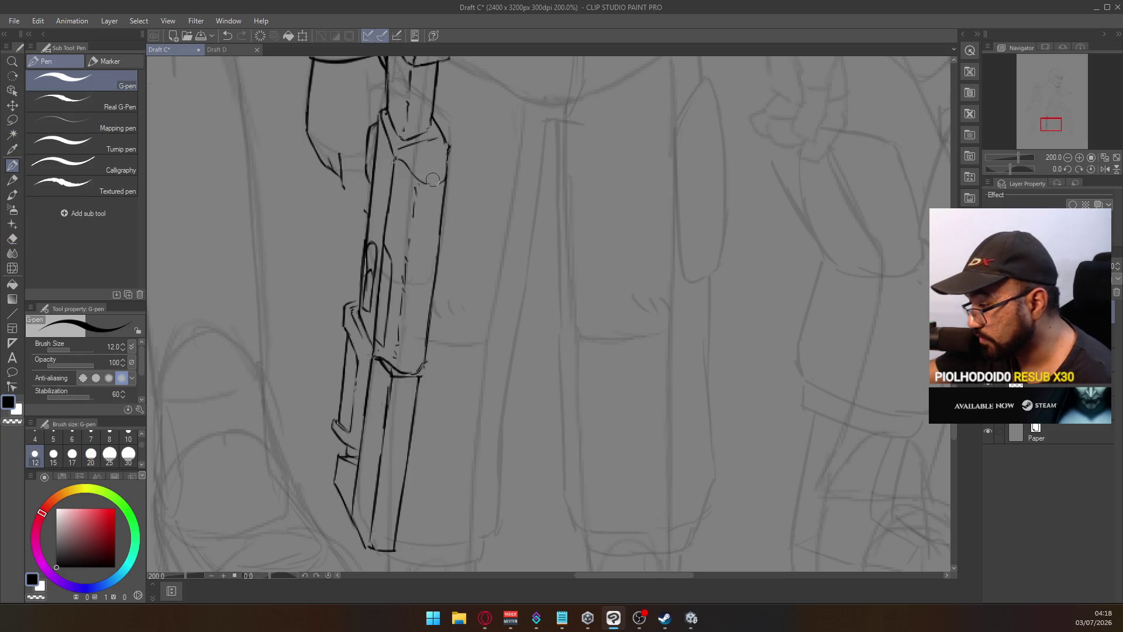
key(ctrl+z)
drag(418, 182, 437, 175)
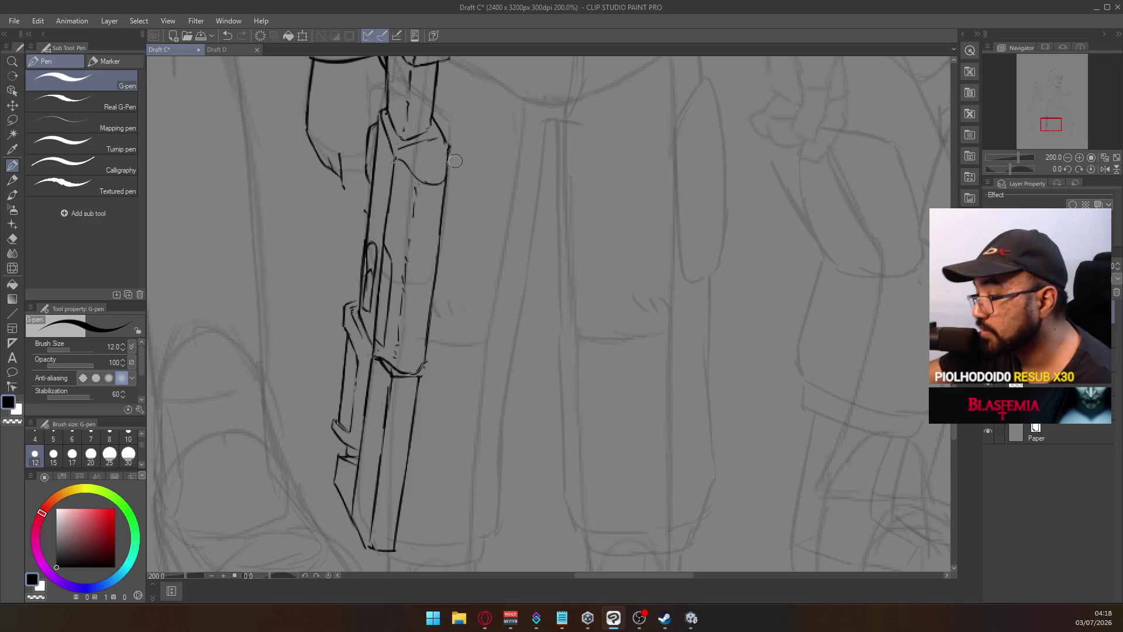
drag(504, 341, 524, 241)
scroll(508, 258, down, 3)
scroll(488, 257, up, 1)
scroll(488, 256, up, 4)
key(e)
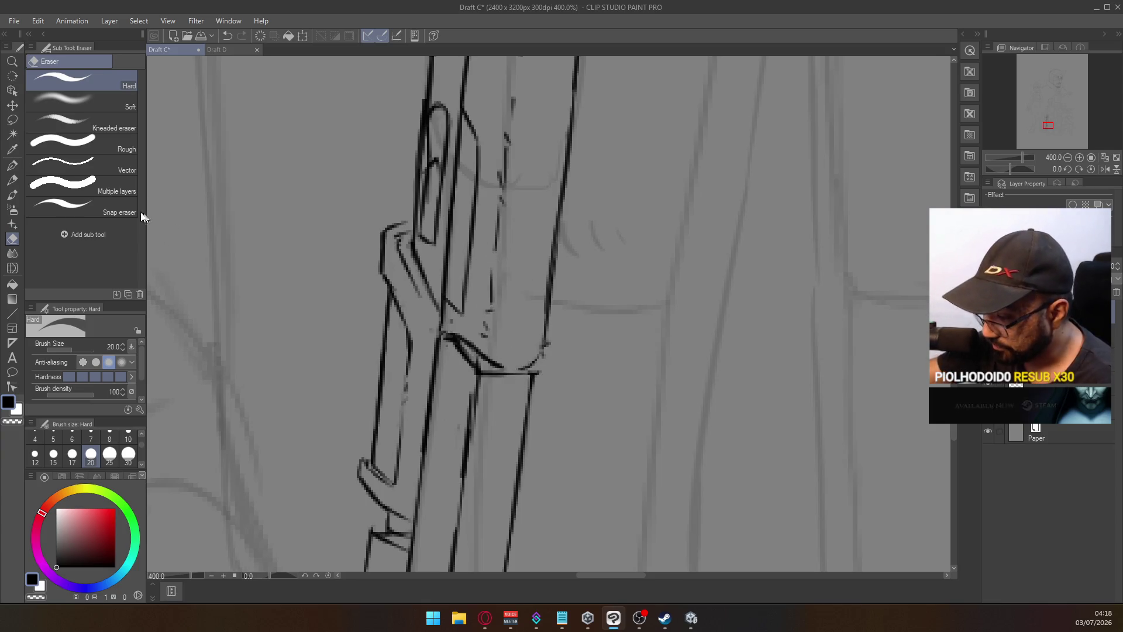
Redraw the rifle section's bottom-edge stroke and thicken the ink along the lower curved seam
click(12, 166)
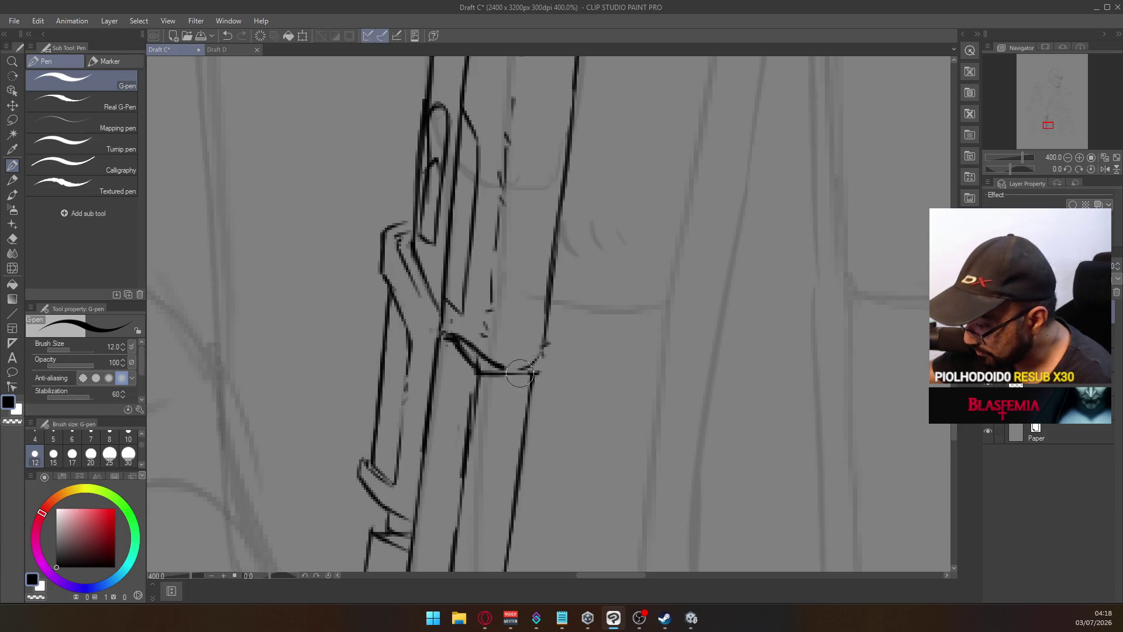
key(ctrl+z)
drag(480, 375, 526, 369)
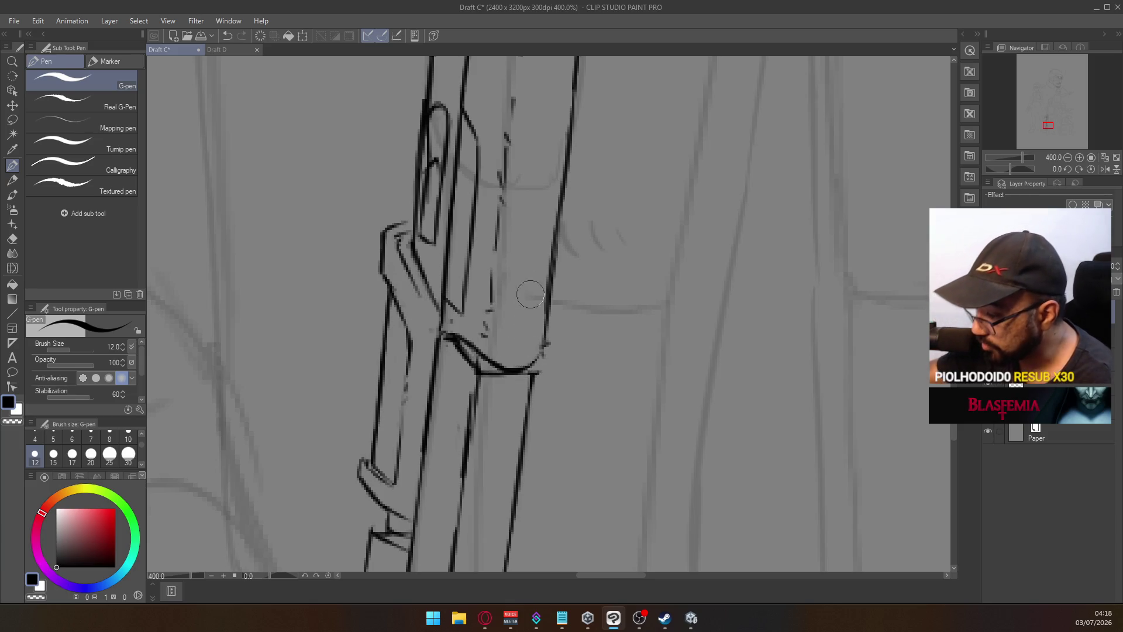
scroll(520, 283, down, 4)
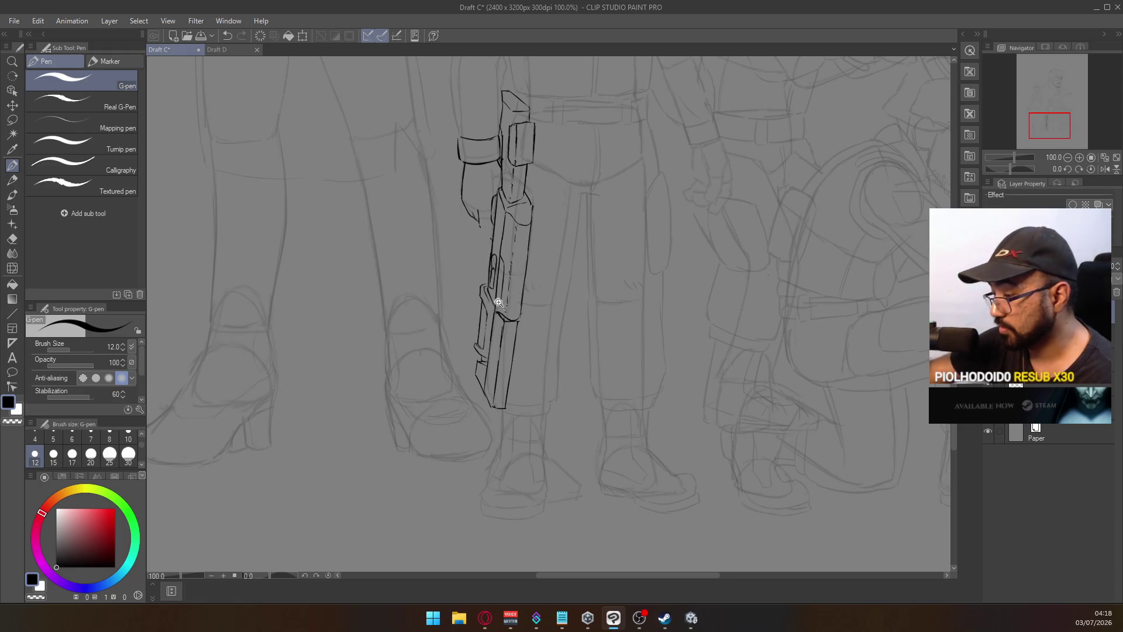
scroll(495, 299, up, 4)
key(e)
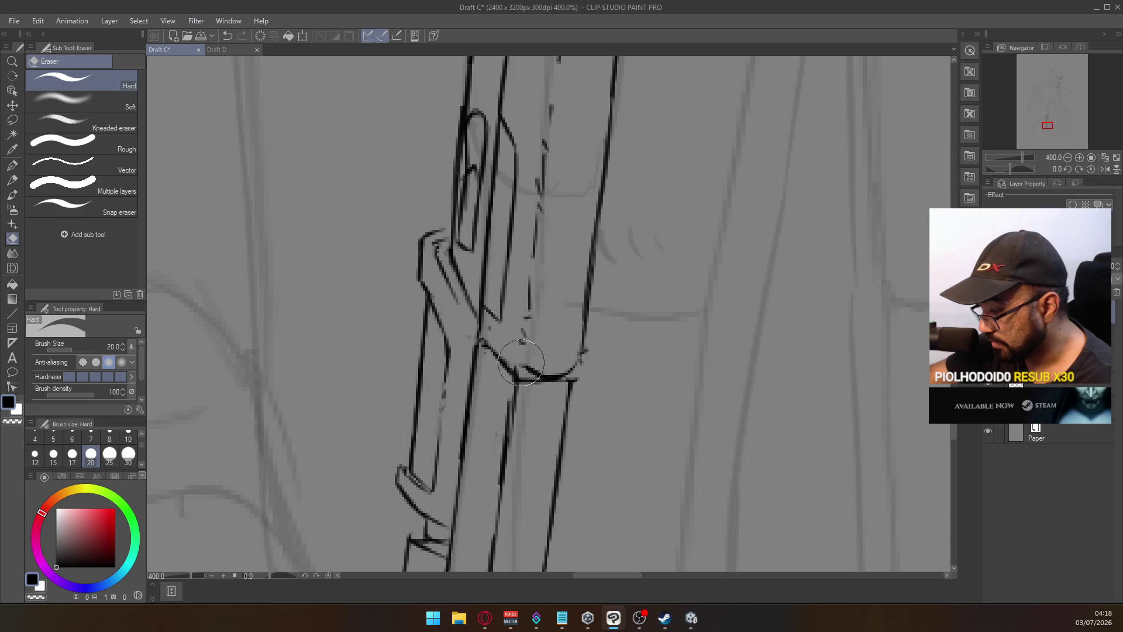
key(p)
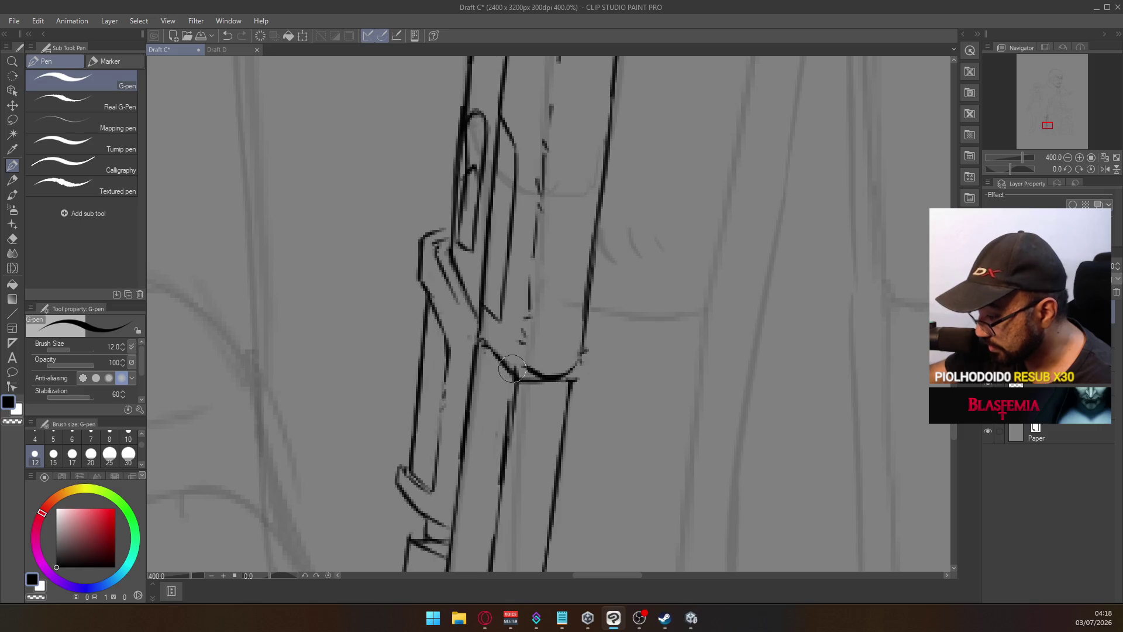
drag(514, 367, 541, 379)
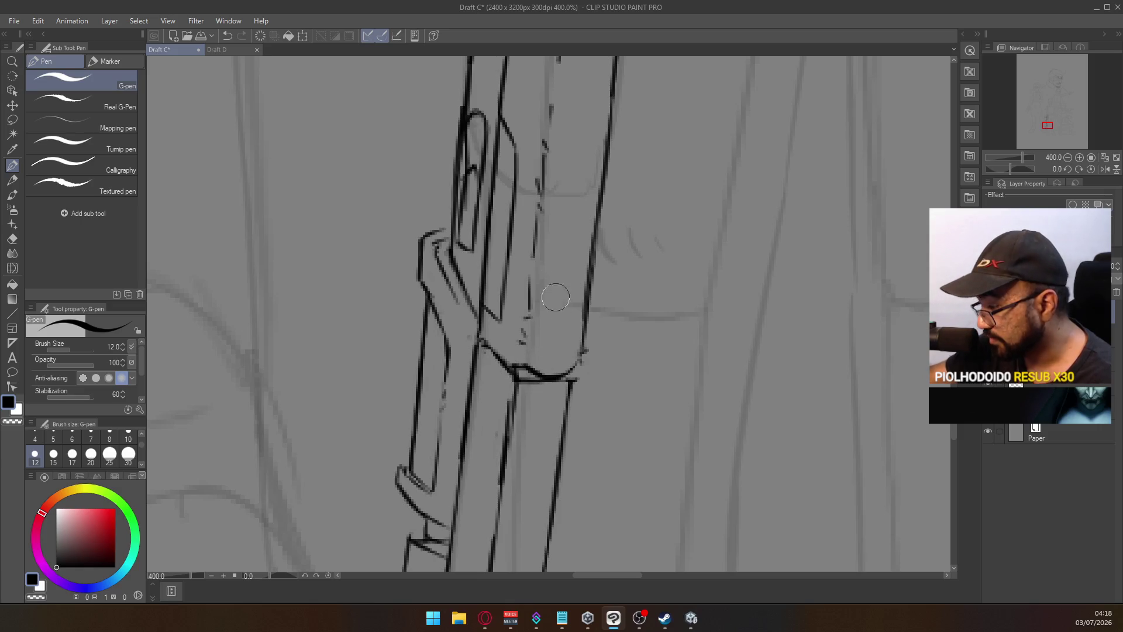
scroll(576, 345, down, 6)
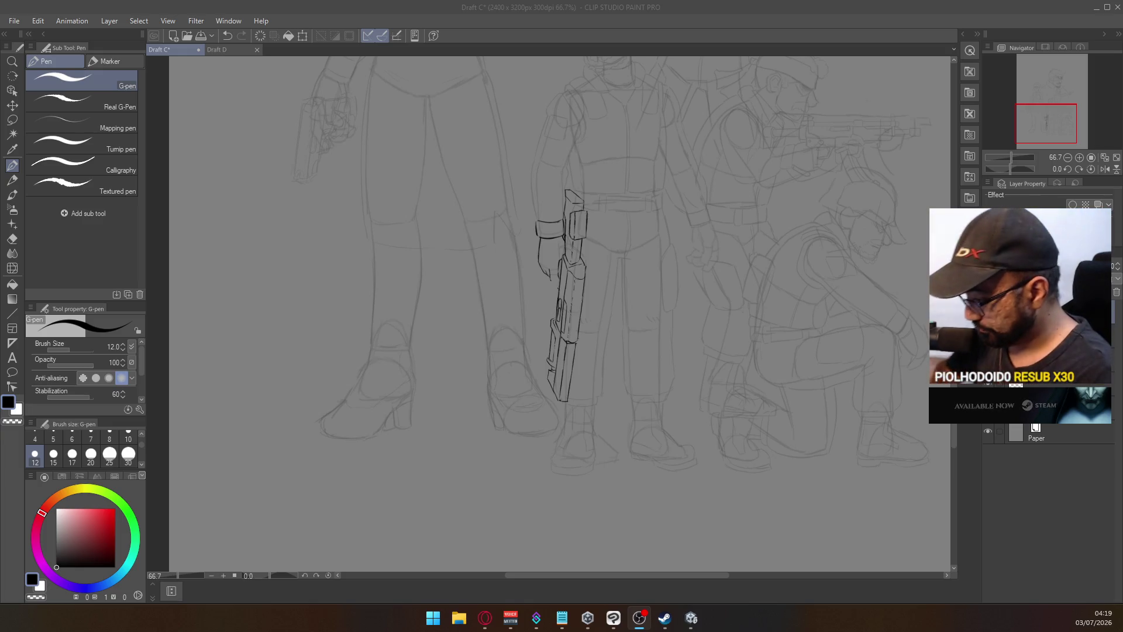
Zoom in on the rifle's lower end and draw its curved end cap, retrying the curve several times
click(584, 364)
click(575, 265)
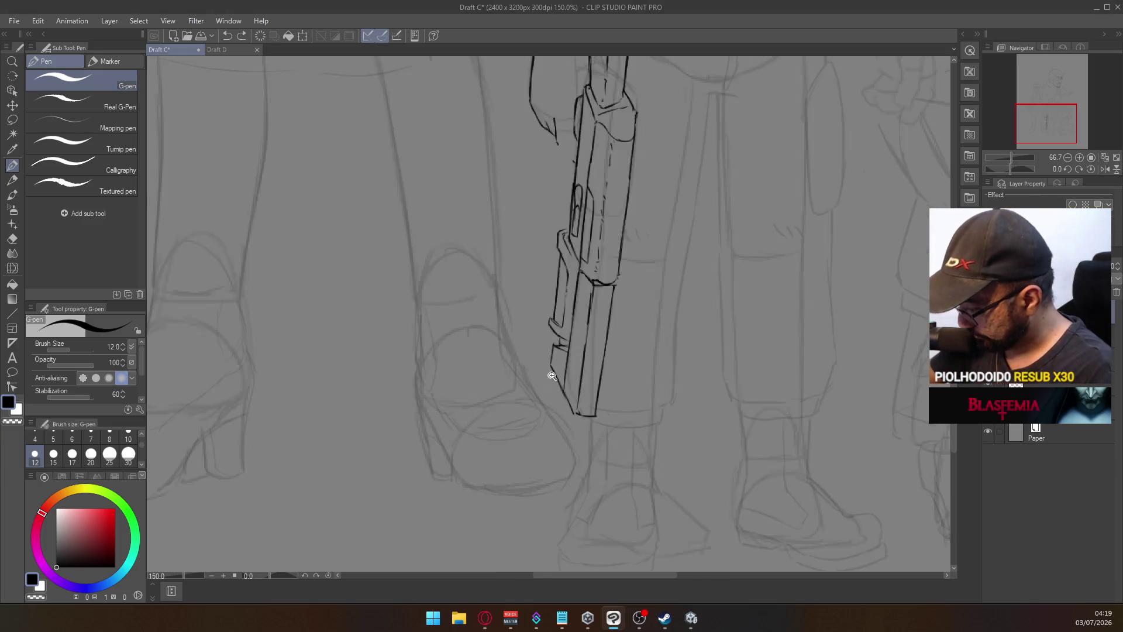
drag(565, 447, 572, 404)
key(ctrl+z)
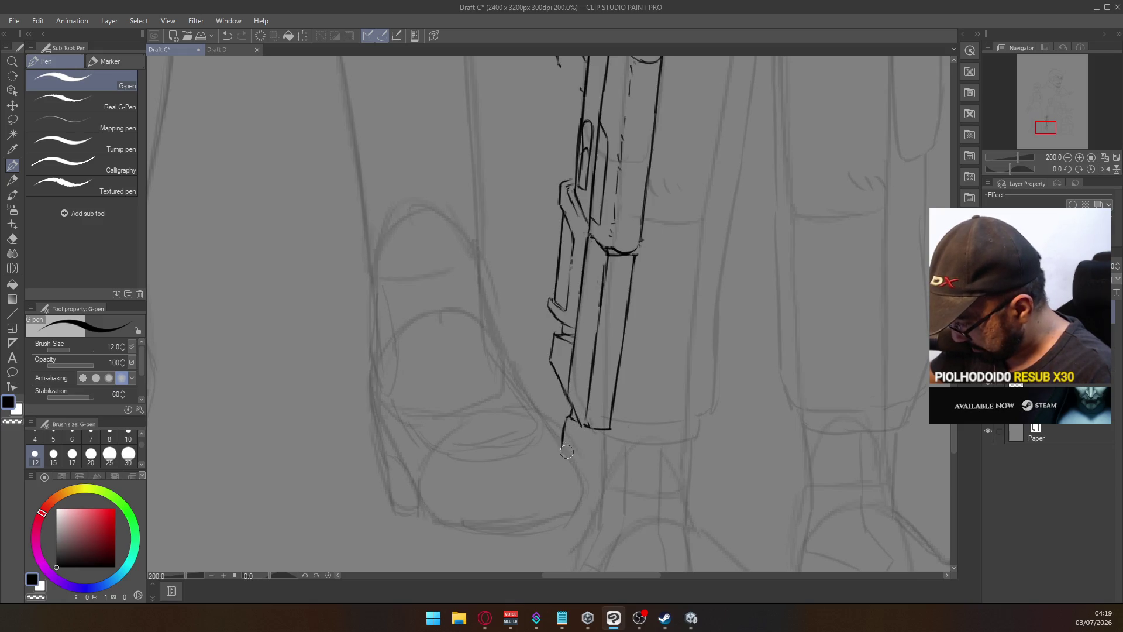
drag(571, 417, 597, 455)
key(ctrl+z)
drag(572, 417, 596, 462)
key(ctrl+z)
mouse_move(572, 417)
mouse_down()
mouse_move(597, 459)
mouse_move(592, 430)
mouse_up()
key(ctrl+z)
key(ctrl+z)
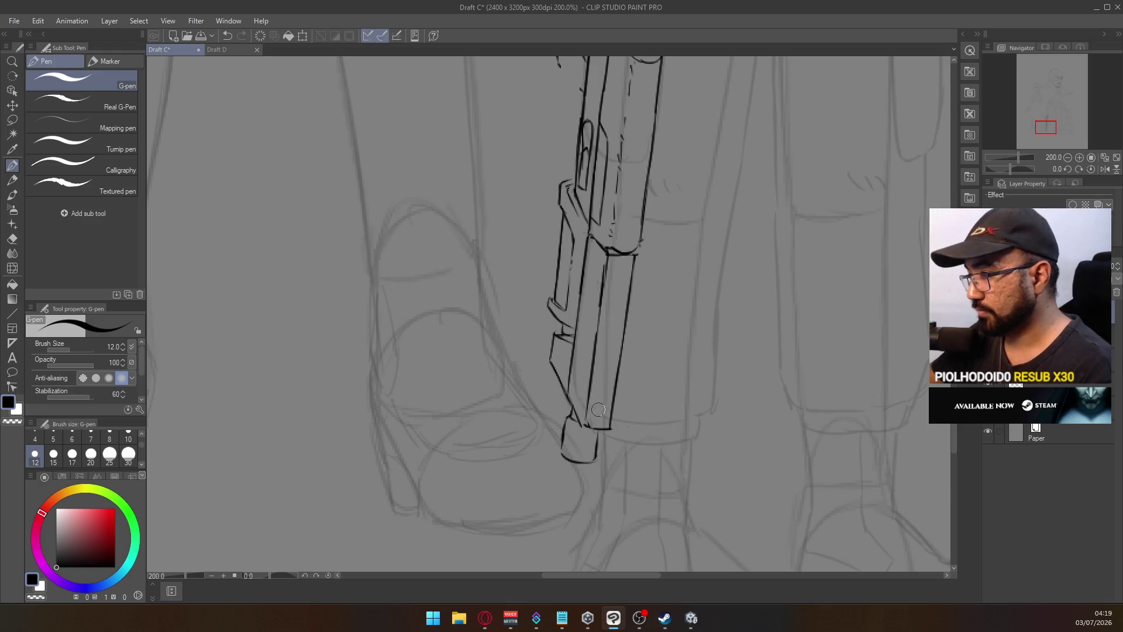
Extend the rifle's left outline down toward the cap and ink down the barrel's right edge
key(e)
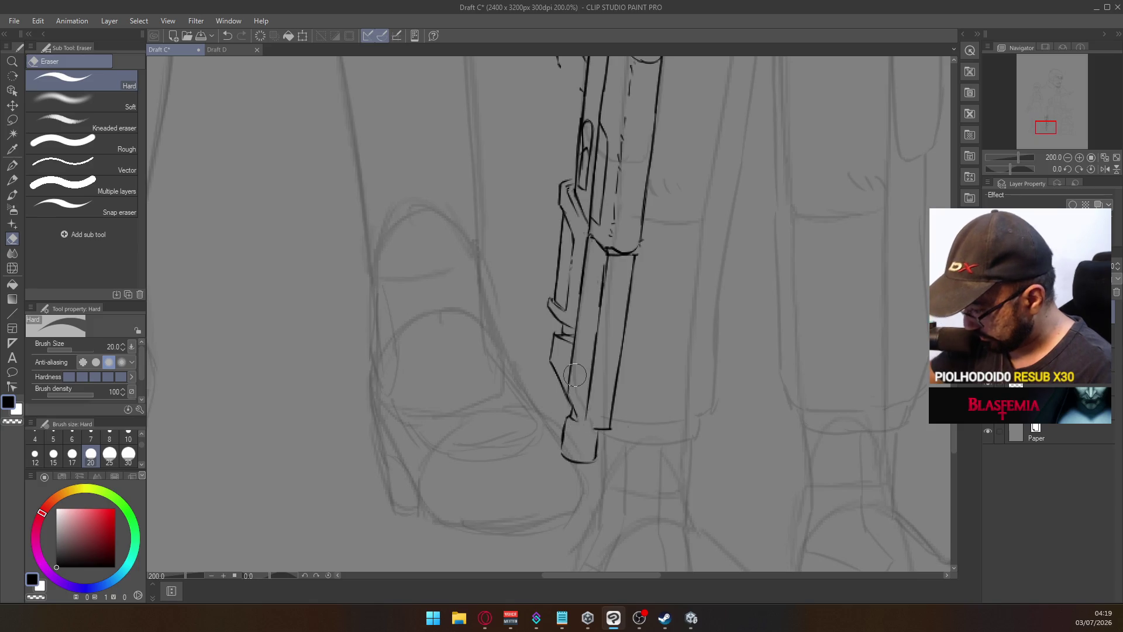
click(14, 165)
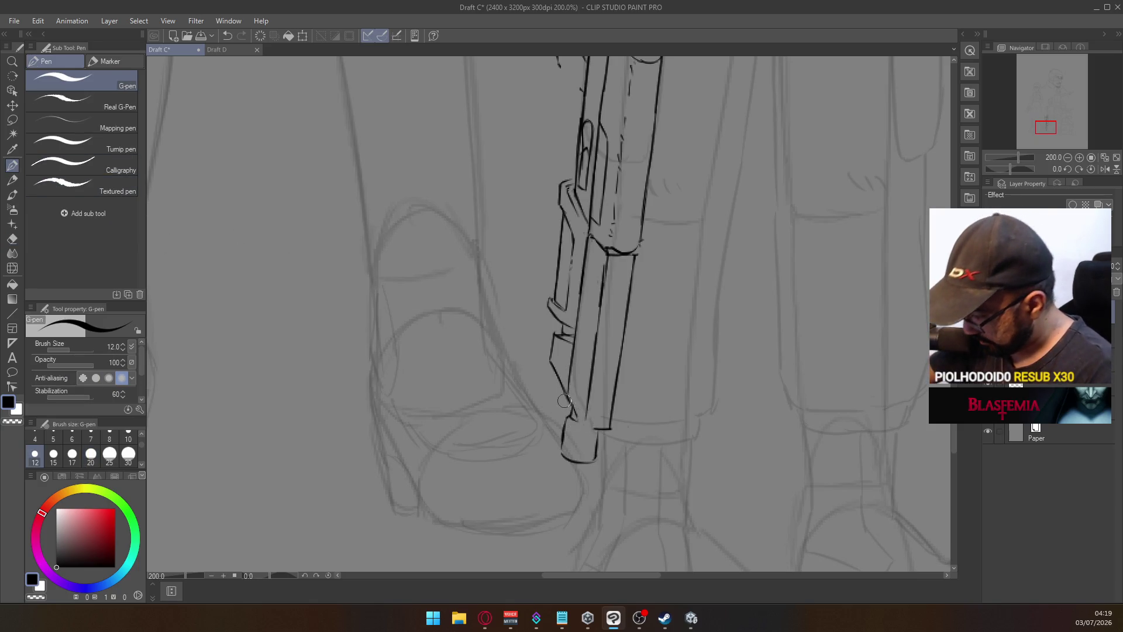
drag(571, 400, 586, 422)
key(ctrl+z)
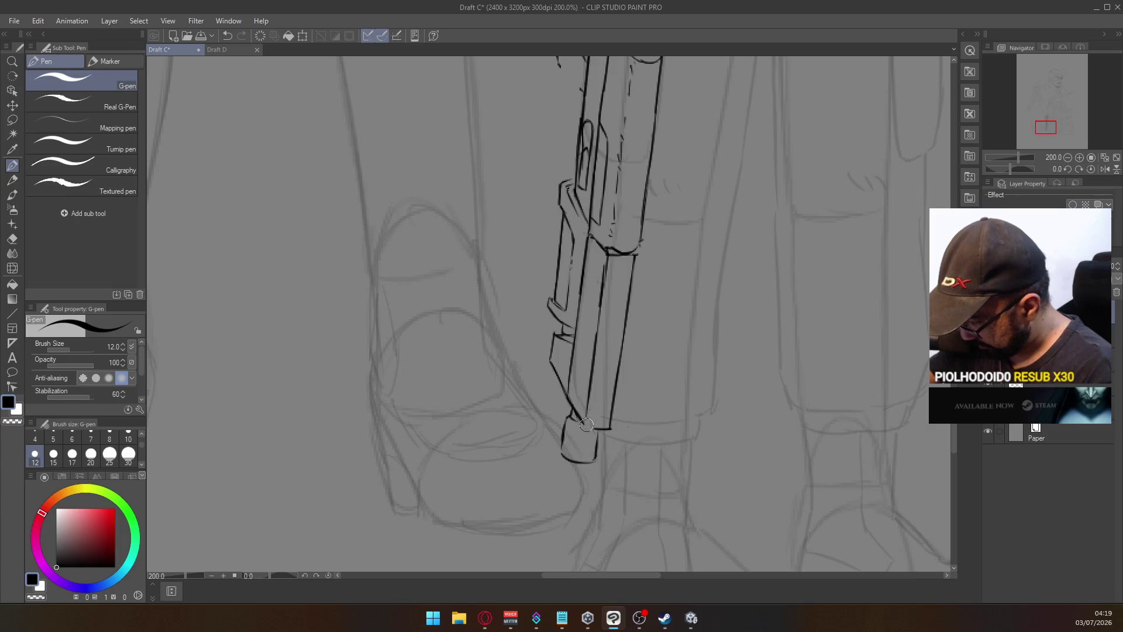
key(ctrl+z)
drag(571, 400, 585, 422)
key(ctrl+z)
key(ctrl+z)
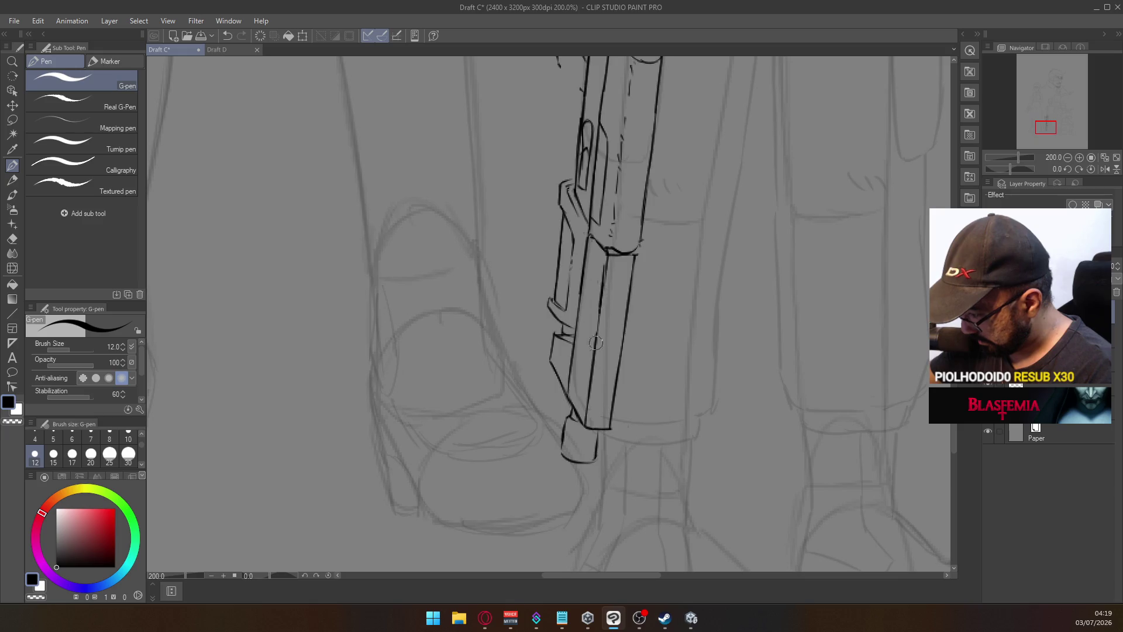
key(e)
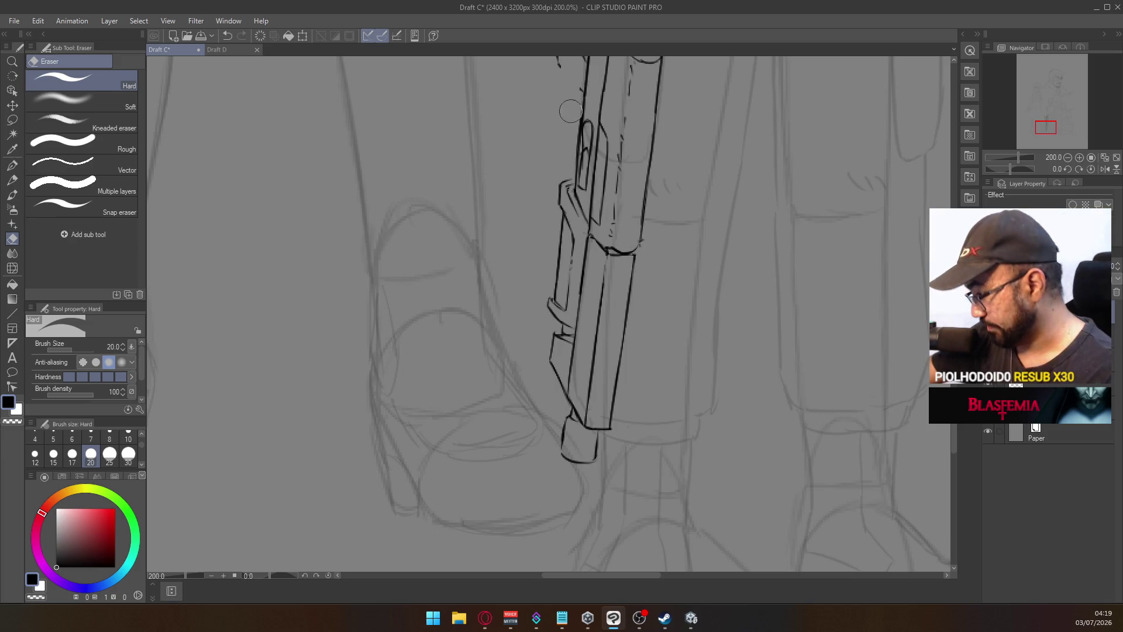
key(p)
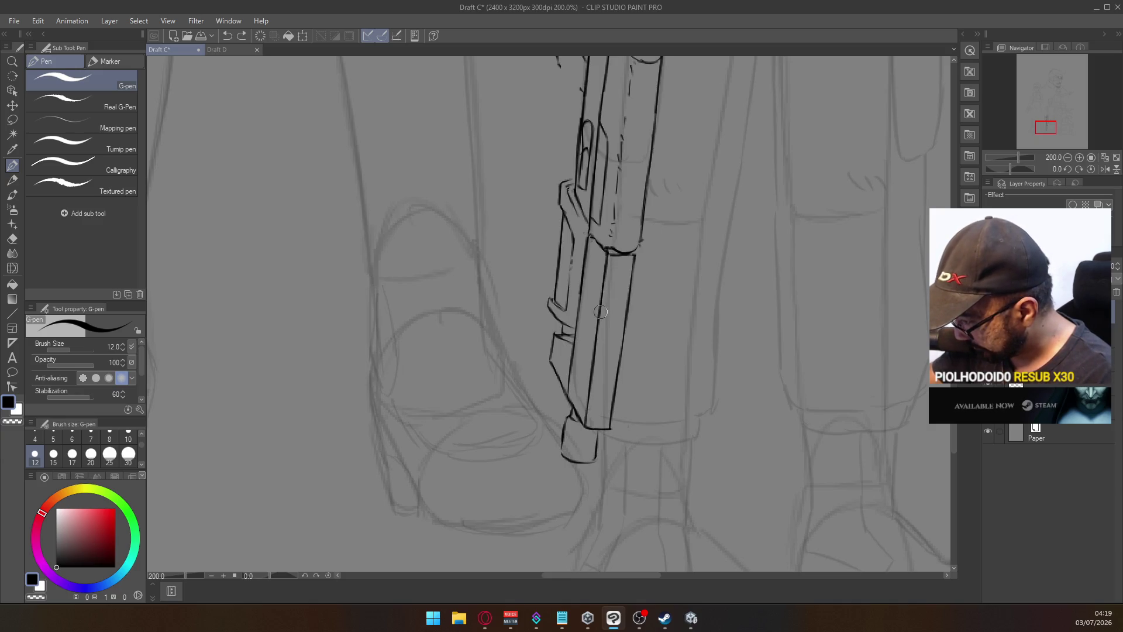
drag(635, 253, 626, 325)
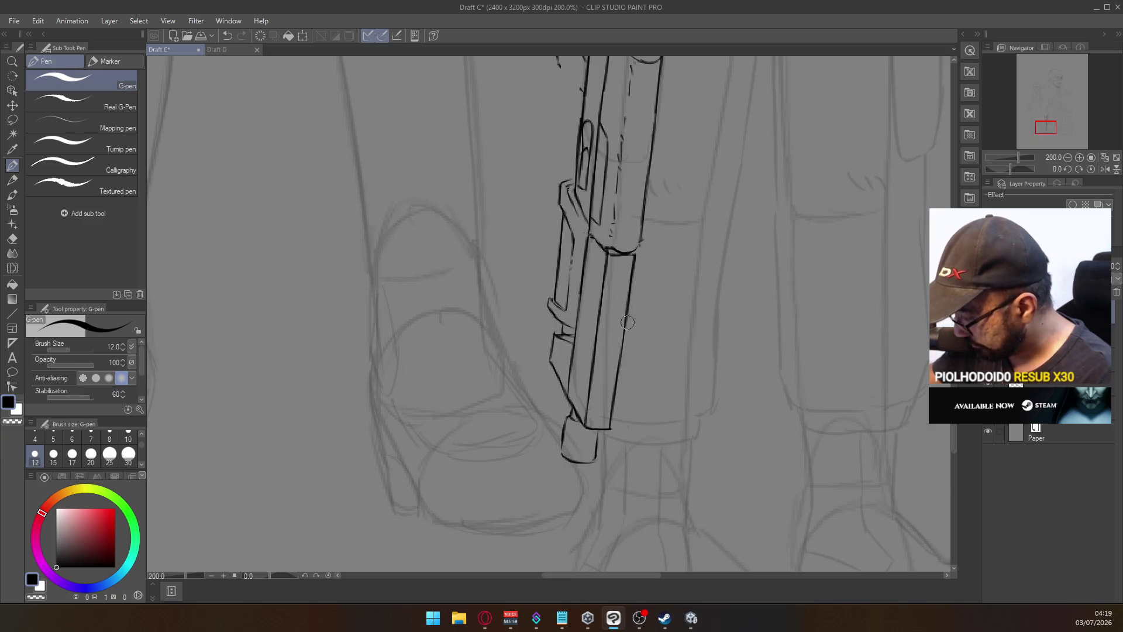
scroll(618, 267, down, 4)
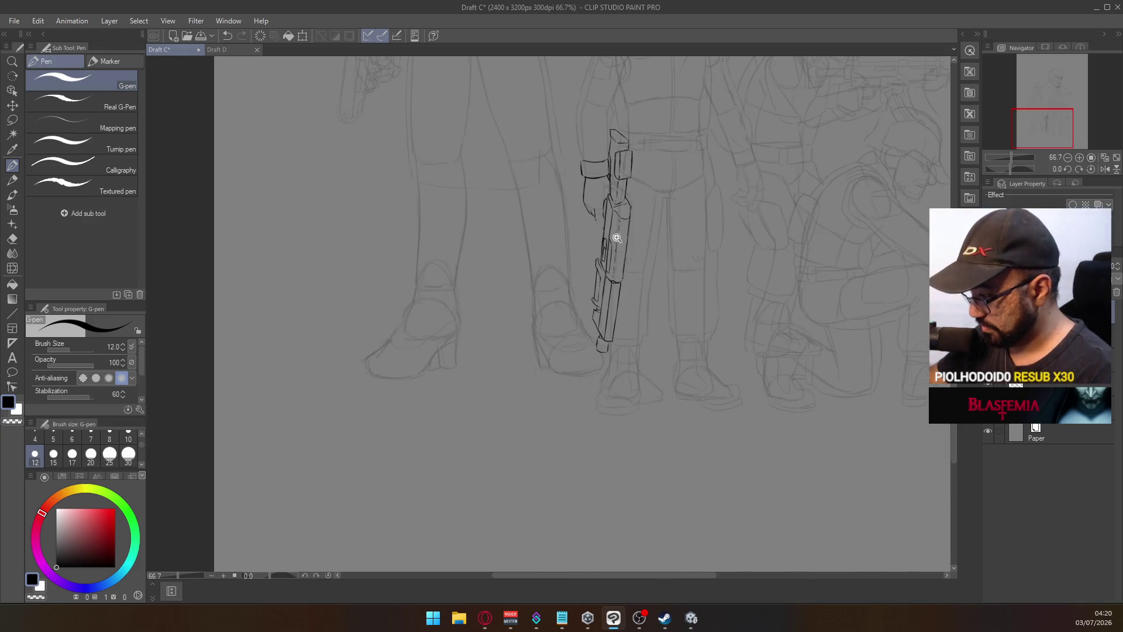
Ink short lines along the rifle's side and near the hand, redoing misplaced strokes
scroll(617, 239, up, 3)
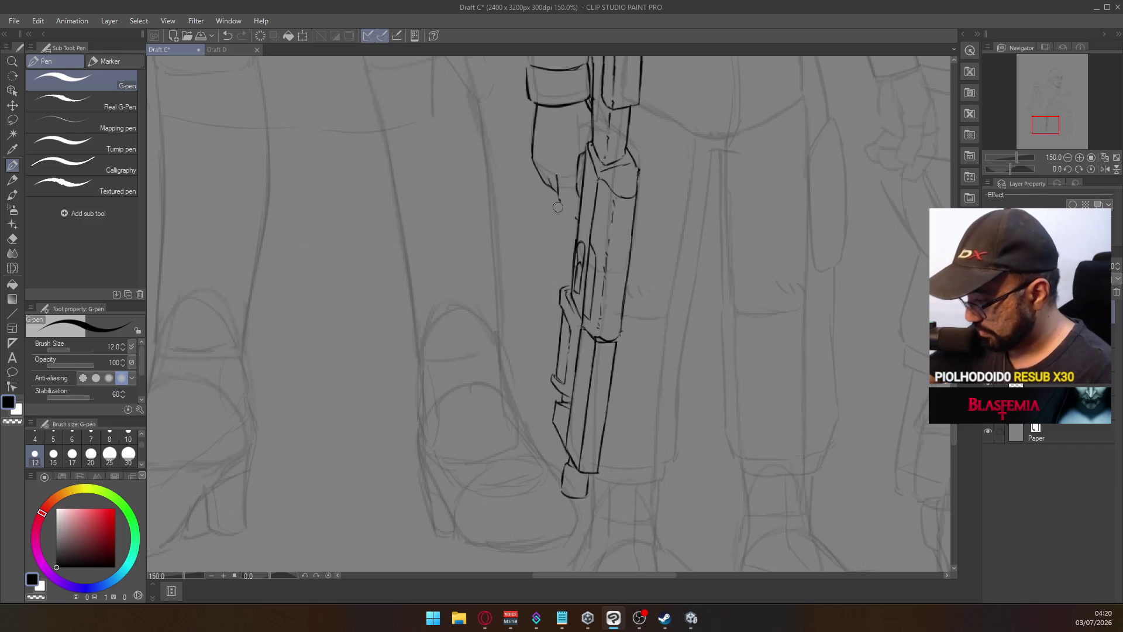
drag(559, 198, 579, 219)
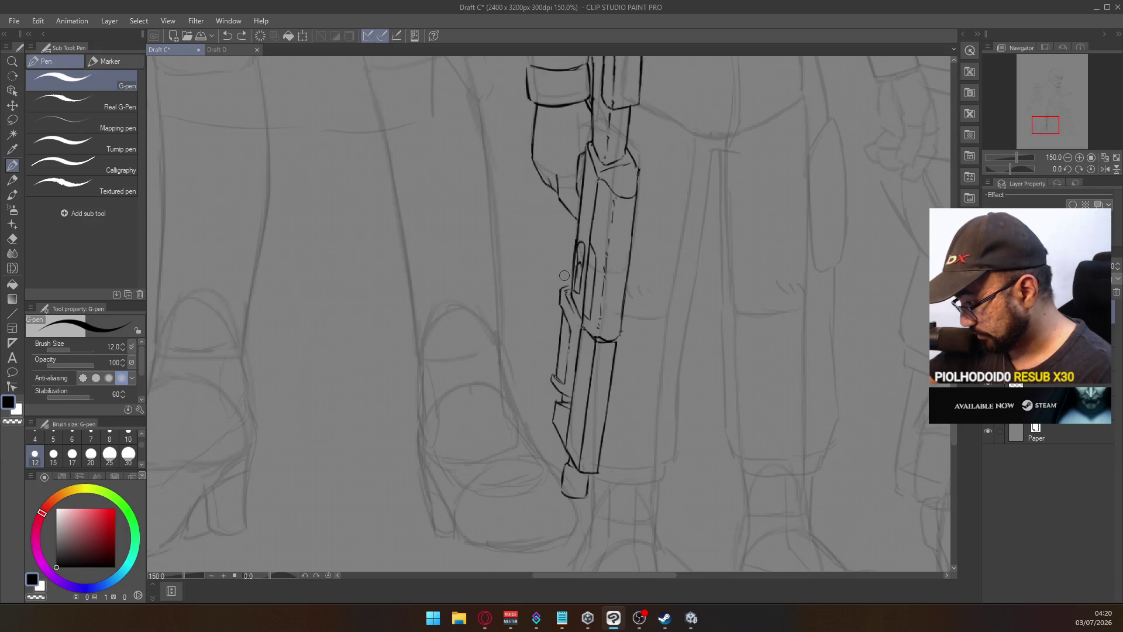
drag(557, 232, 566, 240)
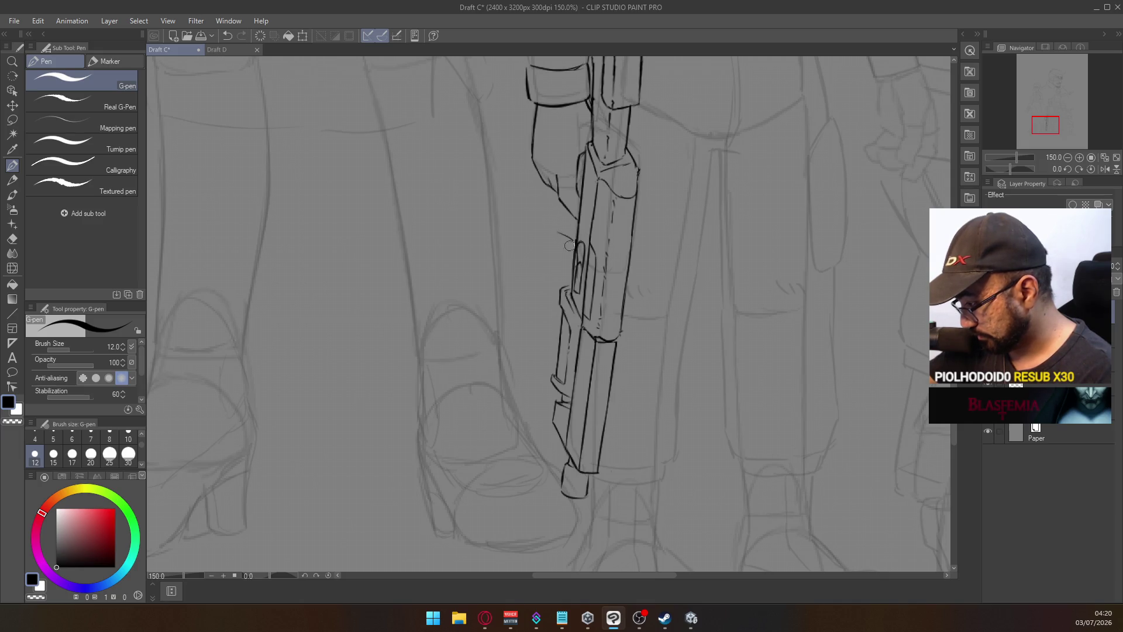
key(ctrl+z)
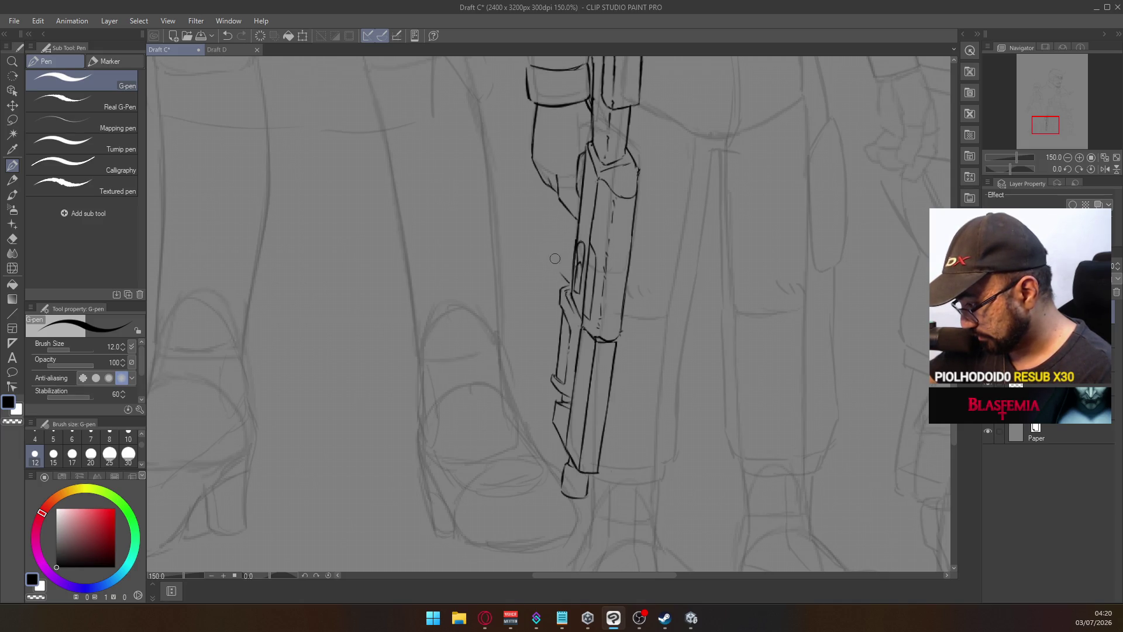
mouse_move(566, 283)
mouse_down()
mouse_move(555, 268)
mouse_move(555, 211)
mouse_up()
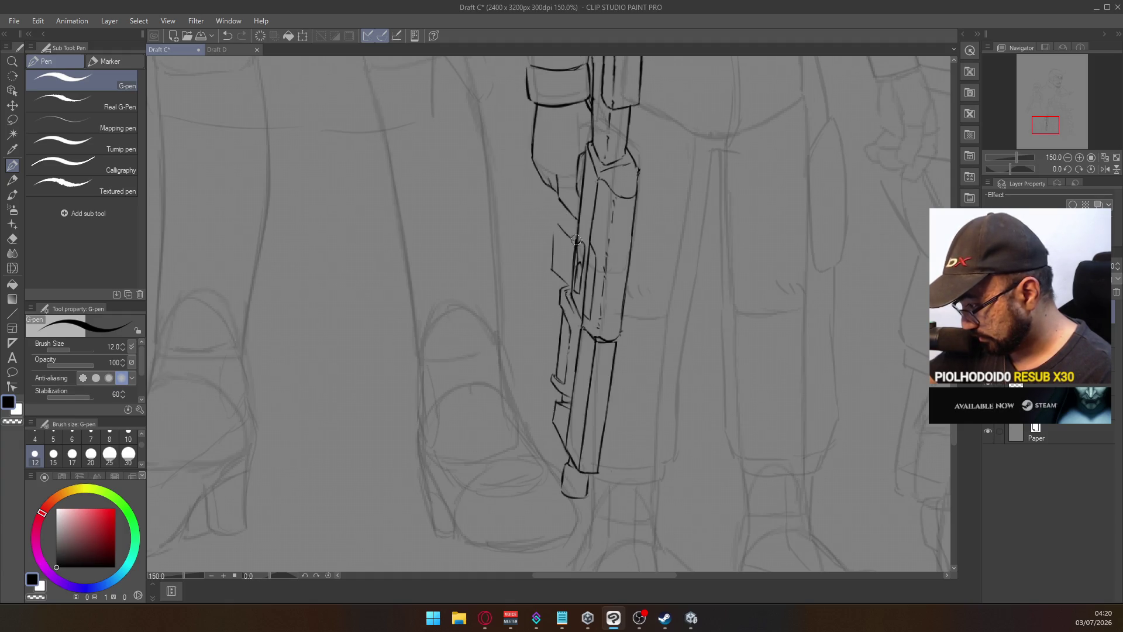
mouse_move(557, 226)
mouse_down()
mouse_move(576, 242)
mouse_move(574, 220)
mouse_up()
mouse_move(551, 271)
mouse_down()
mouse_move(530, 272)
mouse_move(530, 237)
mouse_move(547, 222)
mouse_up()
key(ctrl+z)
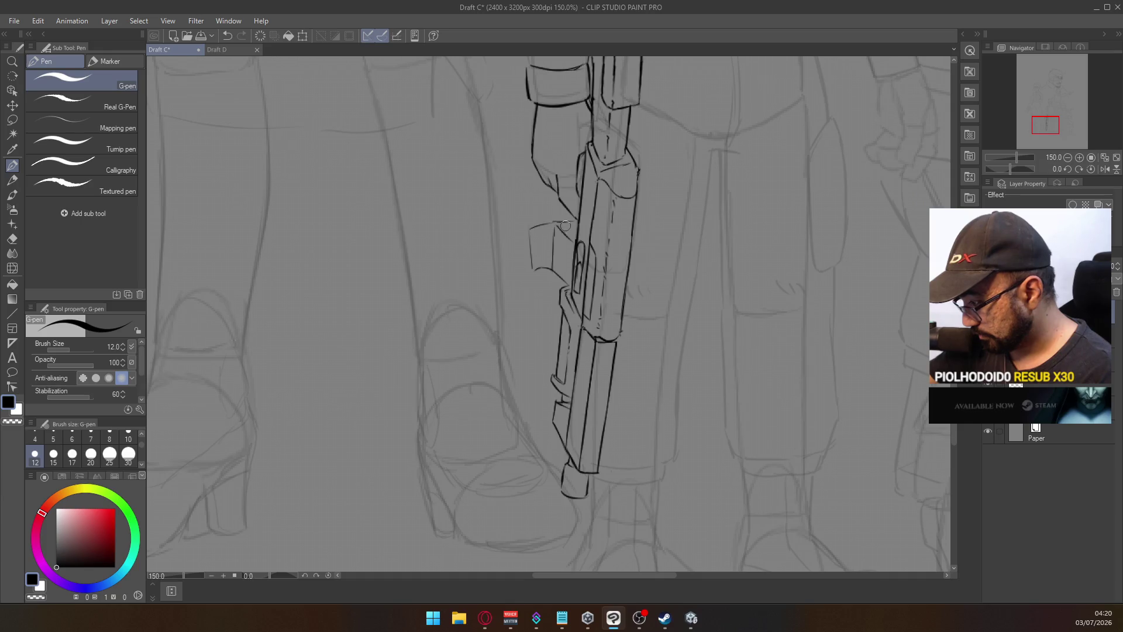
mouse_move(543, 270)
mouse_down()
mouse_move(528, 266)
mouse_move(530, 274)
mouse_up()
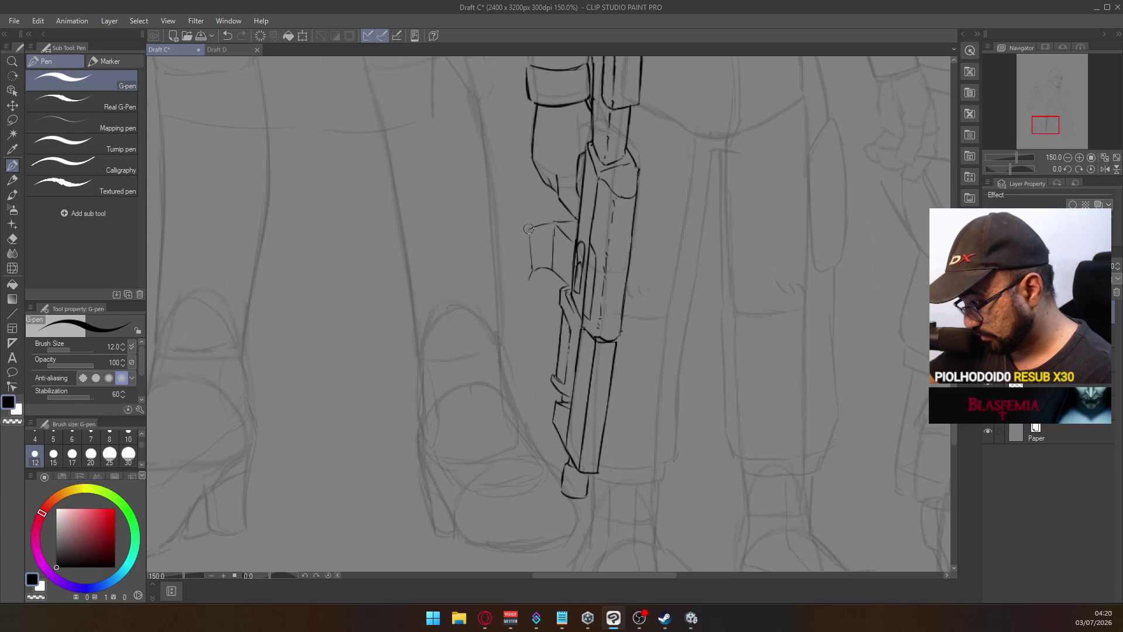
Drop the stray vertical stroke and ink a clean line along the grip's bottom edge
key(ctrl+z)
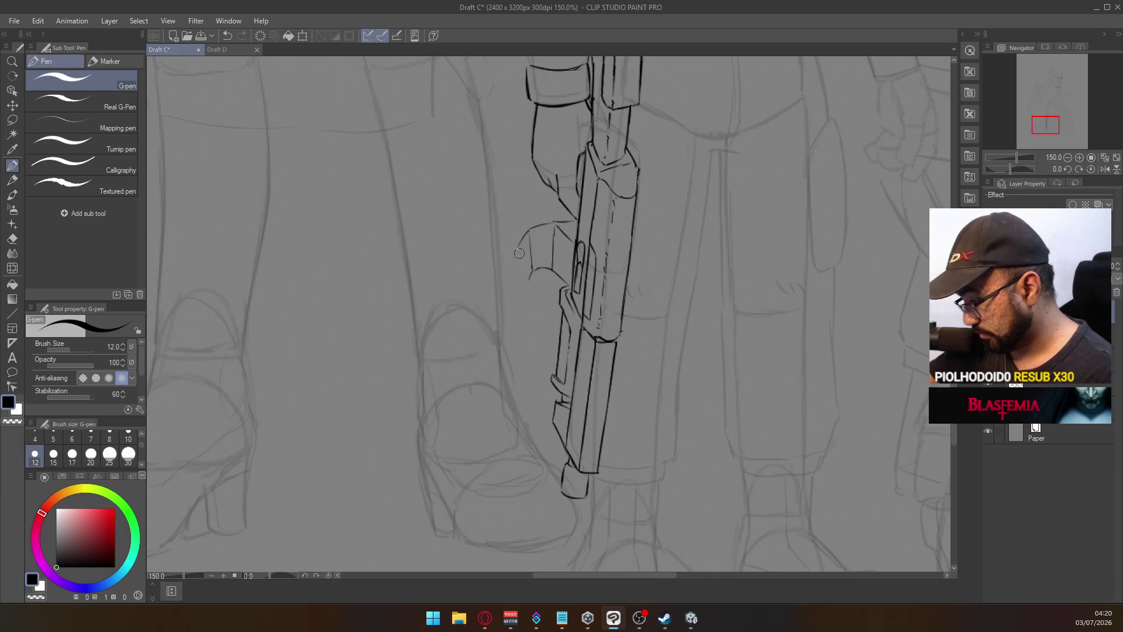
drag(517, 251, 519, 289)
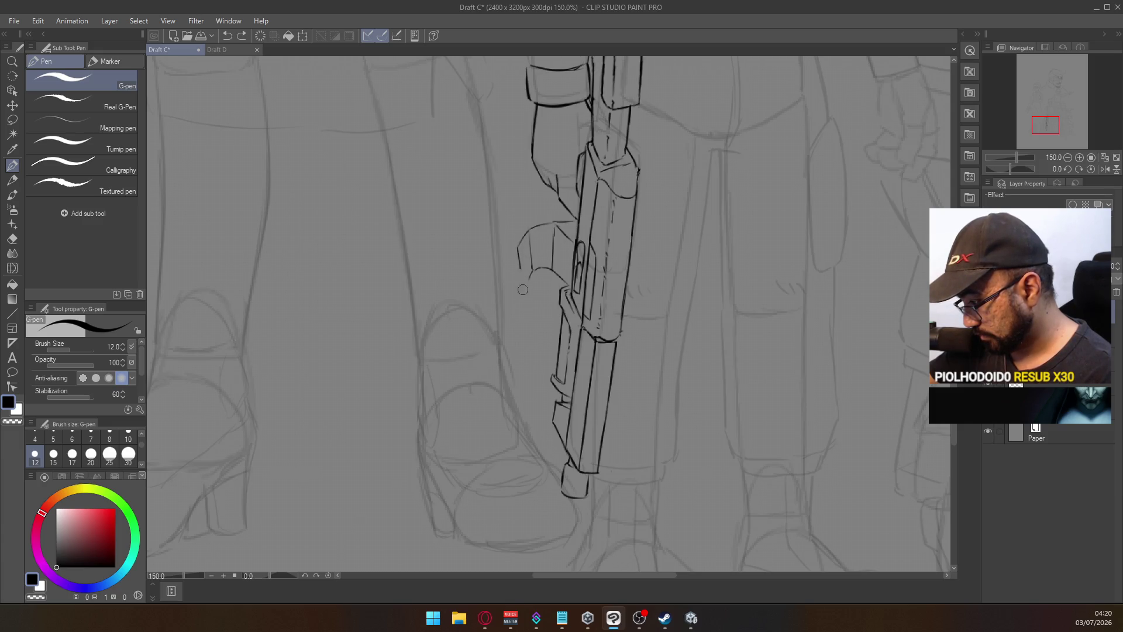
key(ctrl+z)
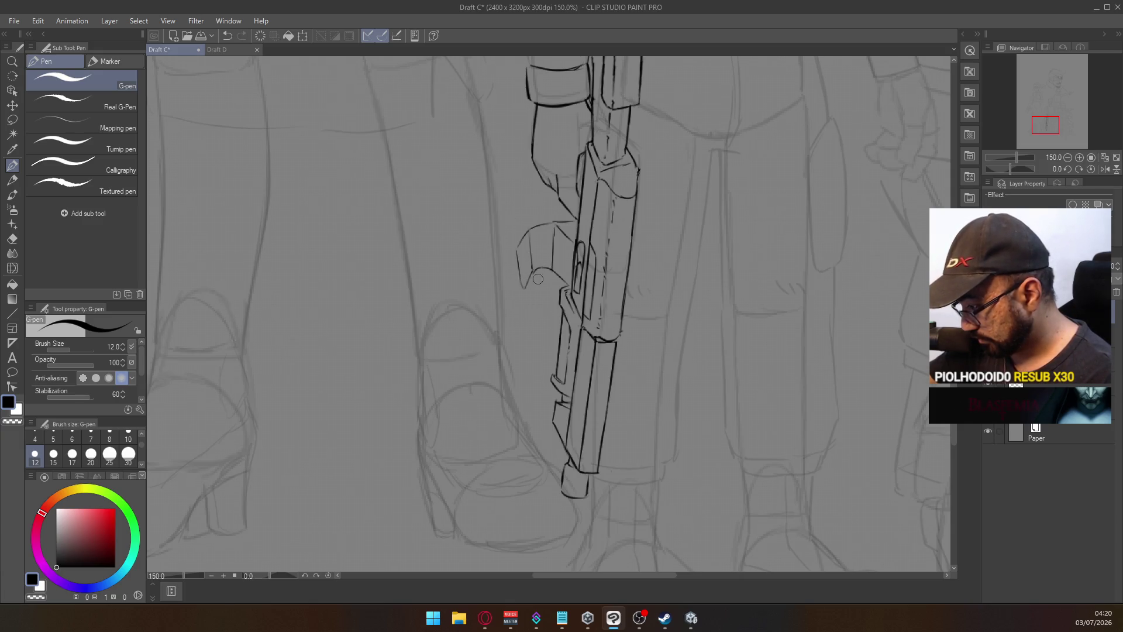
drag(525, 291, 545, 289)
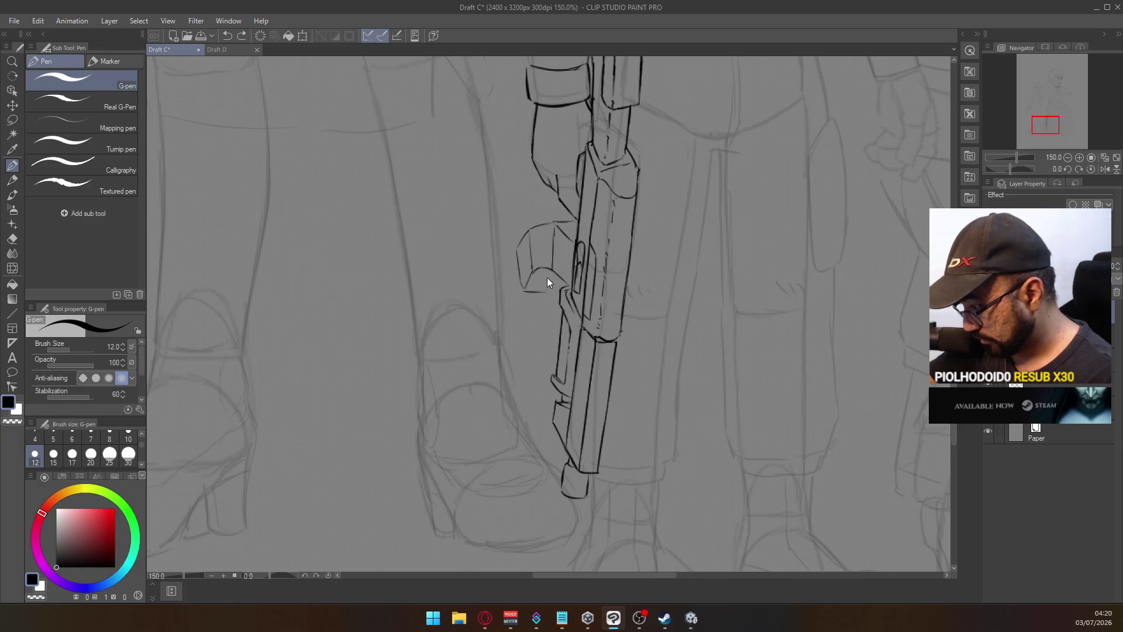
drag(526, 290, 546, 285)
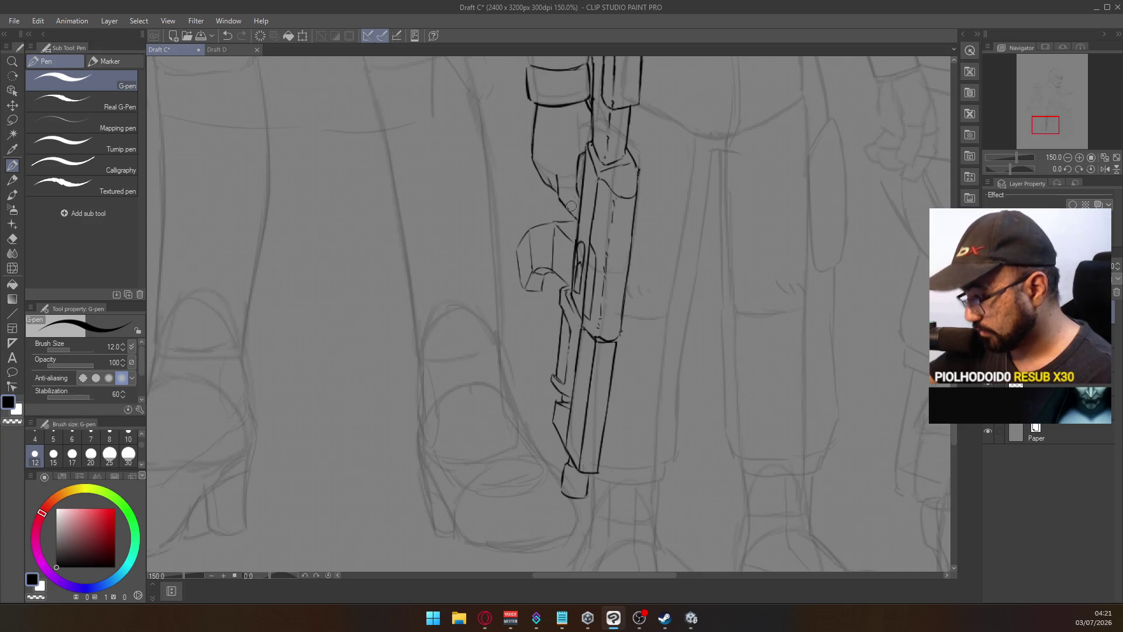
scroll(572, 200, down, 4)
Ink the side line and top edge of the small square detail on the rifle body
scroll(585, 146, up, 4)
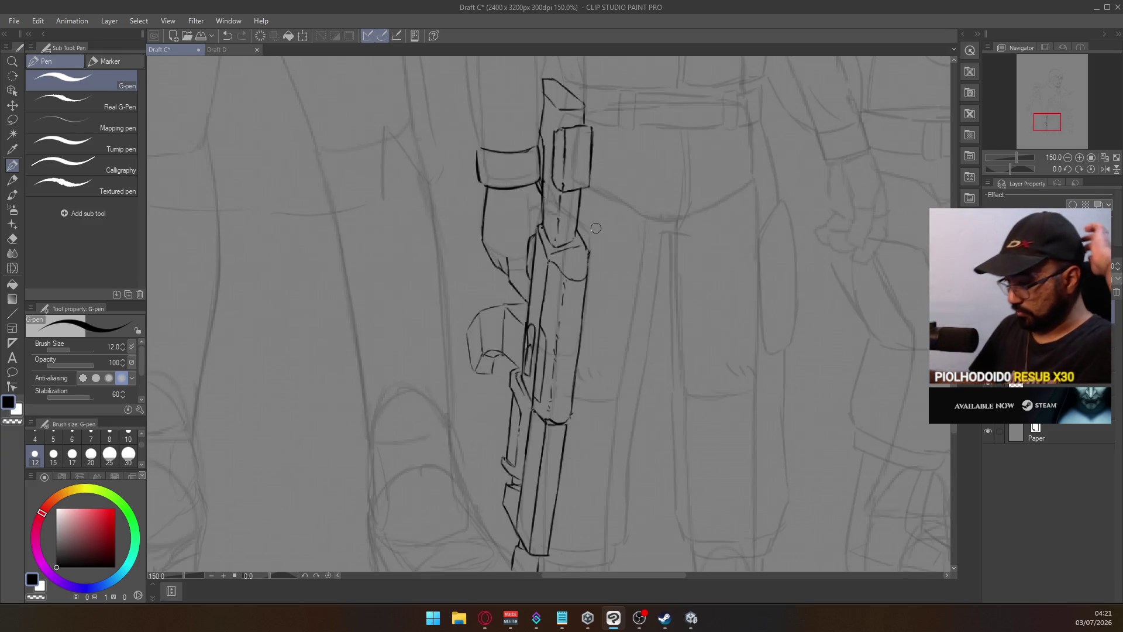
key(ctrl+z)
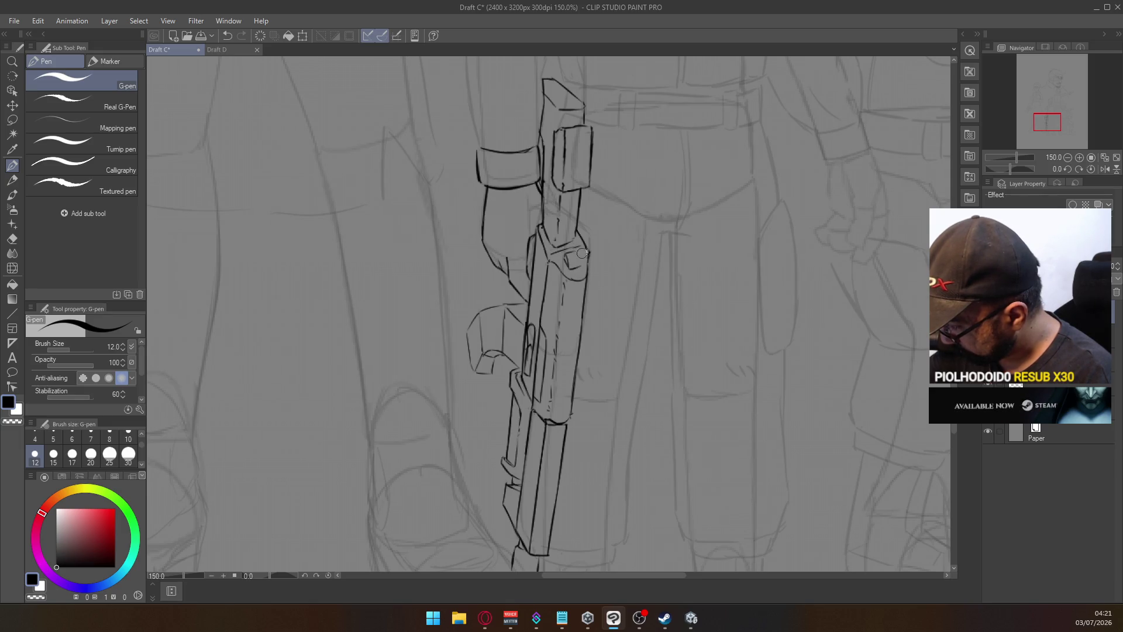
drag(585, 248, 580, 268)
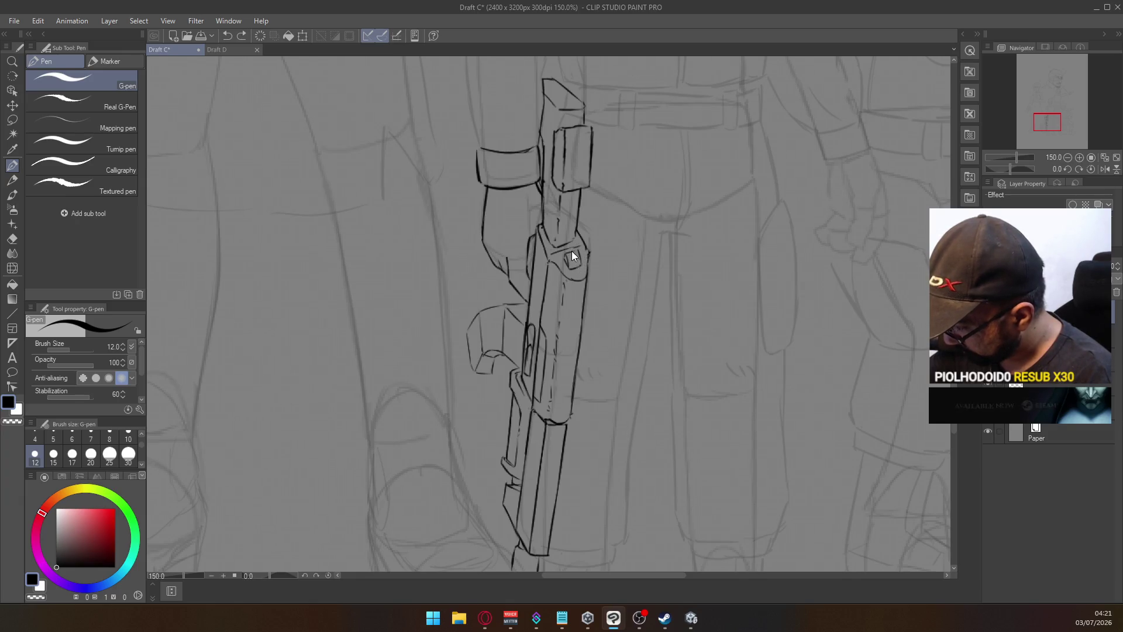
mouse_move(568, 255)
mouse_down()
mouse_move(583, 249)
mouse_move(581, 268)
mouse_up()
key(ctrl+z)
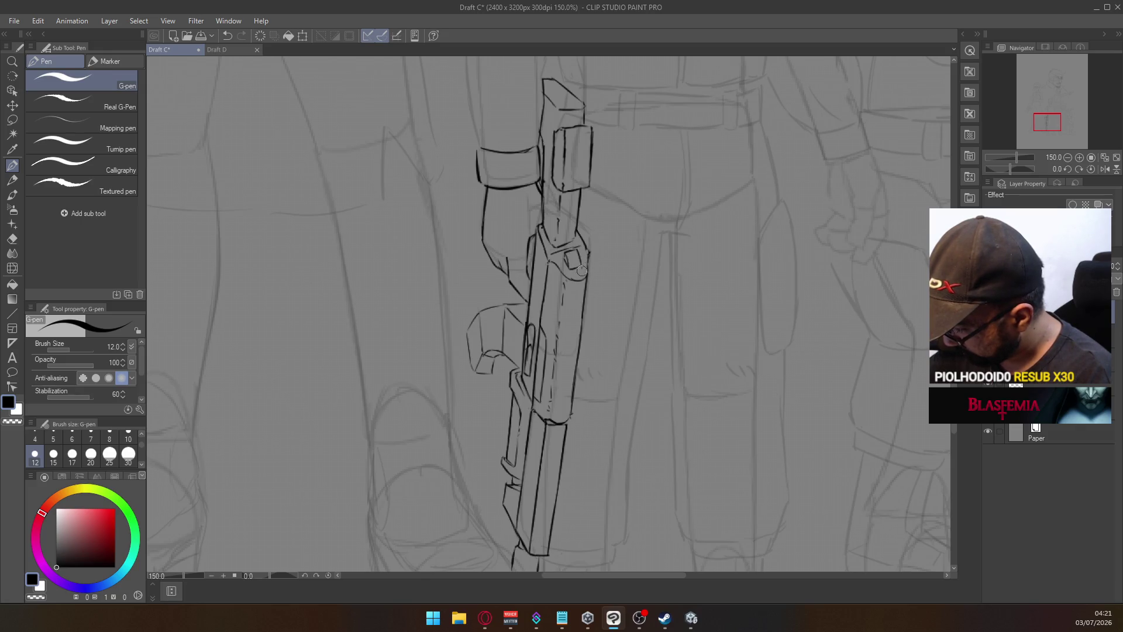
scroll(579, 228, down, 3)
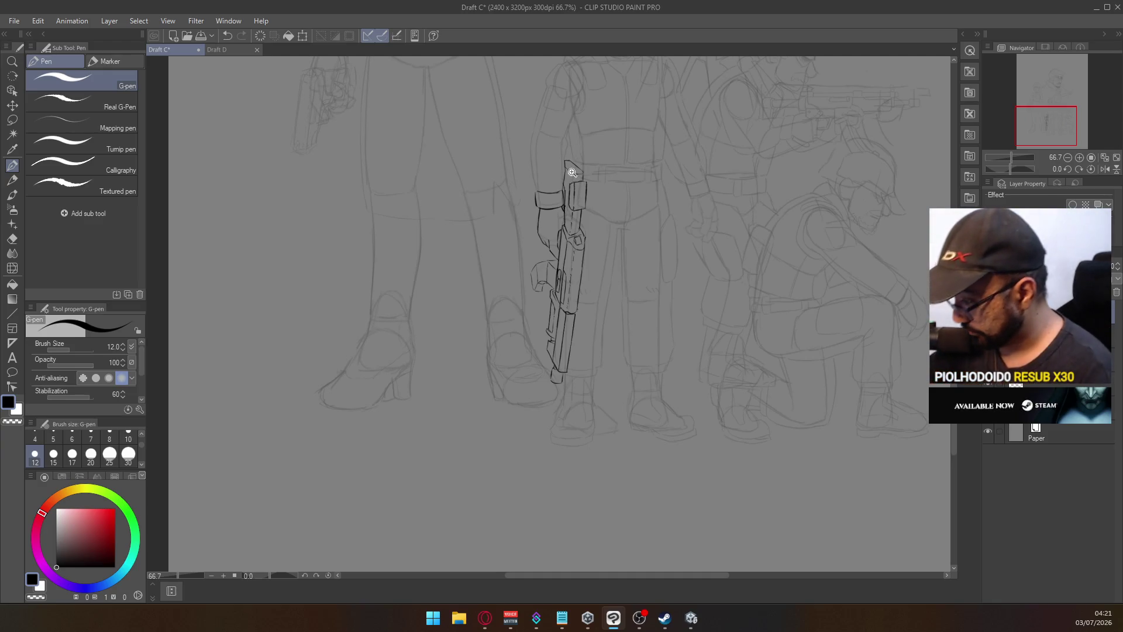
scroll(571, 176, up, 3)
Redraw the grip's left edge contour, retrying the stroke several times
scroll(549, 291, down, 3)
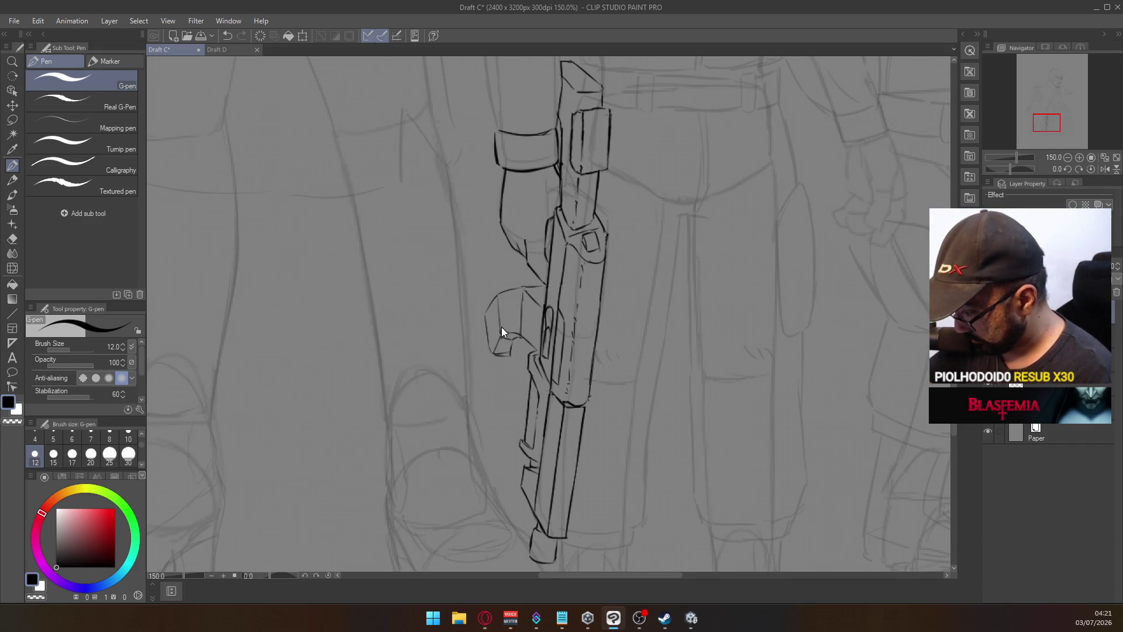
mouse_move(493, 358)
mouse_down()
mouse_move(489, 320)
mouse_move(495, 343)
mouse_up()
key(ctrl+z)
key(ctrl+z)
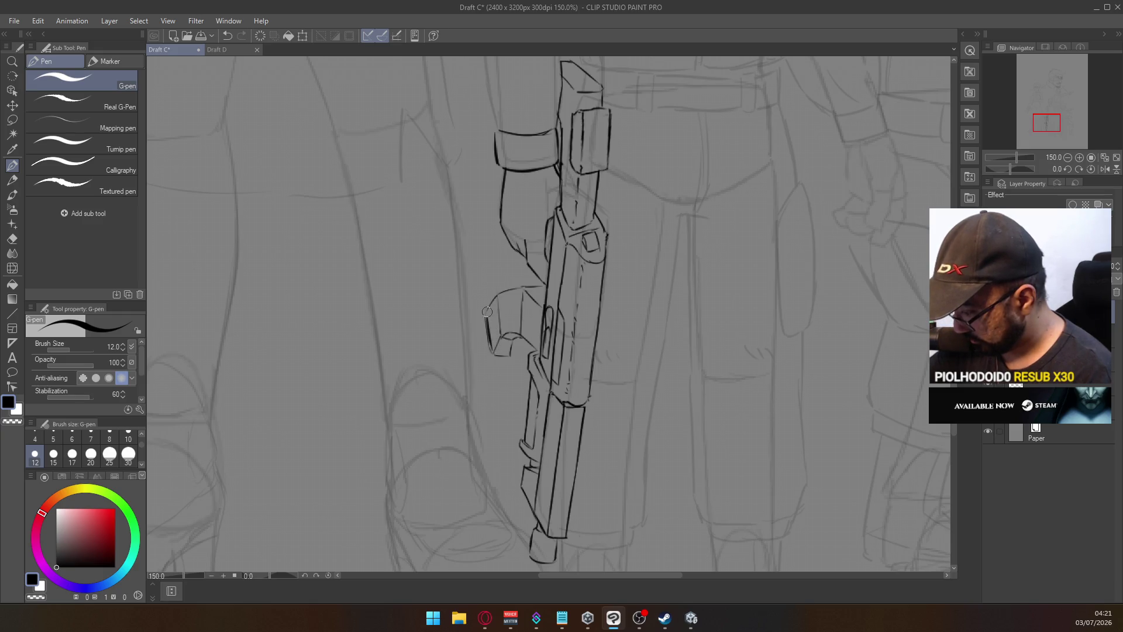
key(e)
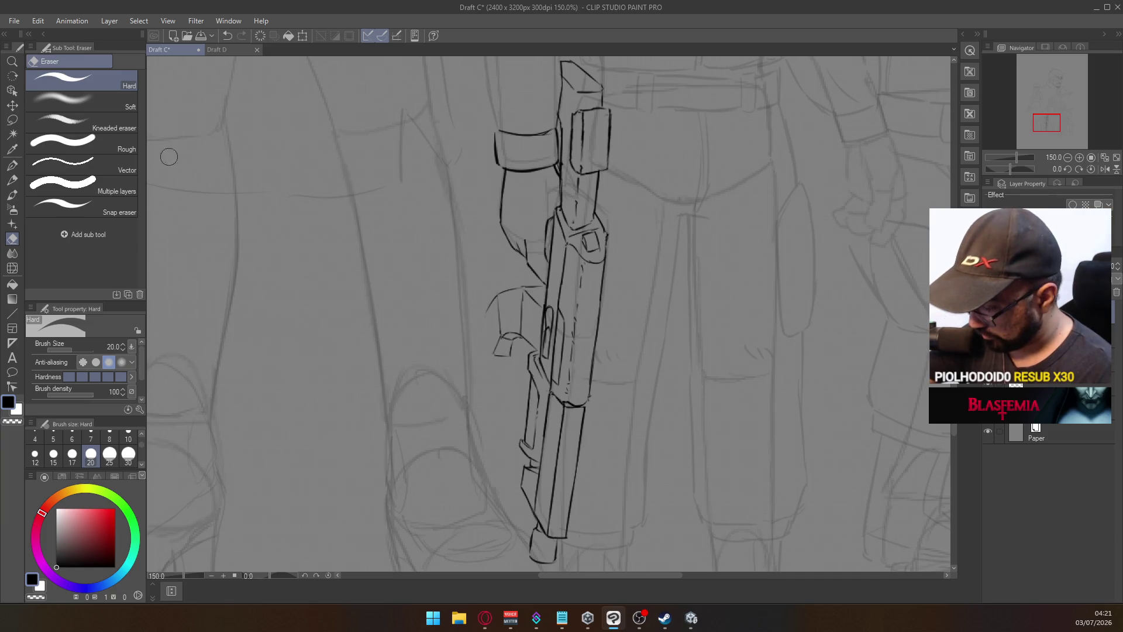
click(13, 165)
drag(488, 313, 495, 353)
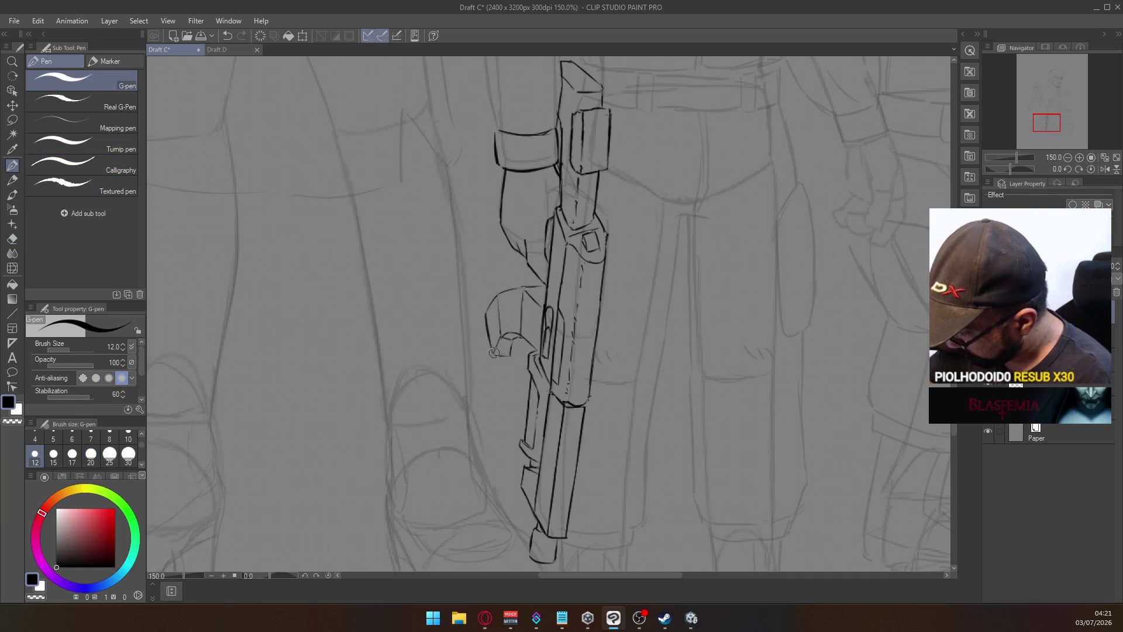
key(ctrl+z)
mouse_move(487, 300)
mouse_down()
mouse_move(496, 353)
mouse_move(518, 339)
mouse_move(496, 354)
mouse_up()
key(ctrl+z)
key(ctrl+z)
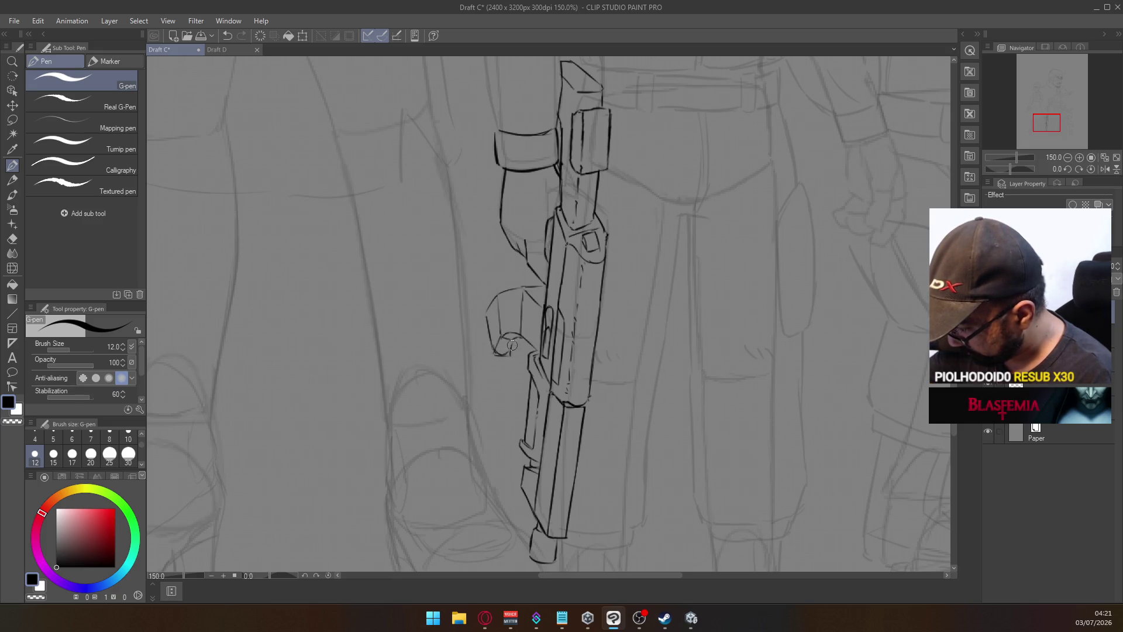
Ink the grip's top edge and a short line along its top curve
mouse_move(494, 301)
mouse_down()
mouse_move(530, 279)
mouse_move(532, 292)
mouse_up()
key(ctrl+z)
key(ctrl+z)
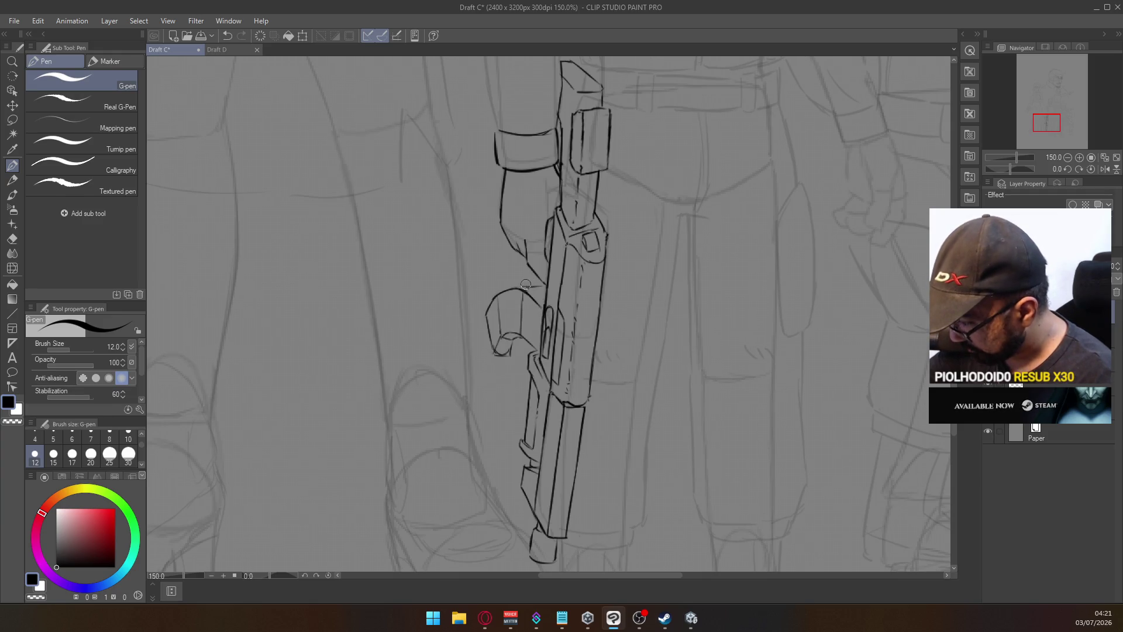
key(e)
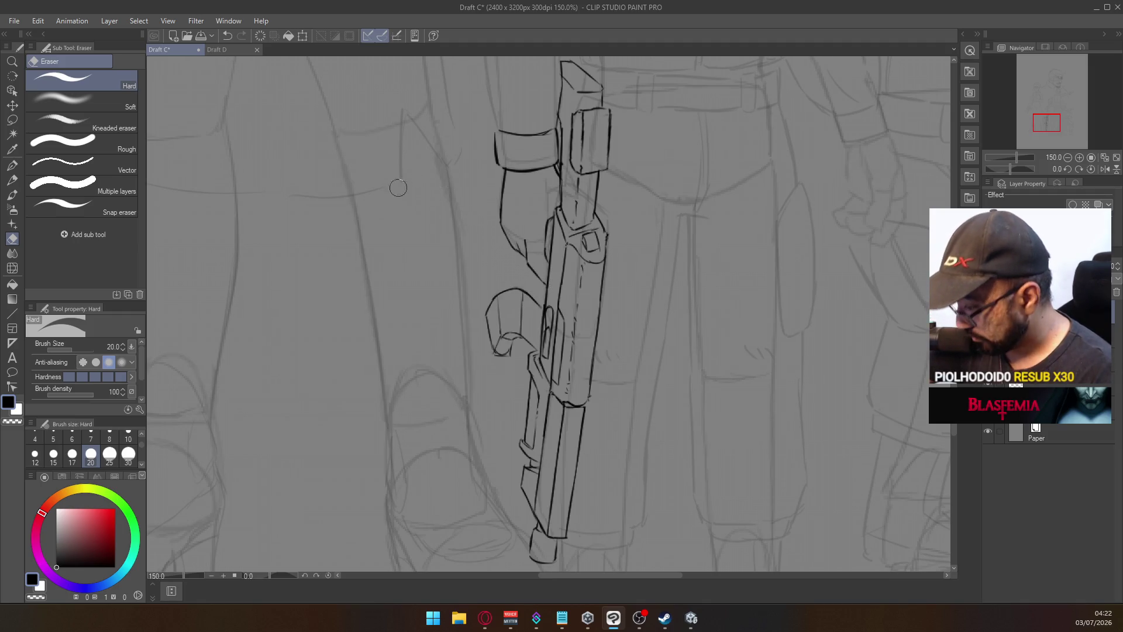
click(10, 168)
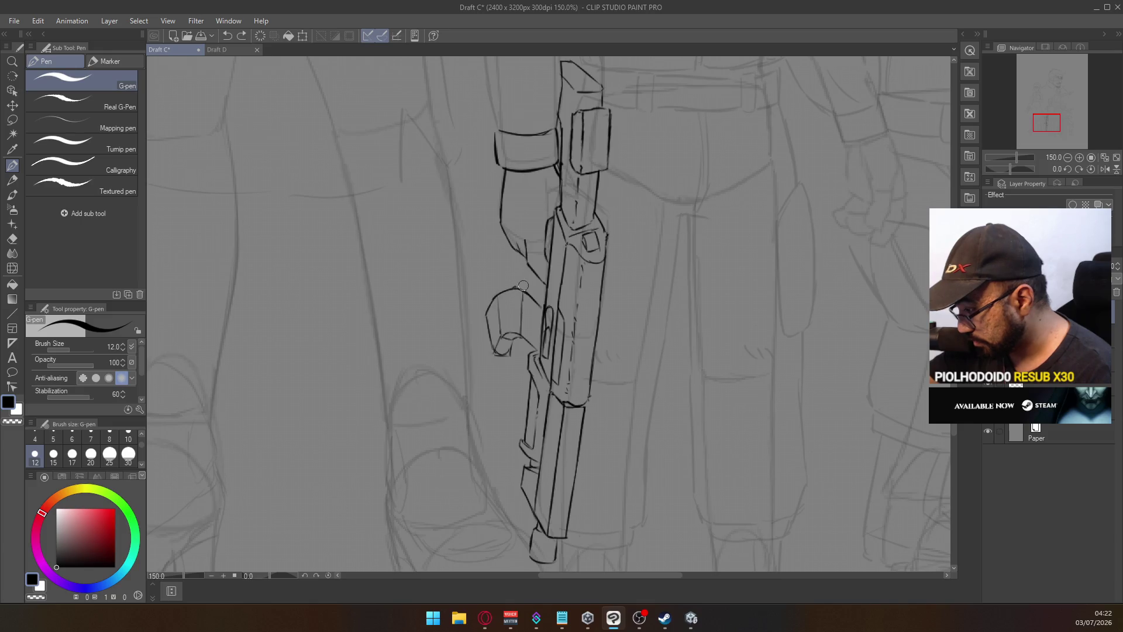
mouse_move(509, 289)
mouse_down()
mouse_move(530, 286)
mouse_move(550, 303)
mouse_move(528, 286)
mouse_up()
key(ctrl+z)
key(ctrl+z)
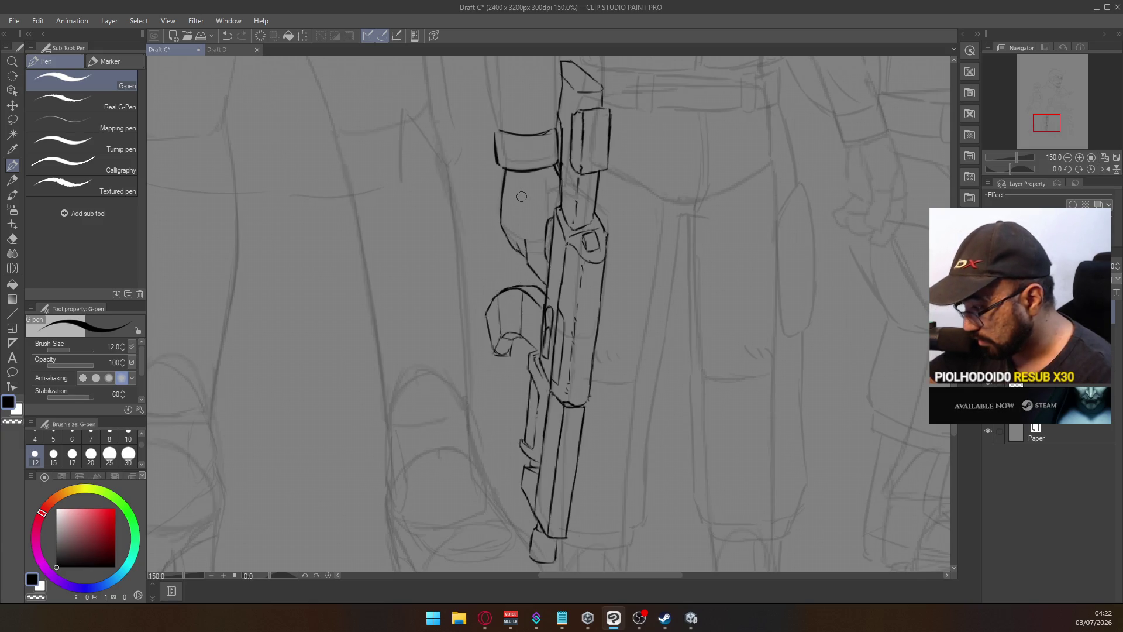
Extend the grip's top curve further to the right
key(ctrl+z)
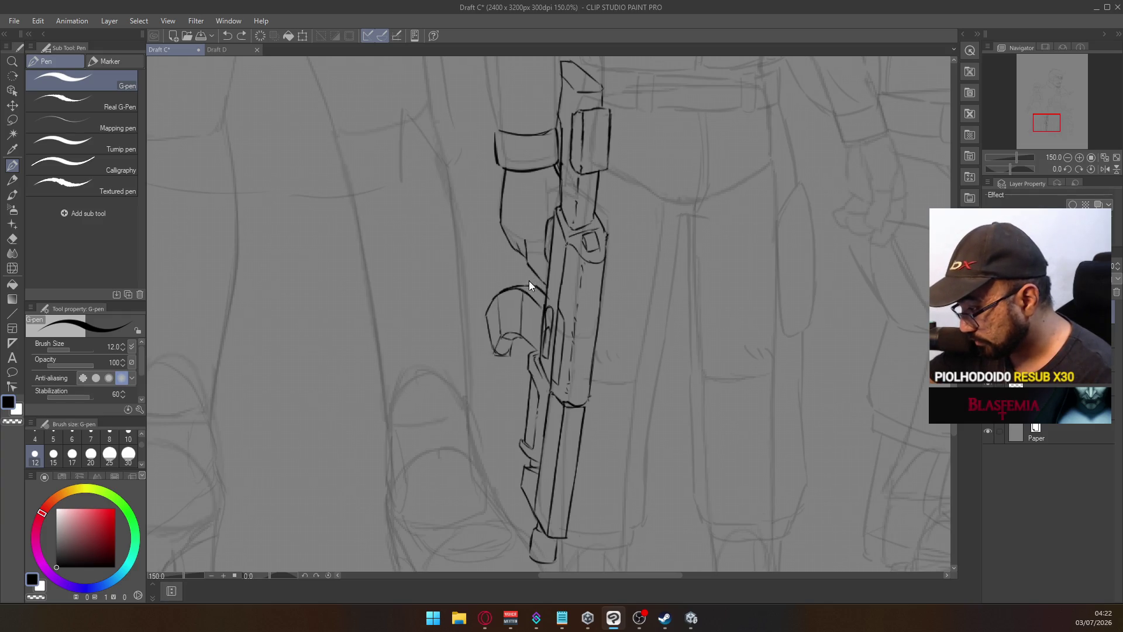
key(ctrl+z)
drag(524, 286, 541, 289)
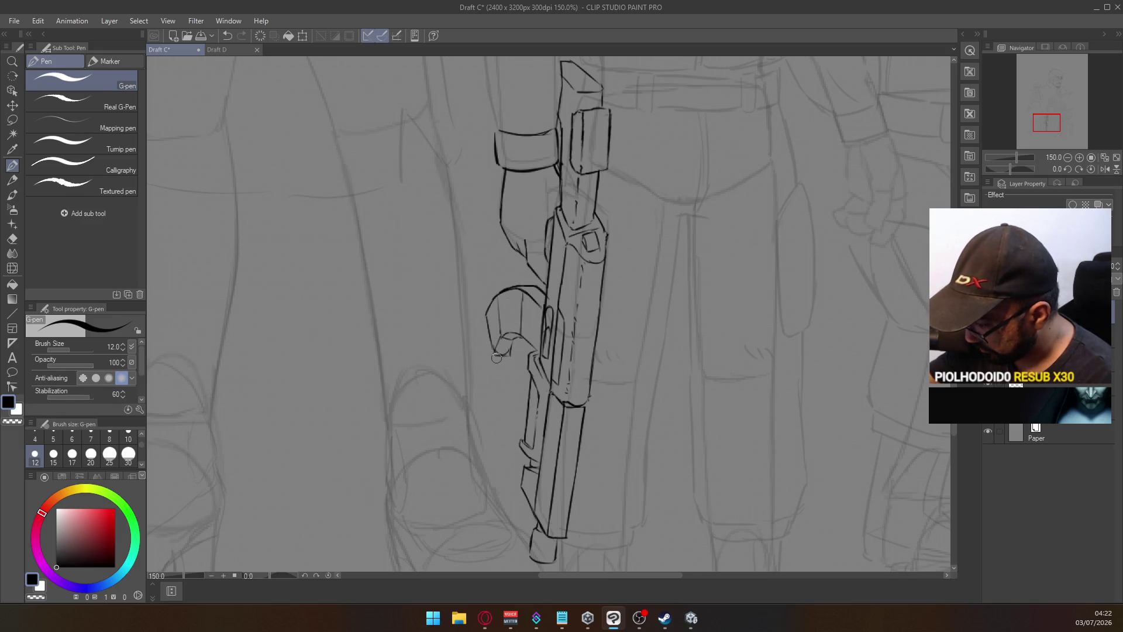
Try a short vertical ink line on the trigger guard, undoing the attempts
key(e)
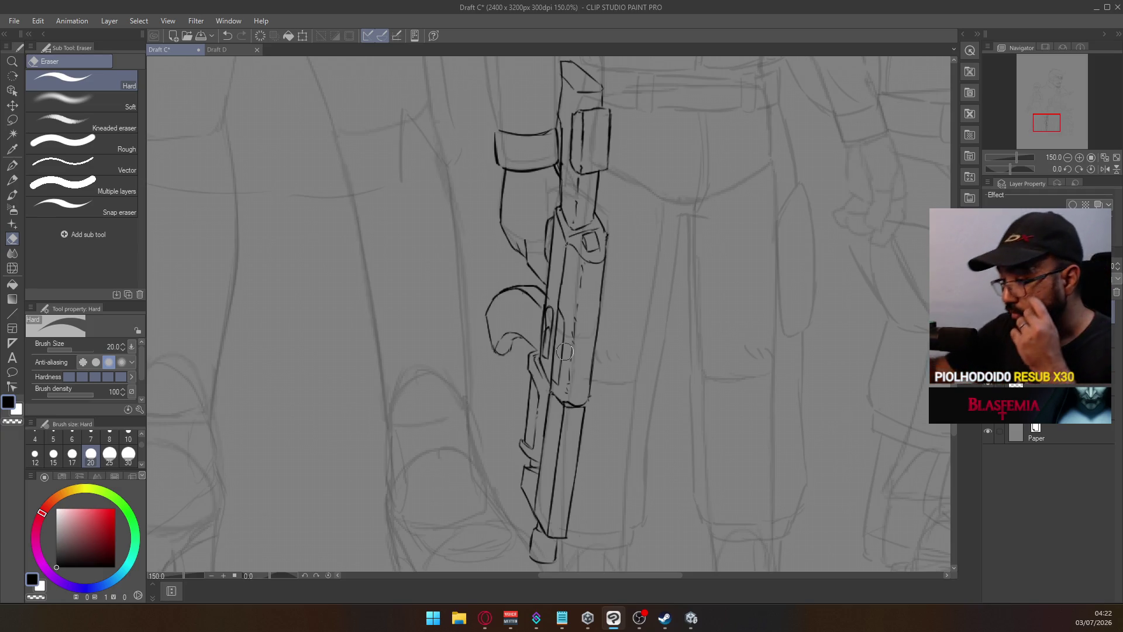
click(12, 166)
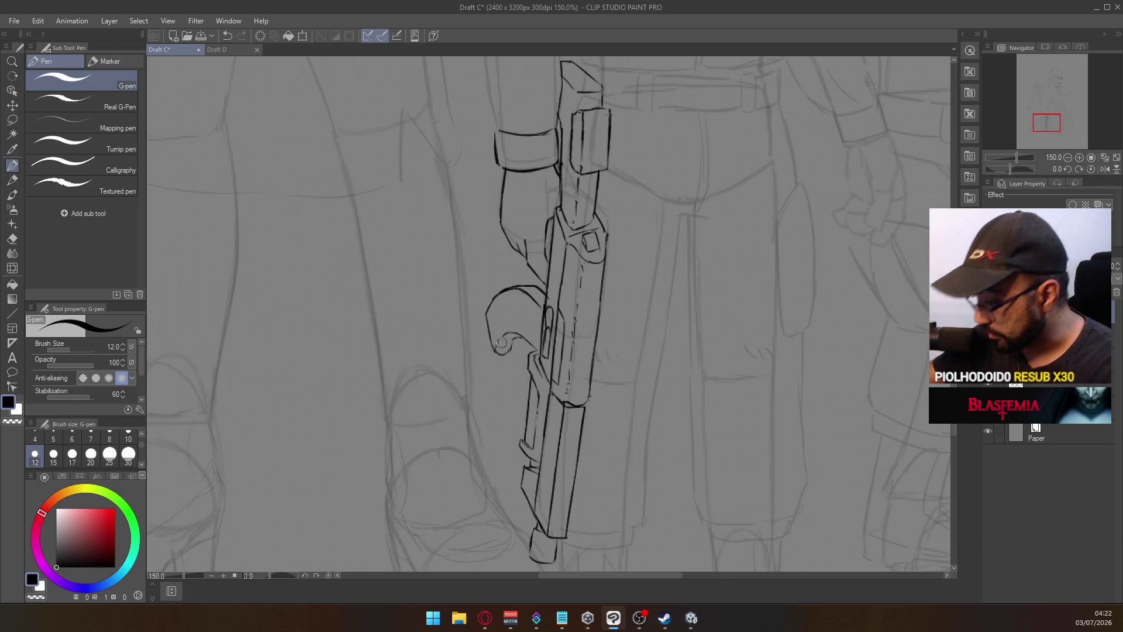
drag(510, 331, 496, 349)
key(ctrl+z)
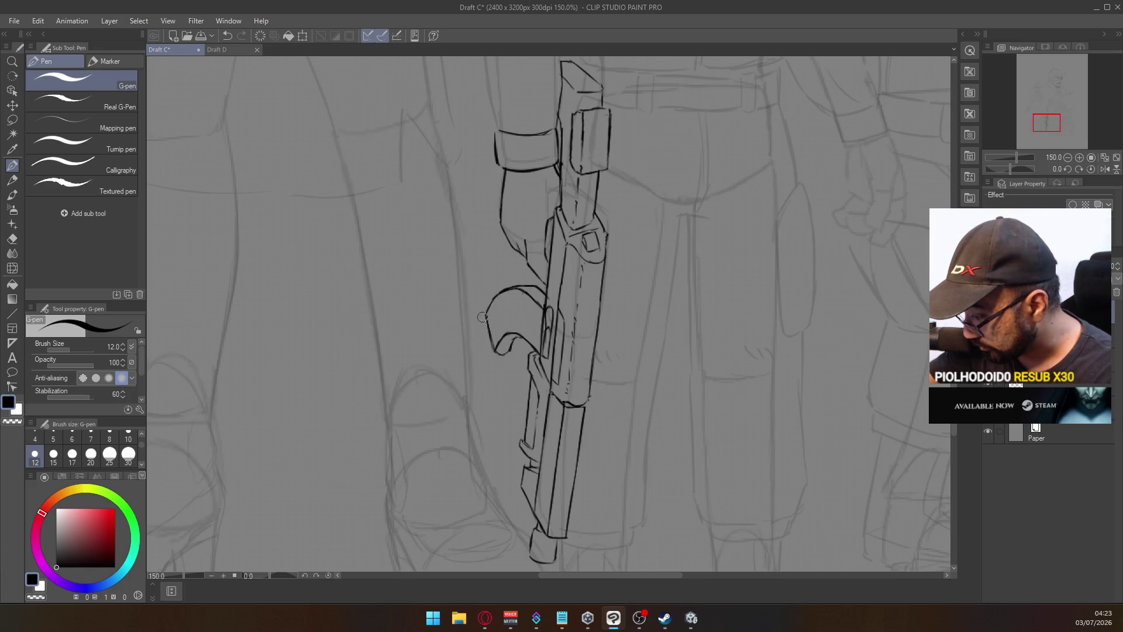
mouse_move(481, 318)
mouse_down()
mouse_move(487, 353)
mouse_move(515, 355)
mouse_up()
key(ctrl+z)
key(ctrl+z)
key(ctrl+z)
key(ctrl+z)
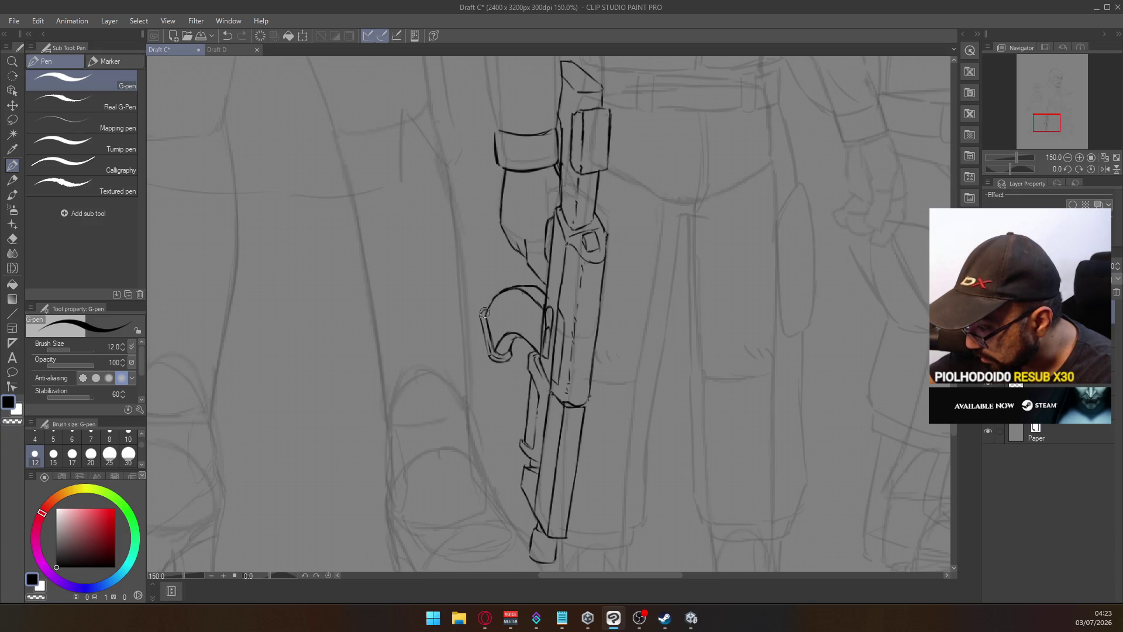
Zoom out to the whole group and back in, then redraw the trigger guard's top stroke
alt+click(563, 307)
alt+click(565, 303)
click(572, 305)
click(572, 305)
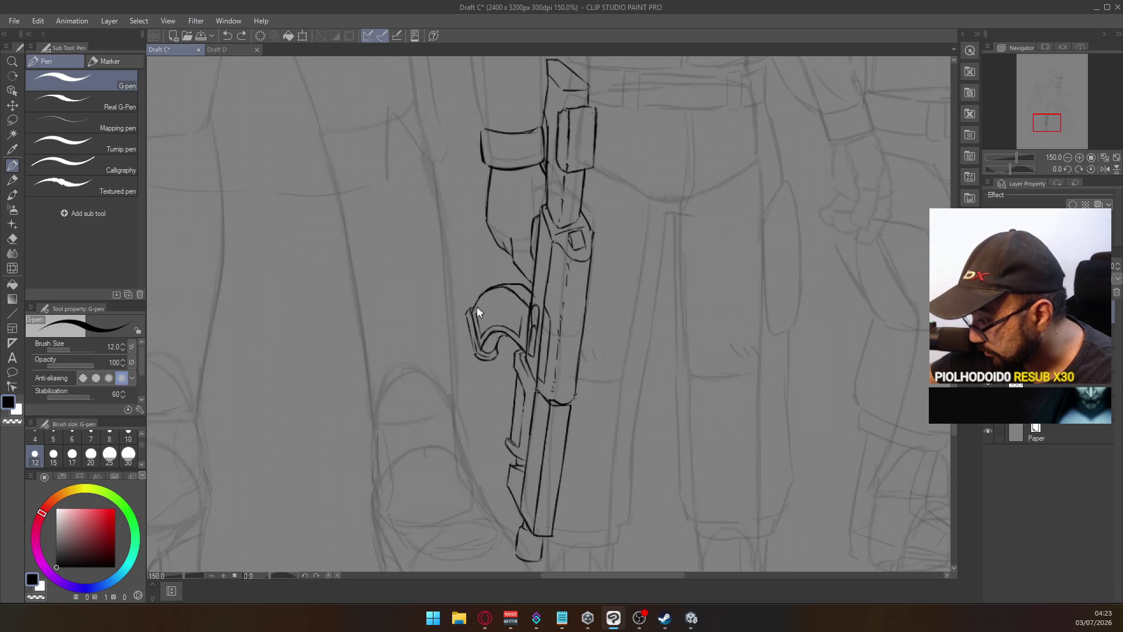
key(ctrl+z)
mouse_move(476, 313)
mouse_down()
mouse_move(485, 296)
mouse_move(515, 299)
mouse_up()
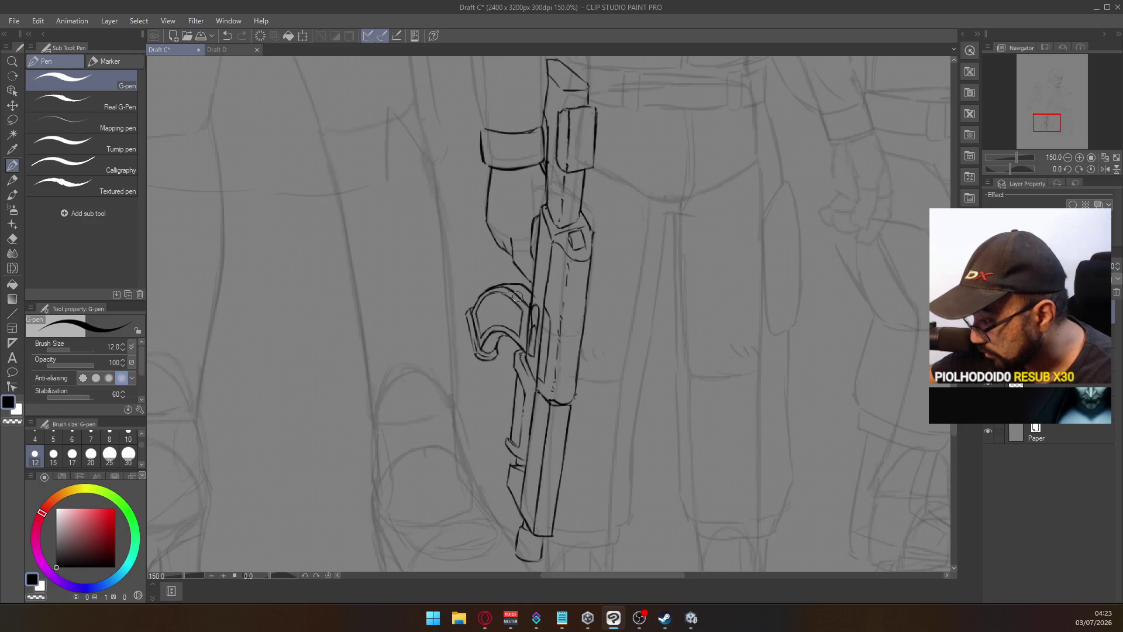
scroll(520, 272, down, 4)
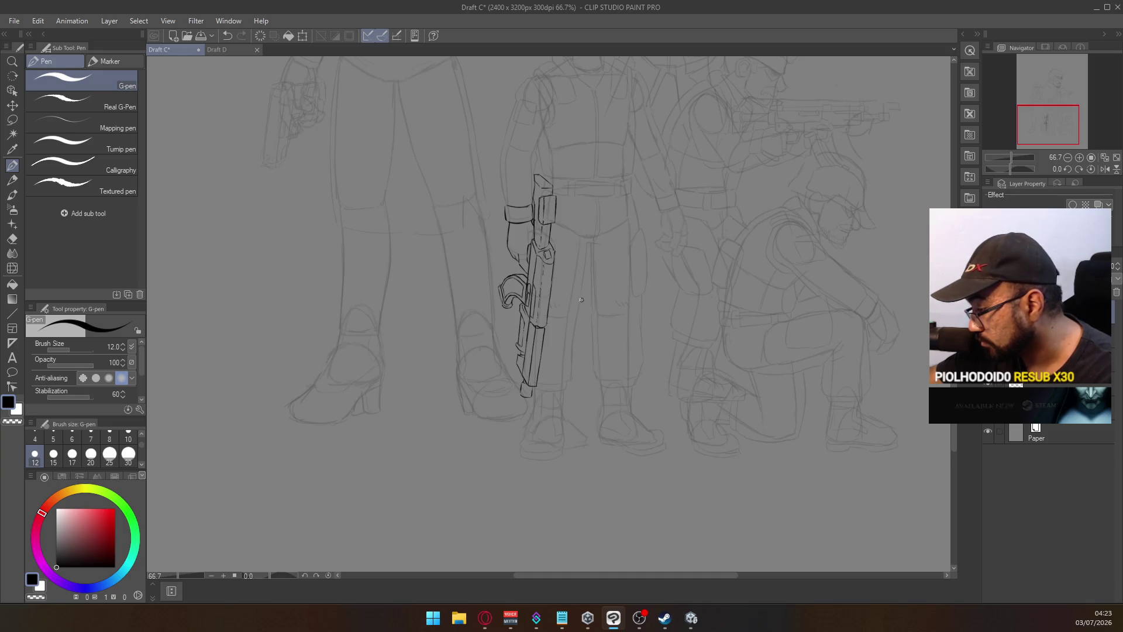
Shift the view to the soldiers' upper bodies and switch to the eraser to review the rifle ink
drag(588, 245, 553, 351)
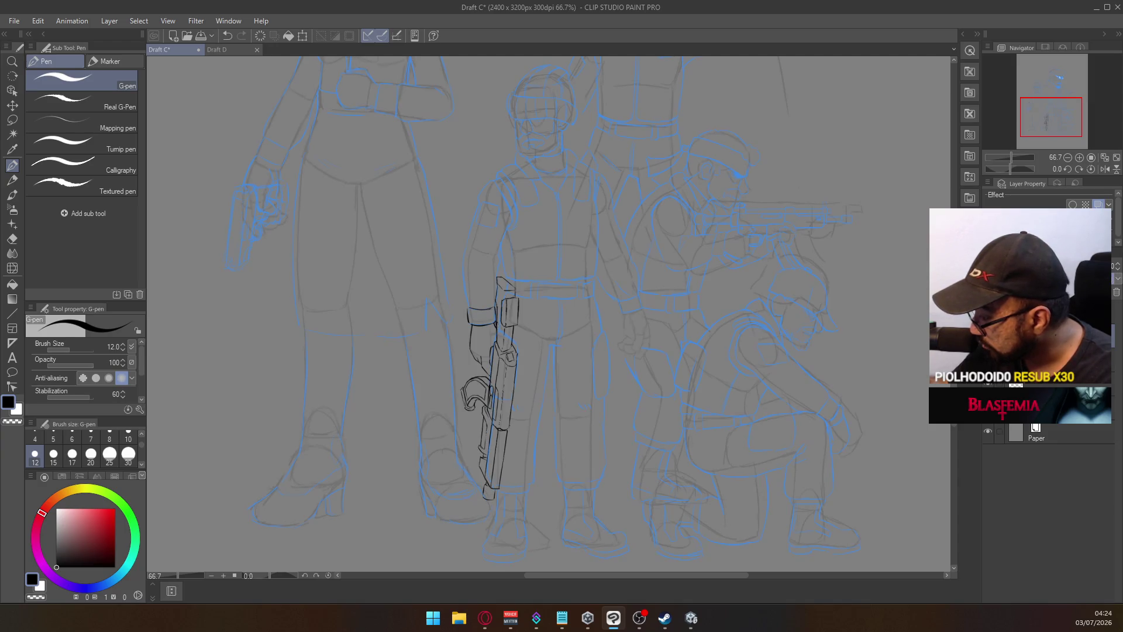
scroll(512, 344, up, 3)
key(e)
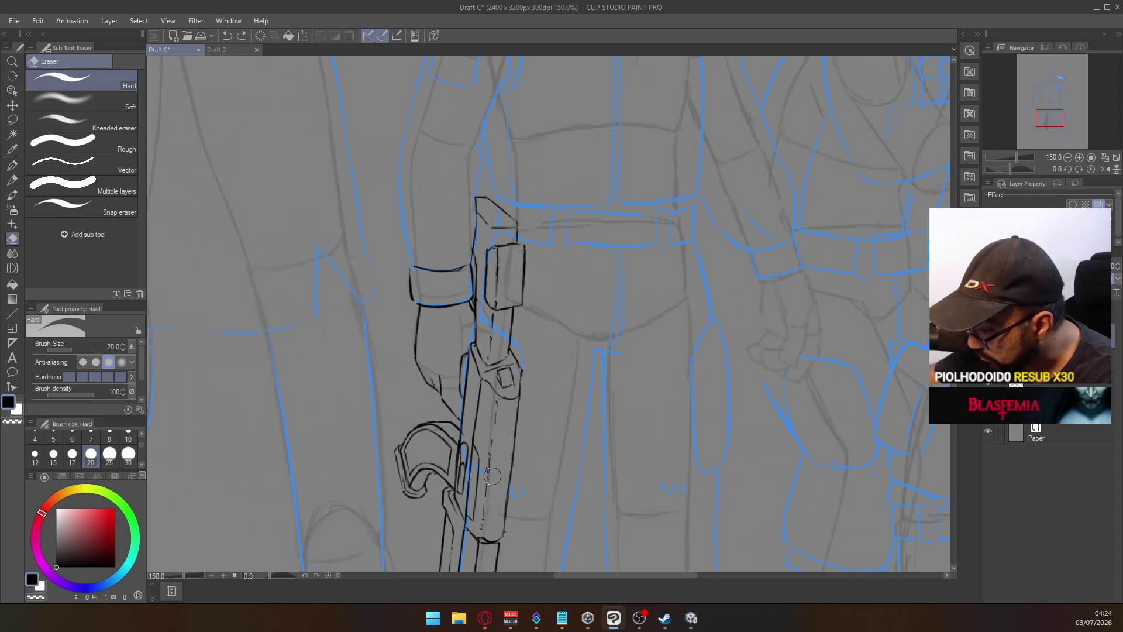
scroll(468, 438, down, 3)
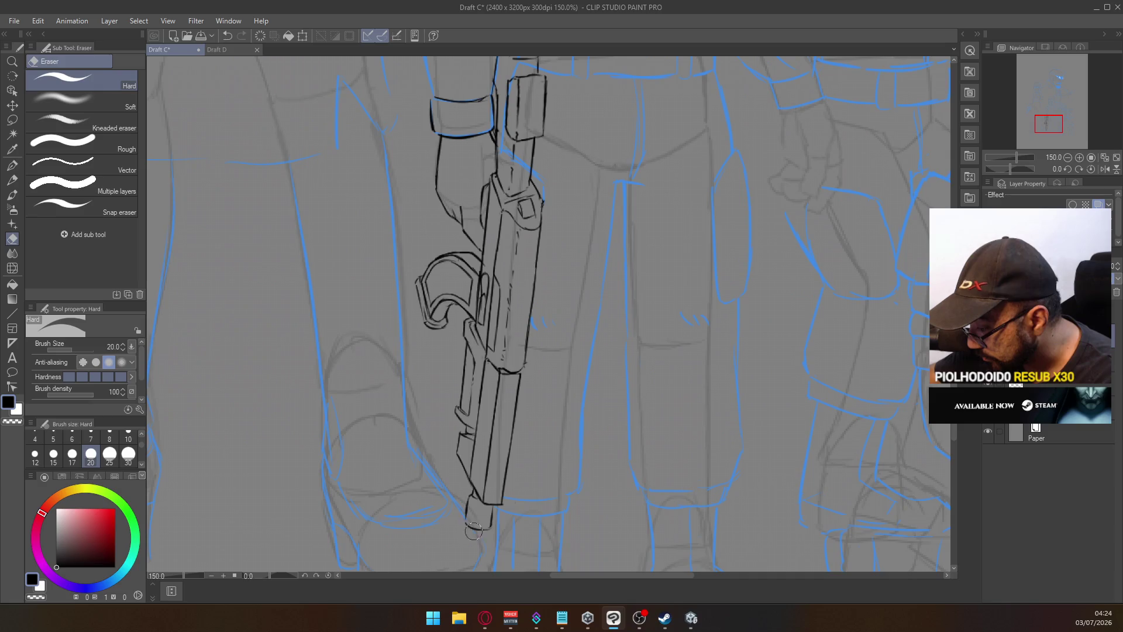
scroll(470, 338, up, 5)
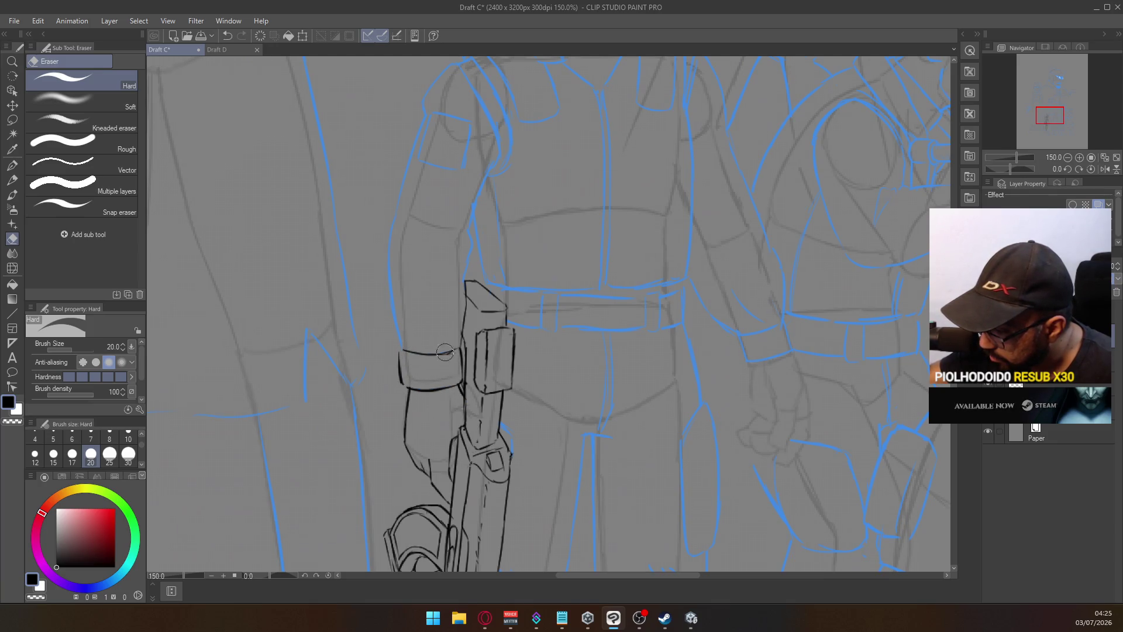
scroll(473, 265, down, 1)
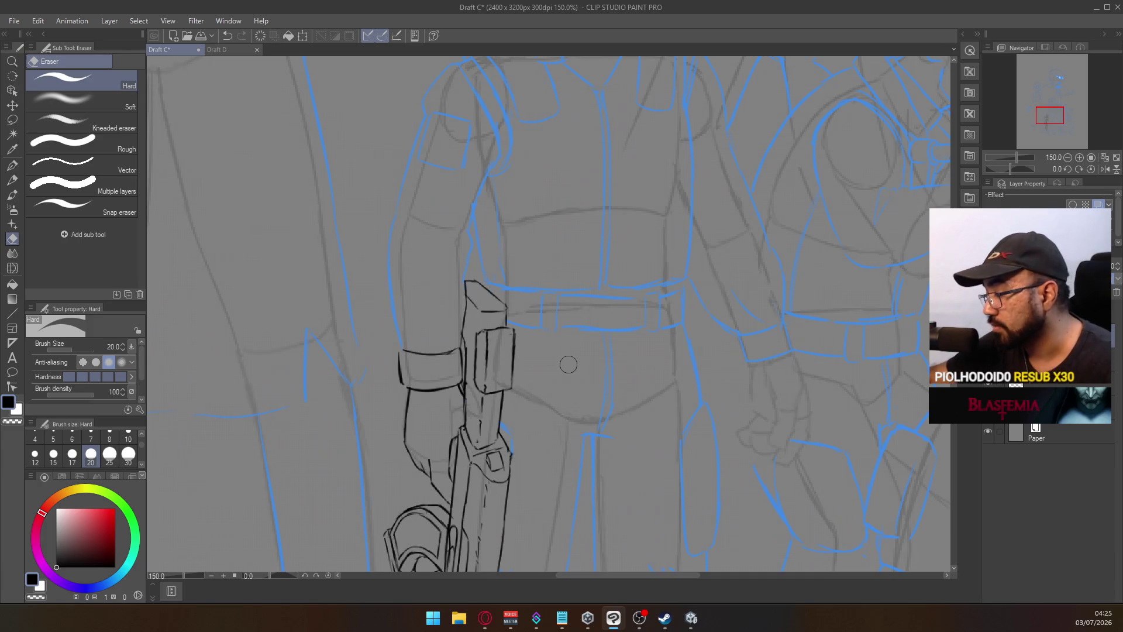
scroll(653, 297, down, 1)
scroll(650, 281, up, 1)
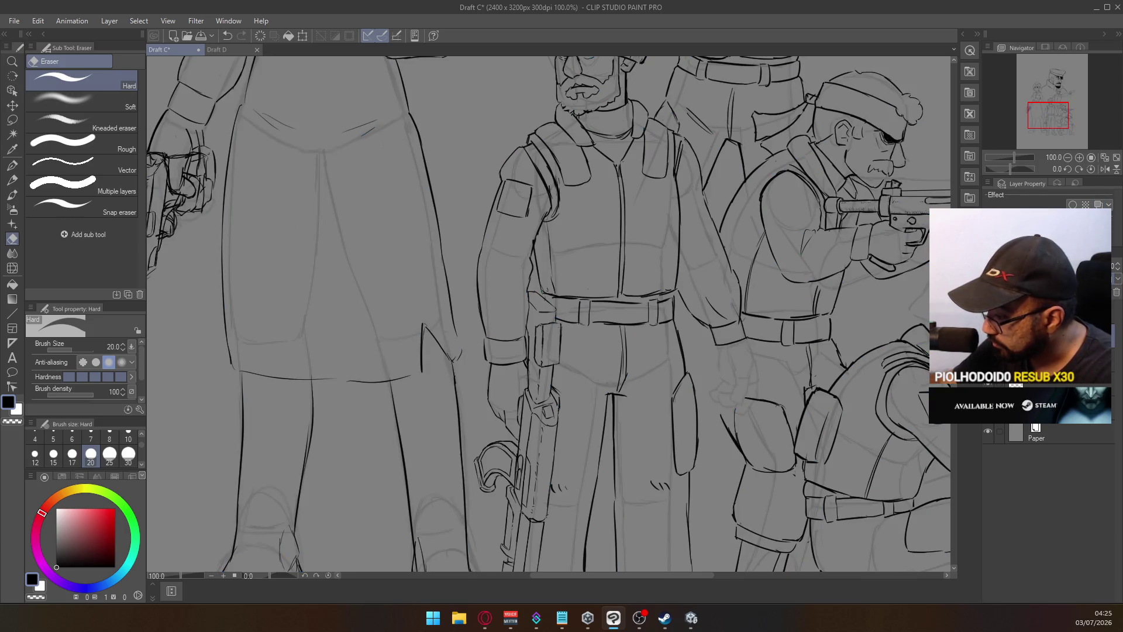
Restore the accidentally deleted rifle line art and return to the pen, zoomed on the grip
scroll(580, 288, down, 5)
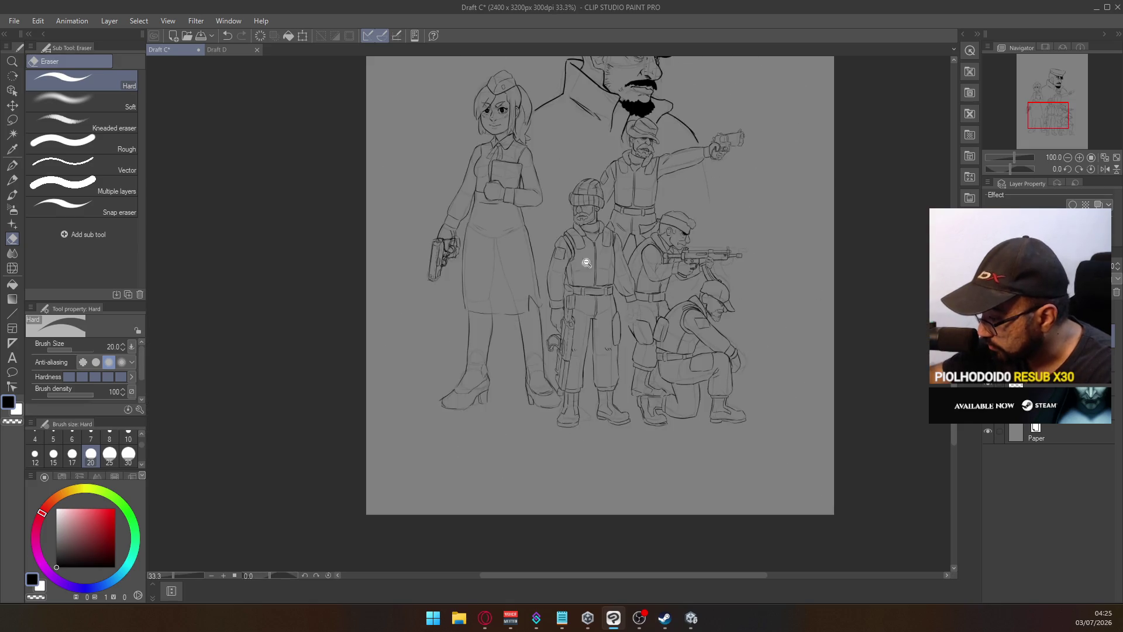
scroll(649, 258, up, 3)
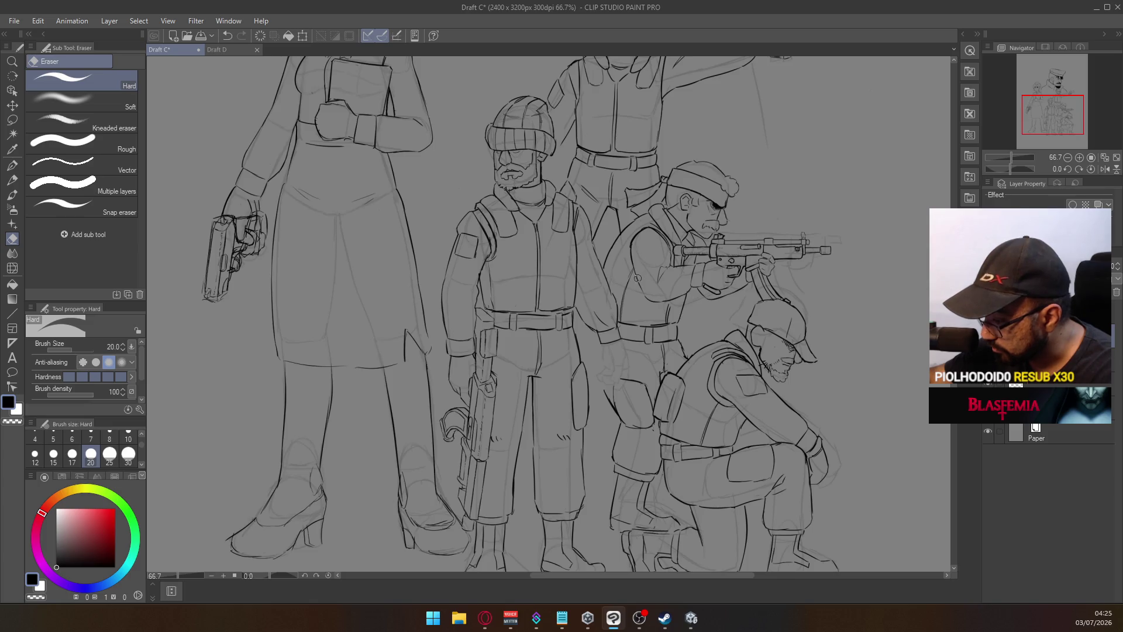
scroll(464, 422, up, 2)
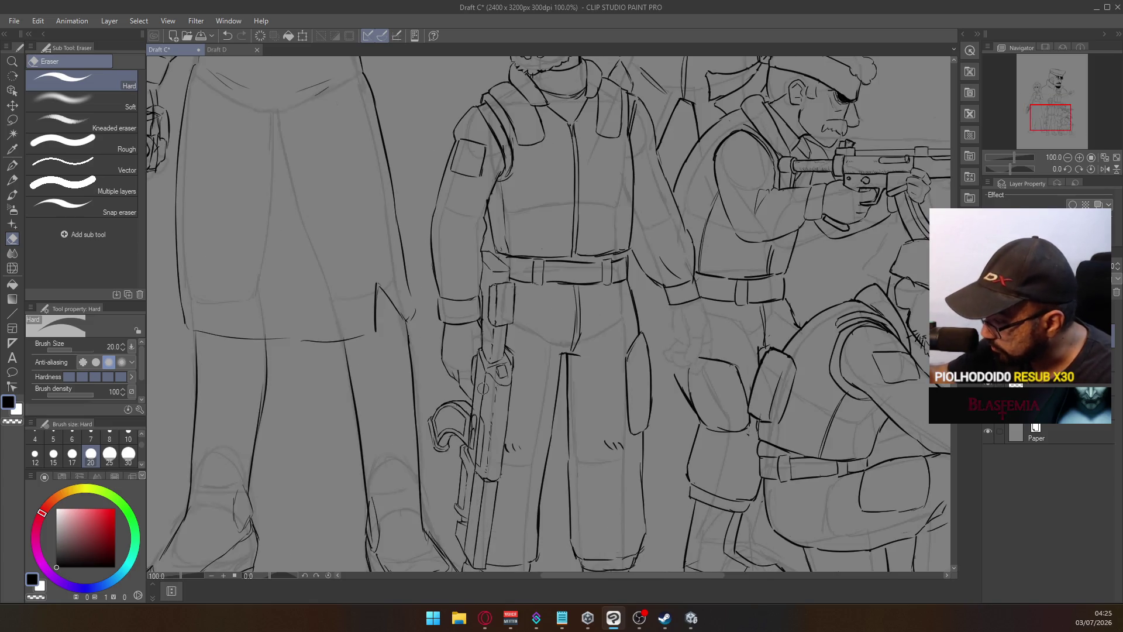
key(Delete)
key(ctrl+z)
key(p)
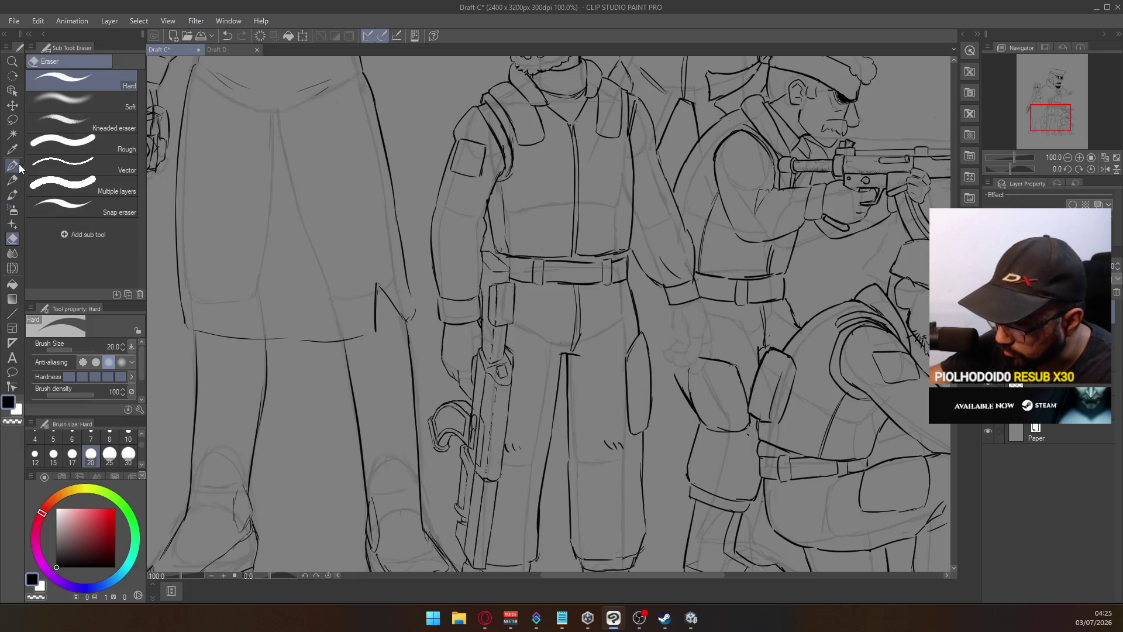
scroll(431, 401, up, 2)
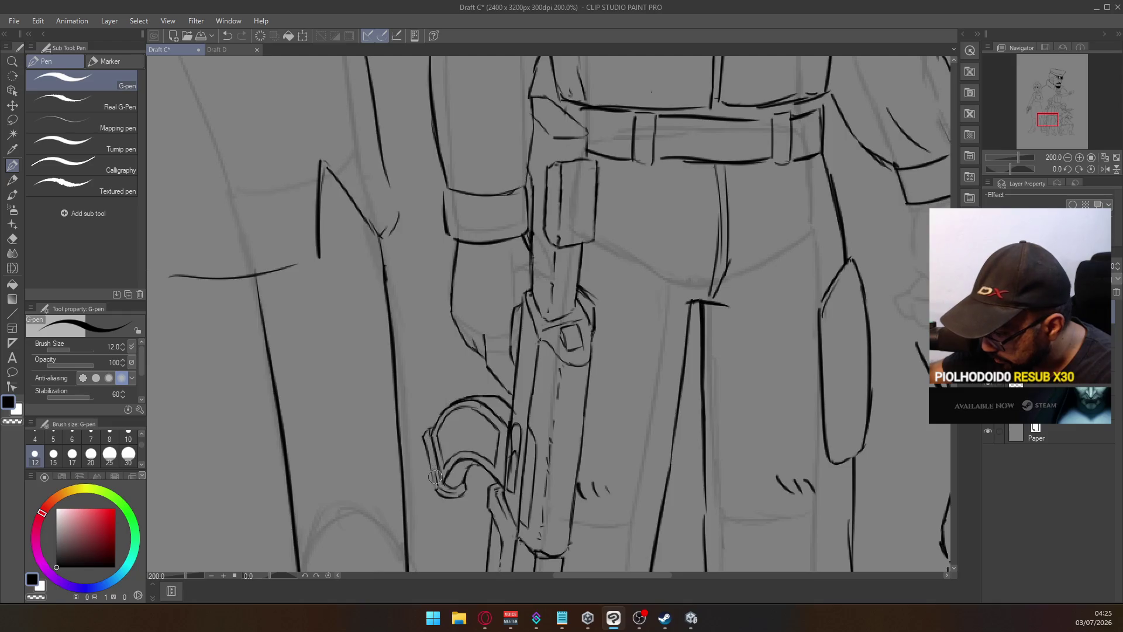
Ink the back edge of the rifle grip, then undo it and zoom in on the holster
drag(423, 434, 437, 486)
key(ctrl+z)
key(ctrl+z)
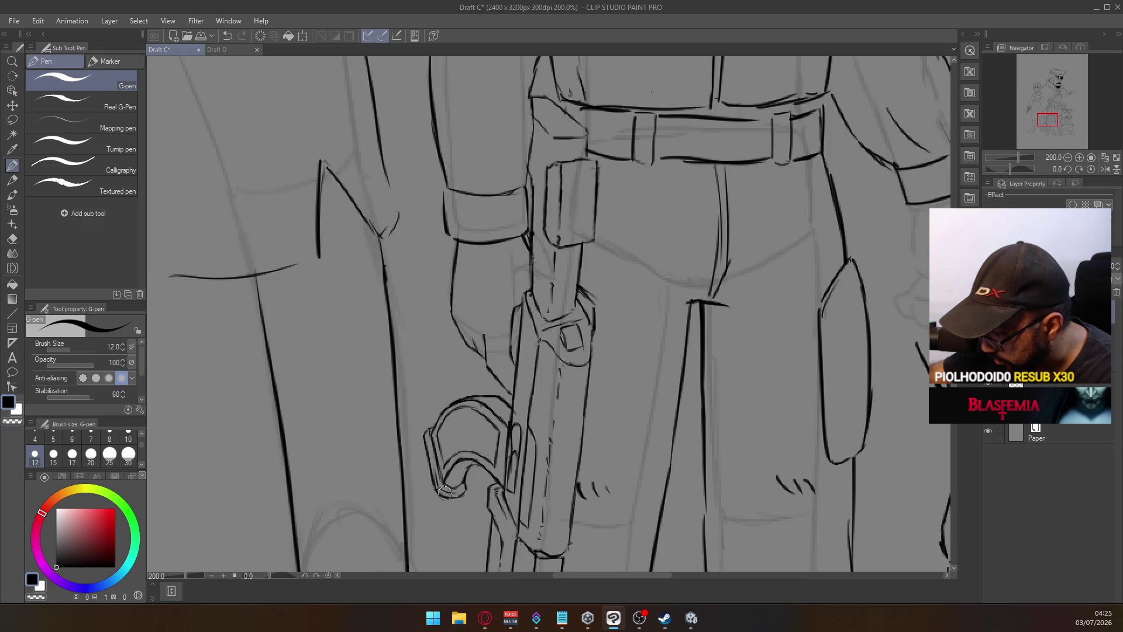
ctrl+alt+click(448, 425)
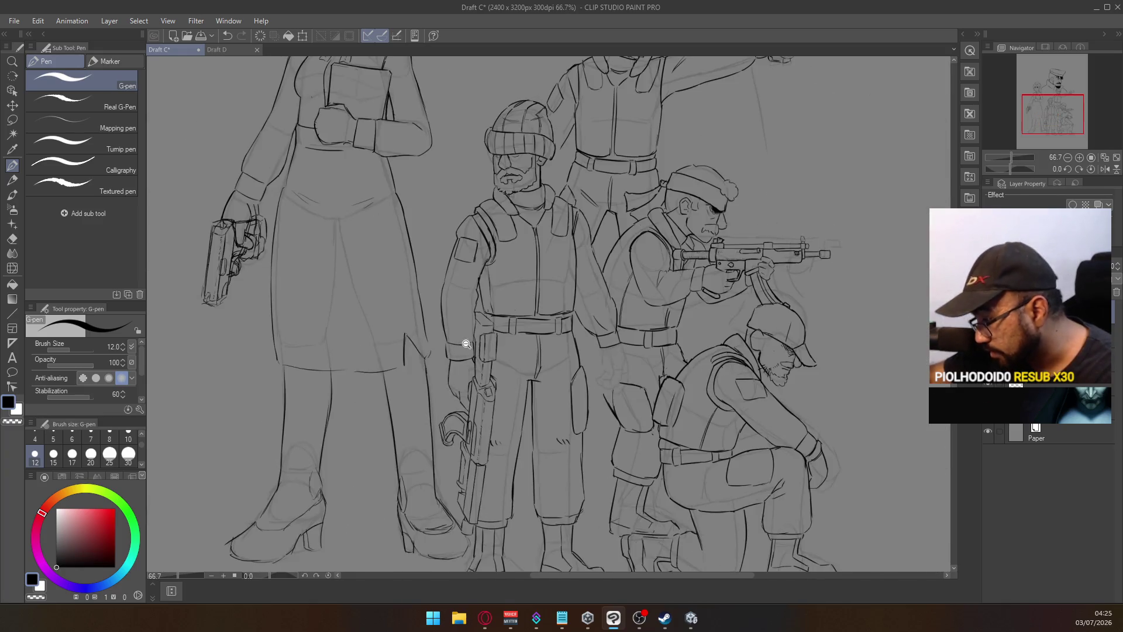
ctrl+alt+click(485, 356)
ctrl+click(484, 357)
ctrl+click(484, 356)
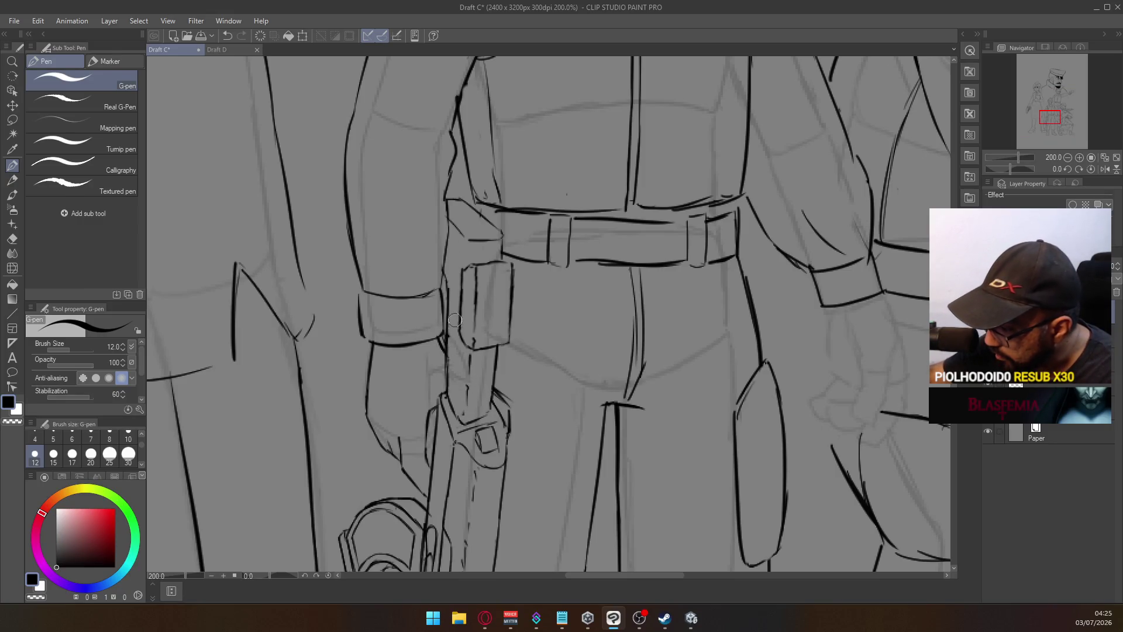
Redraw the holster's left edge with the G-pen, retrying the stroke until it sits right
key(e)
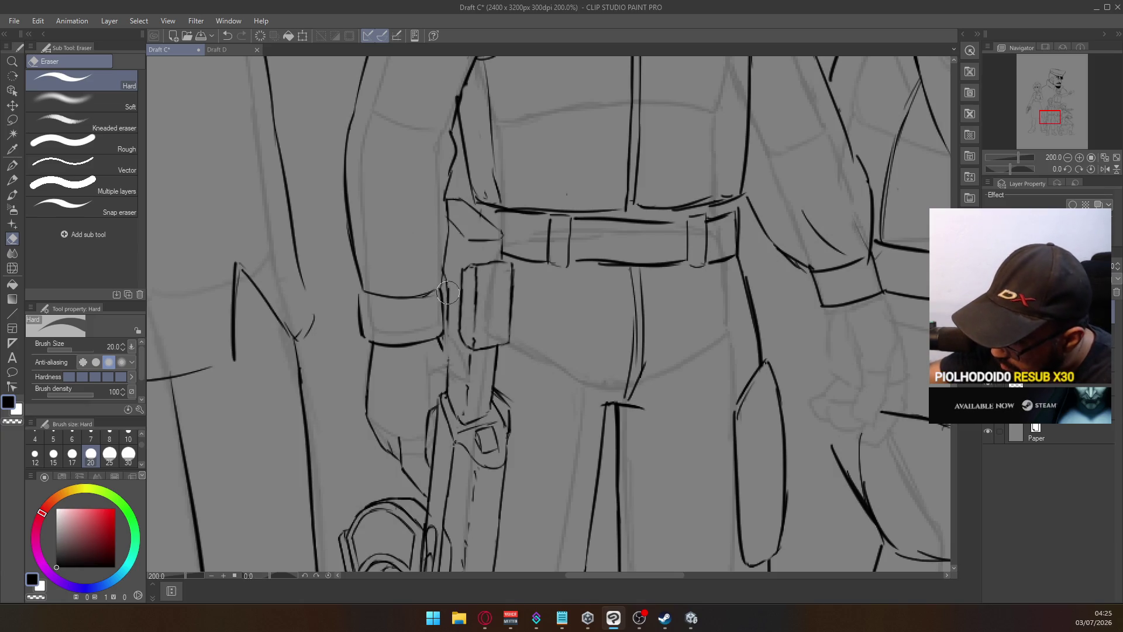
key(p)
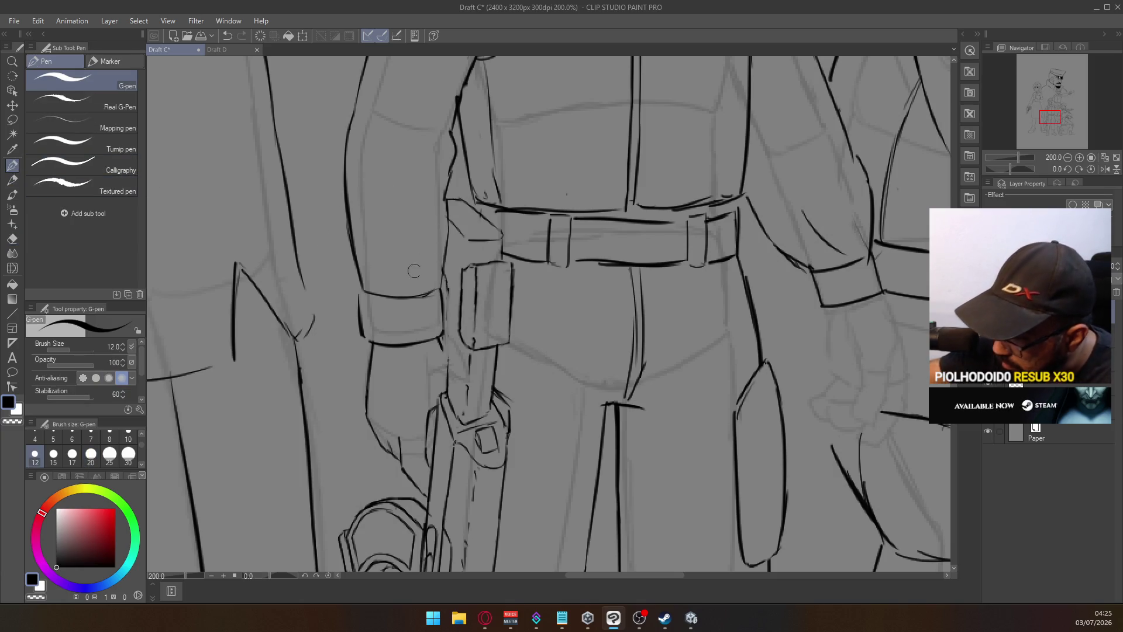
key(ctrl+z)
drag(448, 286, 448, 386)
key(ctrl+z)
drag(449, 282, 447, 388)
key(ctrl+z)
drag(449, 281, 446, 392)
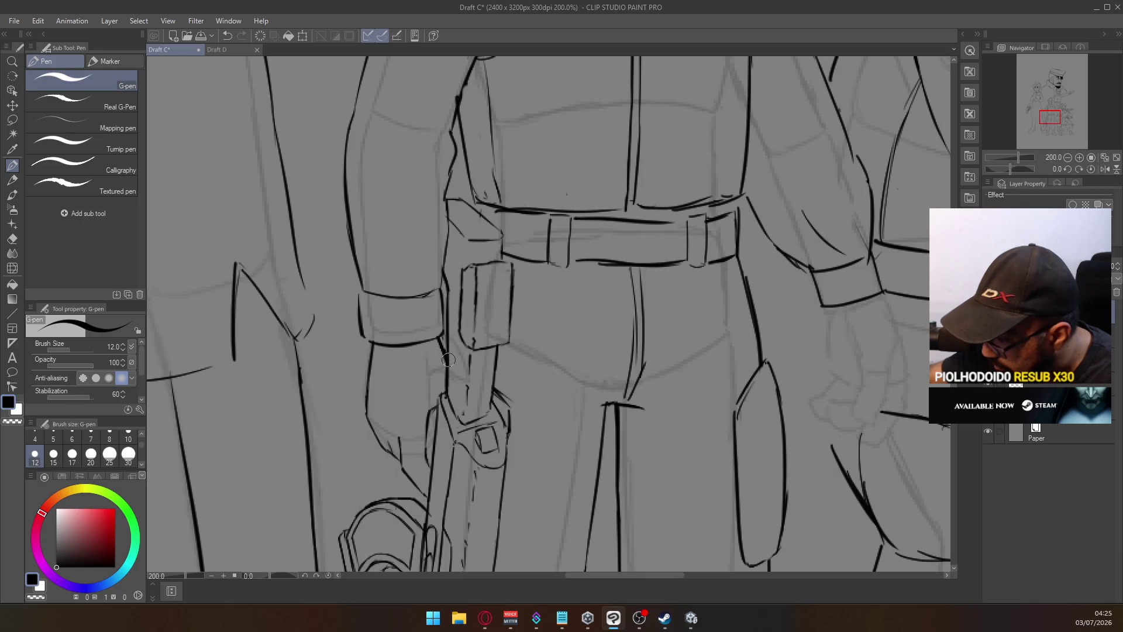
Try darkening the upper part of the holster's left edge, undoing the attempts
drag(441, 280, 442, 234)
key(ctrl+z)
mouse_move(441, 281)
mouse_down()
mouse_move(446, 220)
mouse_move(446, 322)
mouse_move(446, 266)
mouse_up()
key(ctrl+z)
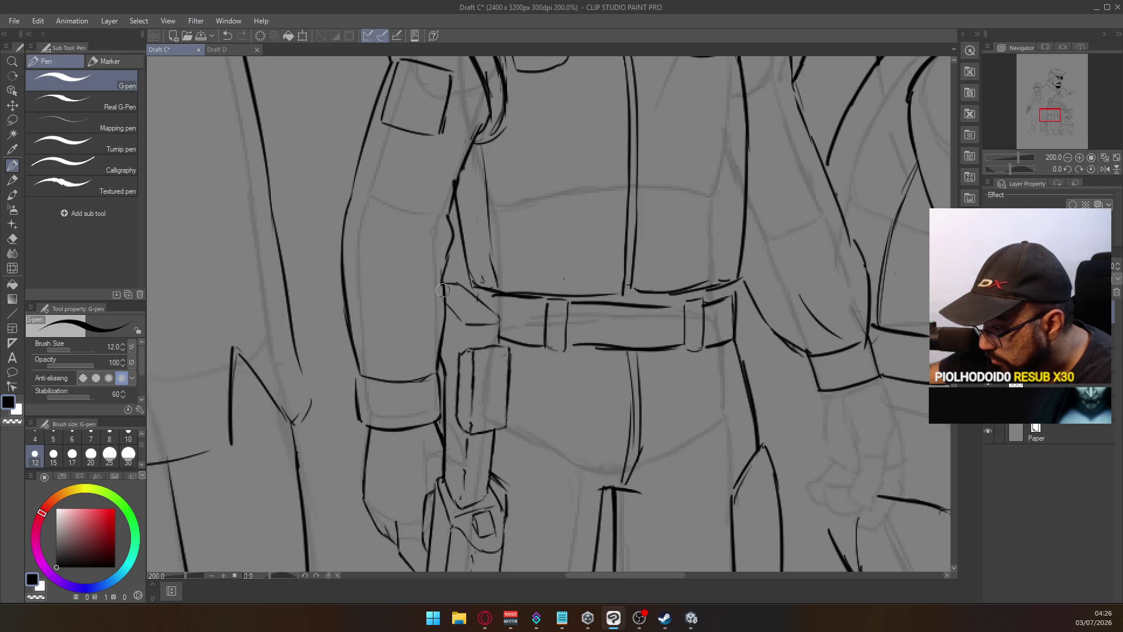
Erase stray ink bits along the holster's top edge
key(e)
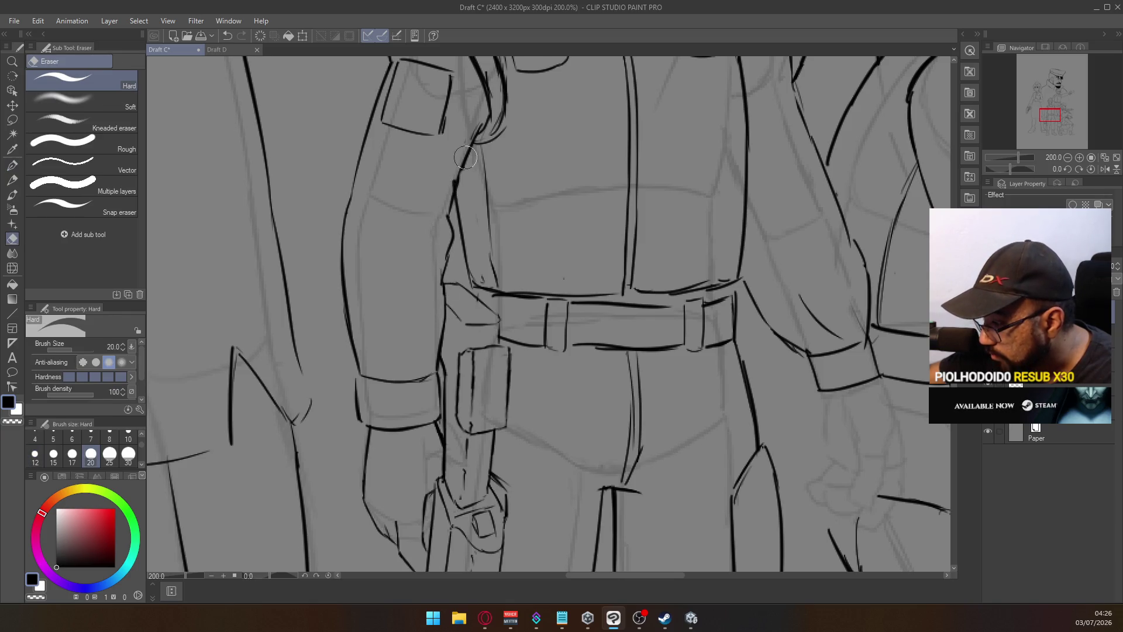
mouse_move(440, 277)
mouse_down()
mouse_move(453, 256)
mouse_move(447, 290)
mouse_move(457, 251)
mouse_up()
scroll(486, 207, down, 2)
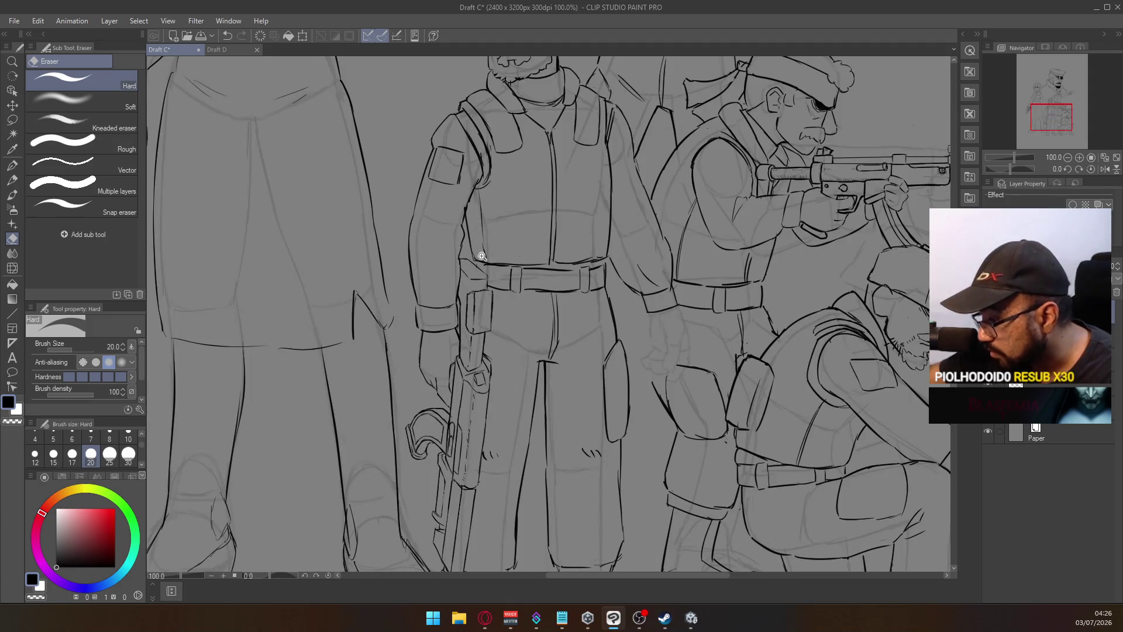
scroll(478, 263, up, 2)
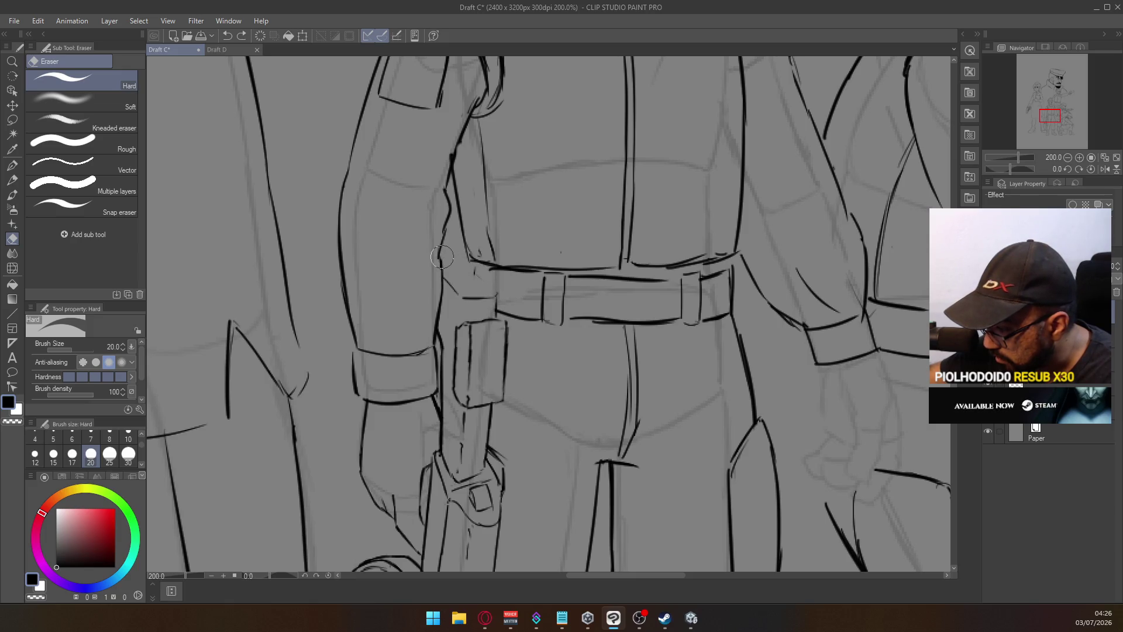
Ink the short and diagonal strap strokes at the belt's left end with the G-pen
click(12, 166)
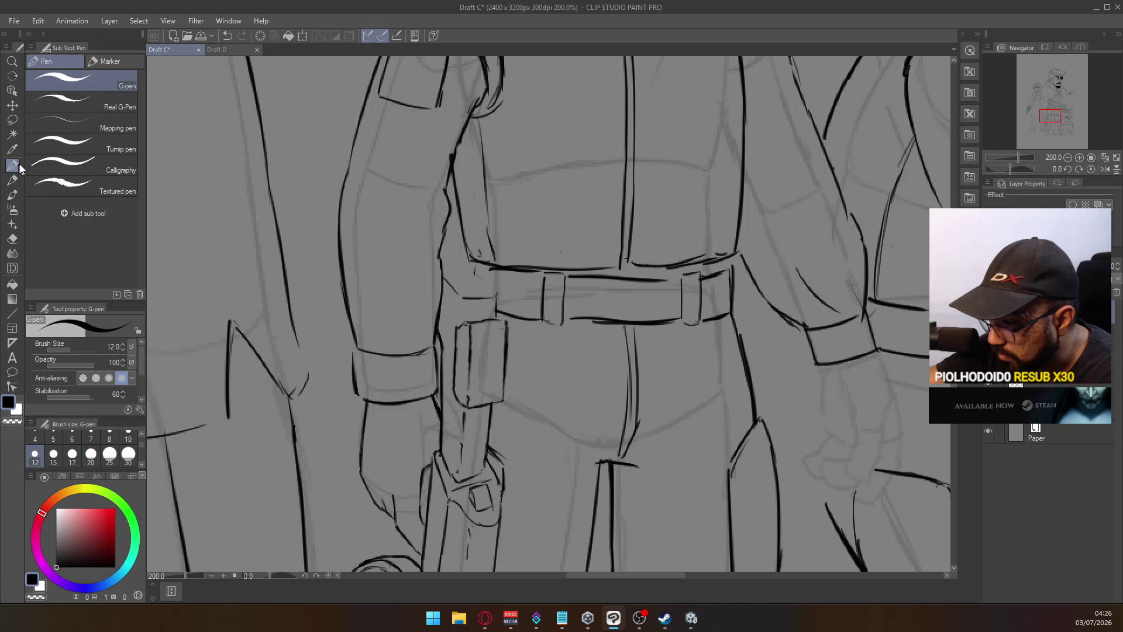
key(ctrl+z)
drag(443, 275, 459, 293)
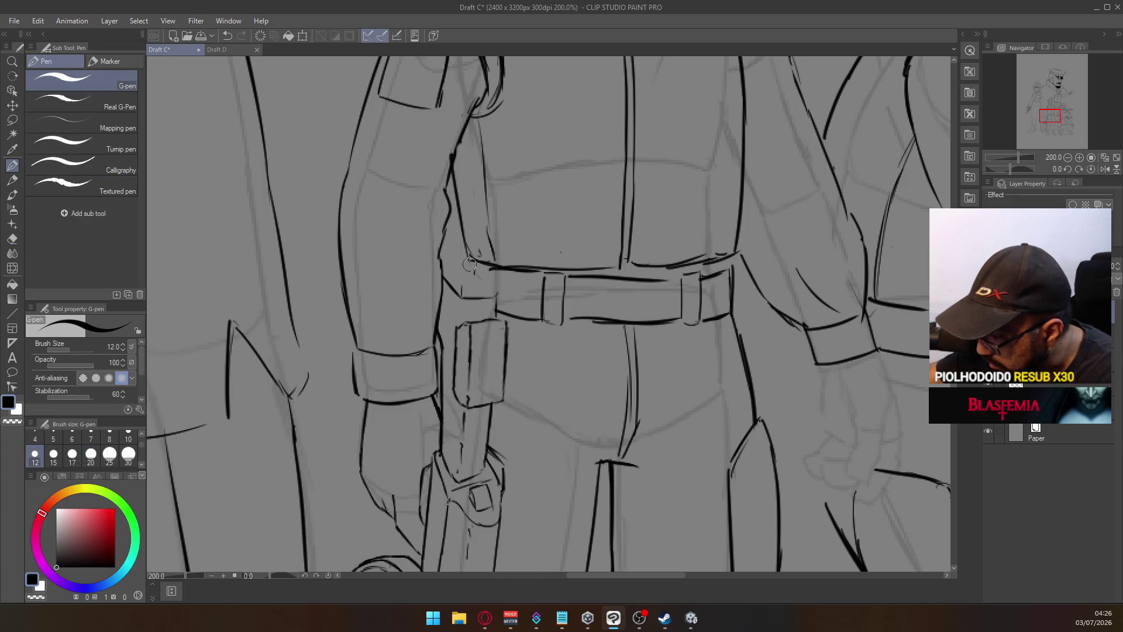
drag(462, 286, 499, 284)
key(ctrl+z)
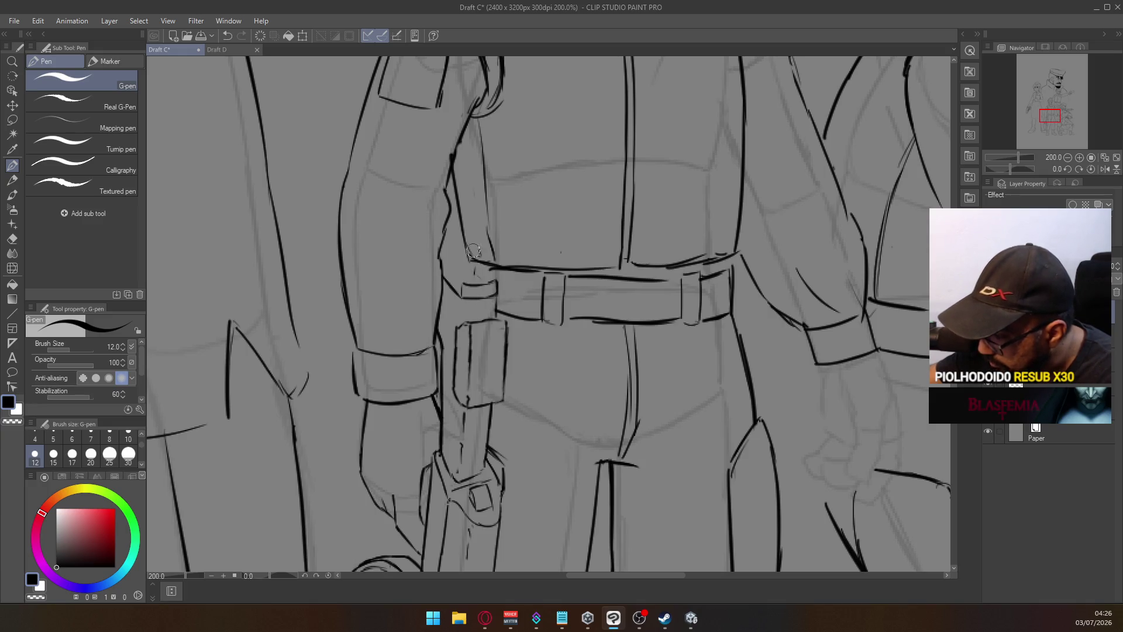
drag(441, 259, 462, 279)
key(ctrl+z)
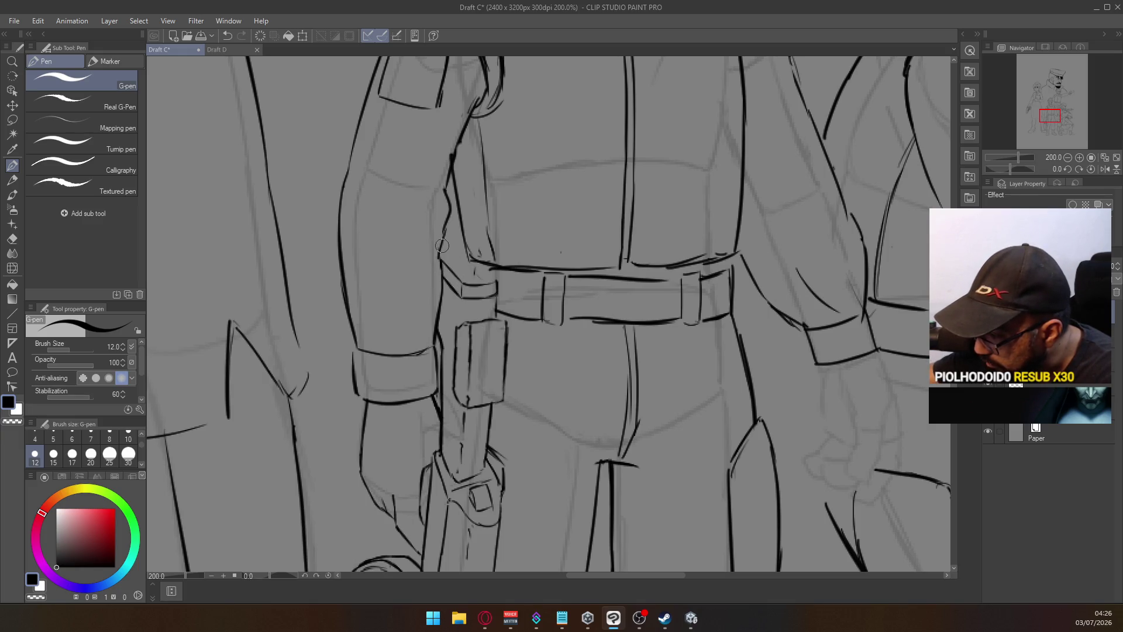
Try a stroke at the belt's upper-left end, then undo the unwanted strokes
mouse_move(446, 241)
mouse_down()
mouse_move(480, 272)
mouse_move(494, 263)
mouse_up()
key(ctrl+z)
key(ctrl+z)
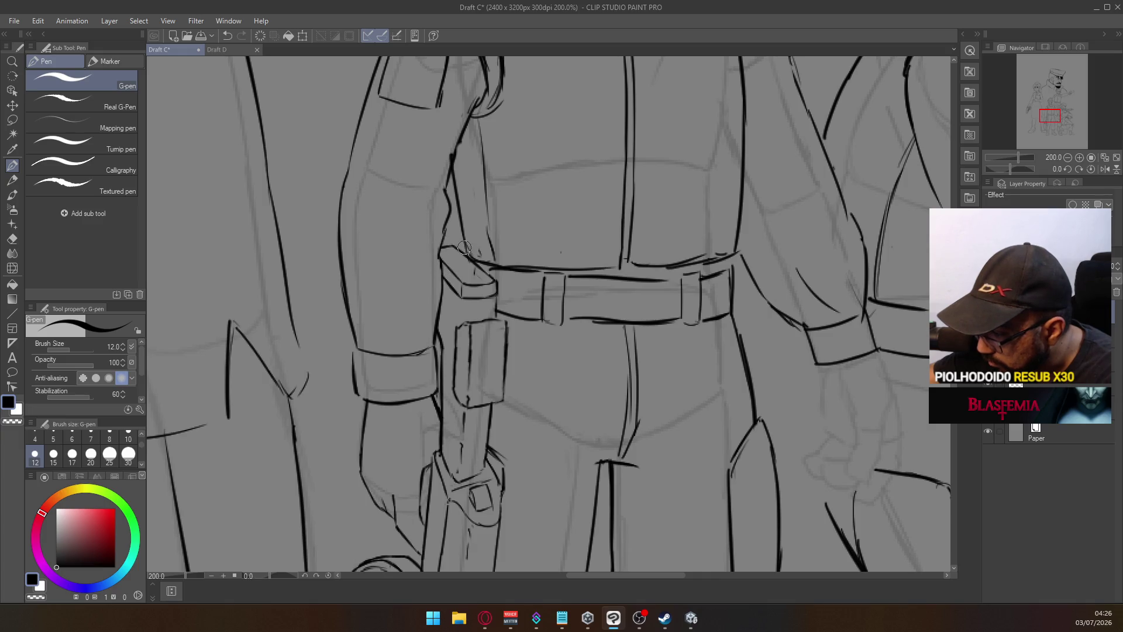
scroll(469, 259, down, 3)
scroll(469, 259, up, 3)
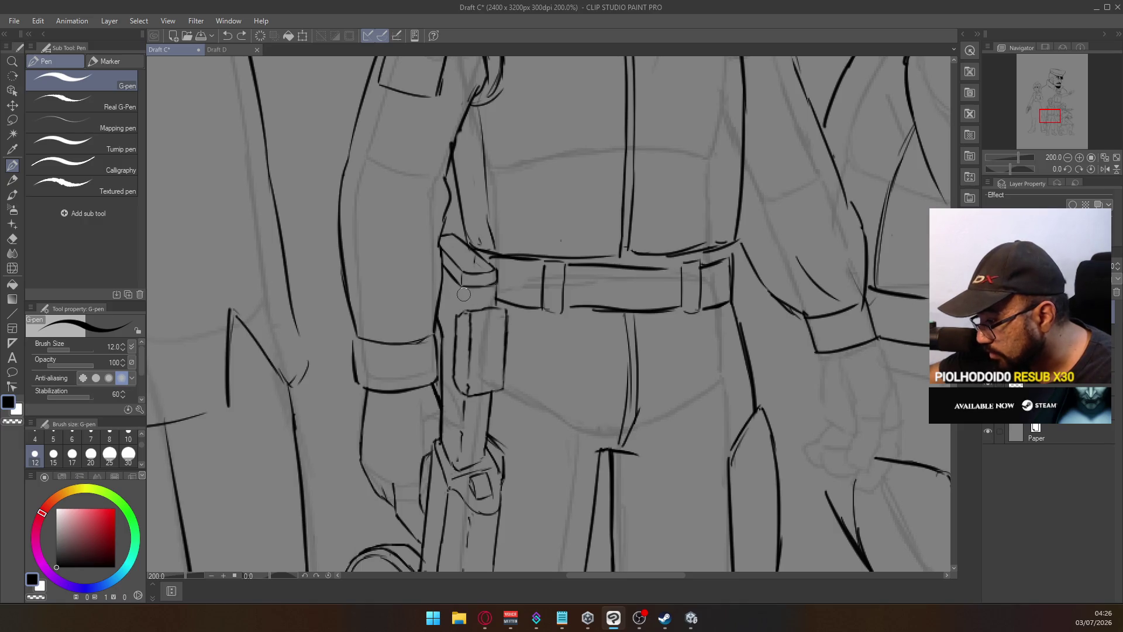
key(ctrl+z)
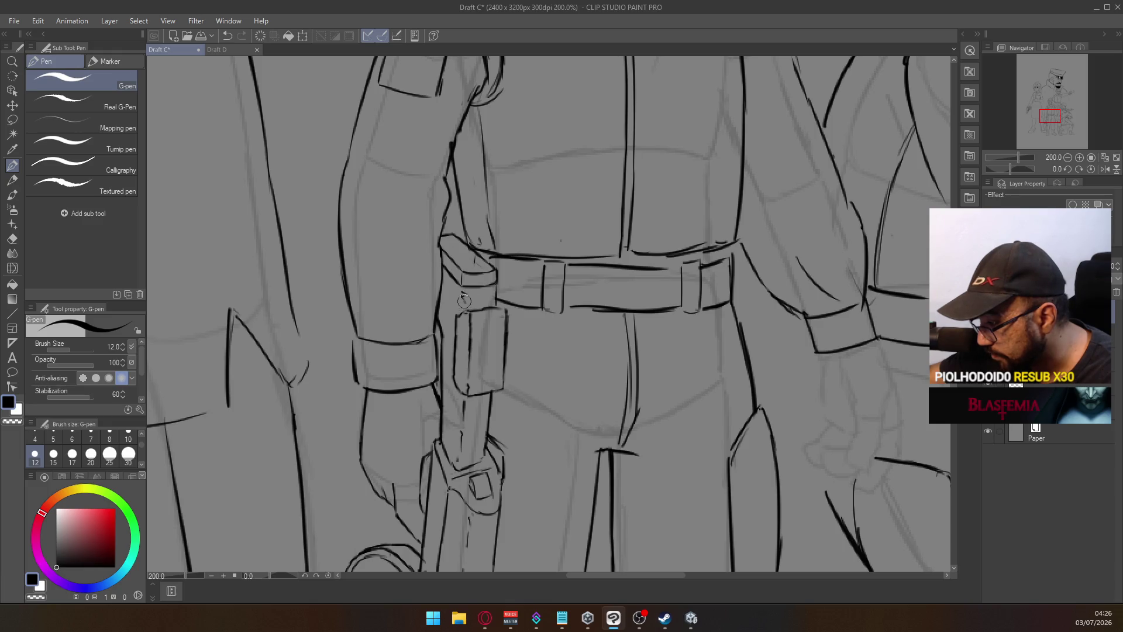
scroll(453, 332, down, 3)
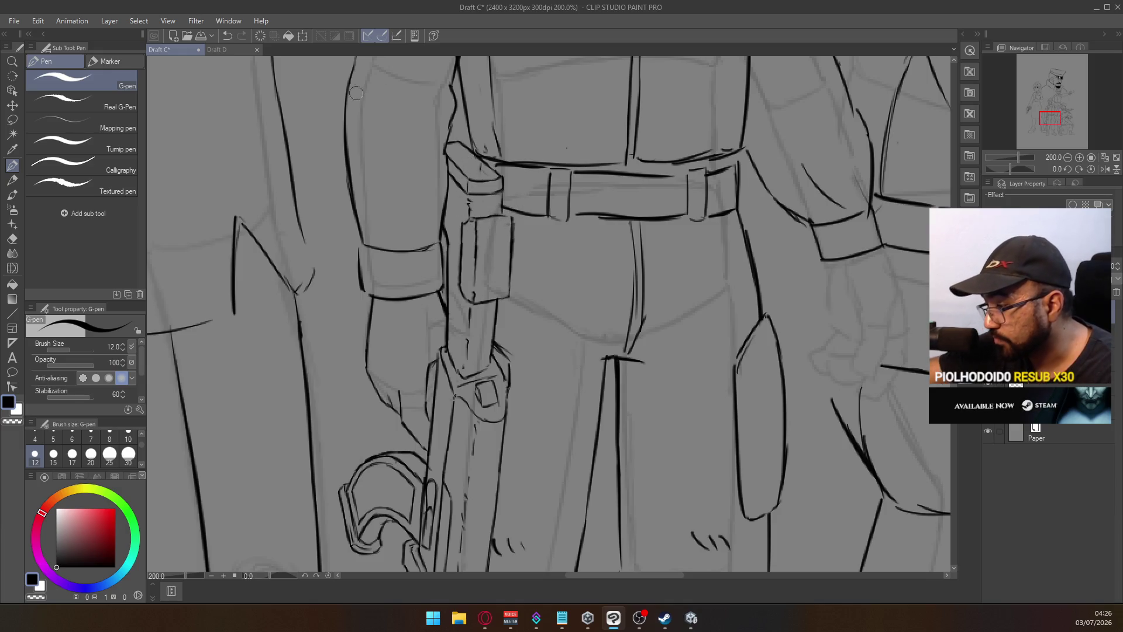
Lasso-select the holster pouch below the belt
key(e)
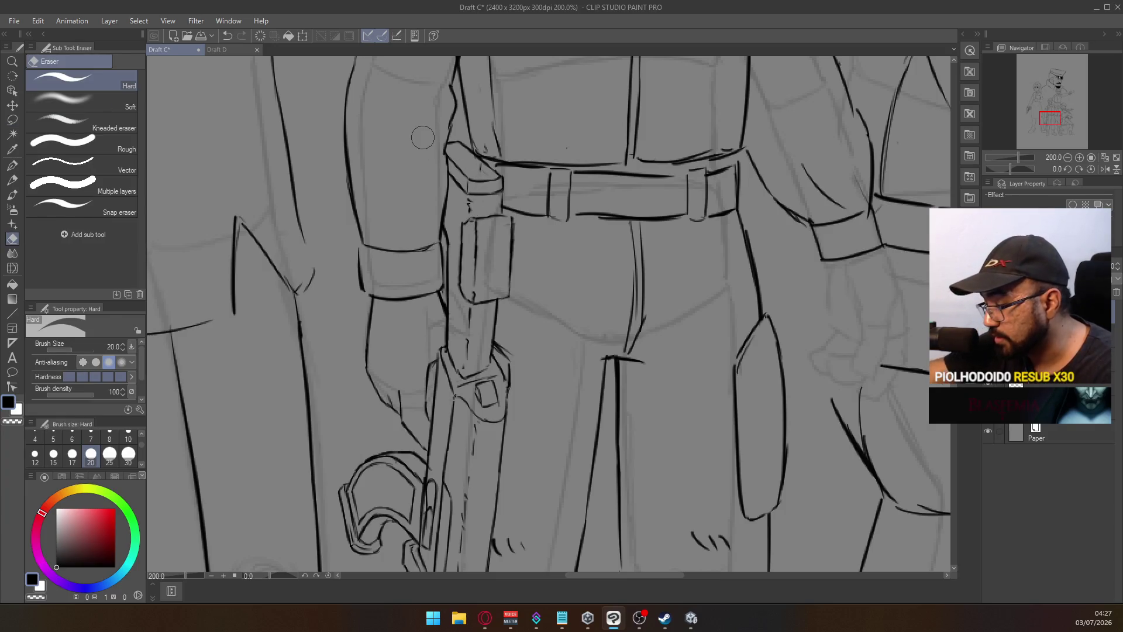
click(12, 120)
mouse_move(458, 309)
mouse_down()
mouse_move(468, 212)
mouse_move(505, 207)
mouse_move(521, 270)
mouse_move(514, 300)
mouse_move(463, 304)
mouse_up()
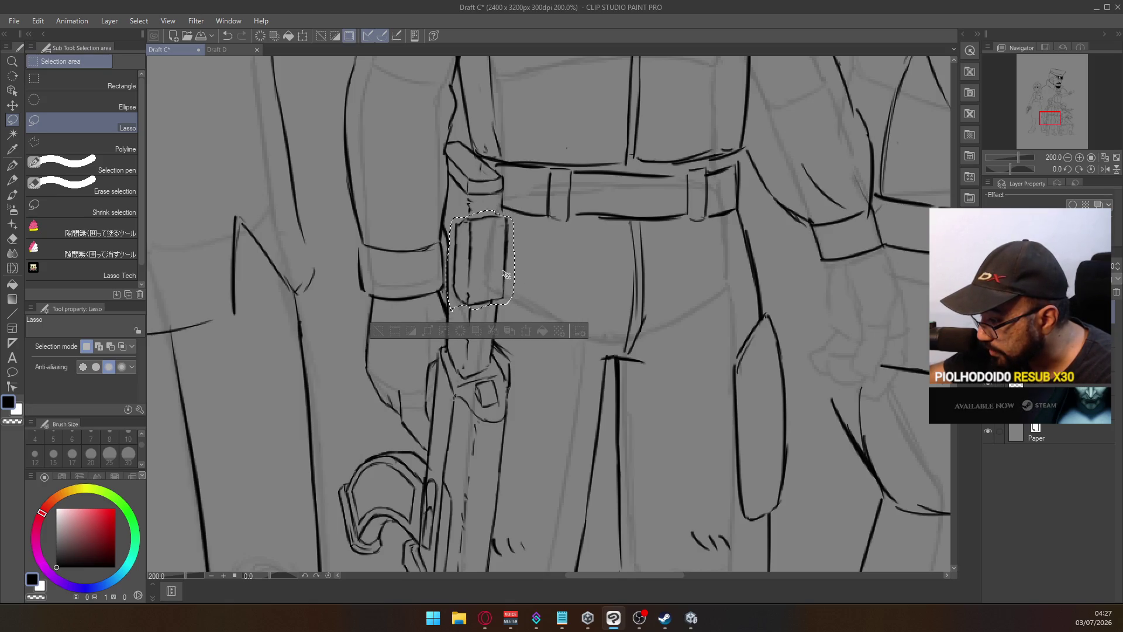
Deselect the shifted holster pouch and return to the G-pen for inking
key(ctrl+d)
key(e)
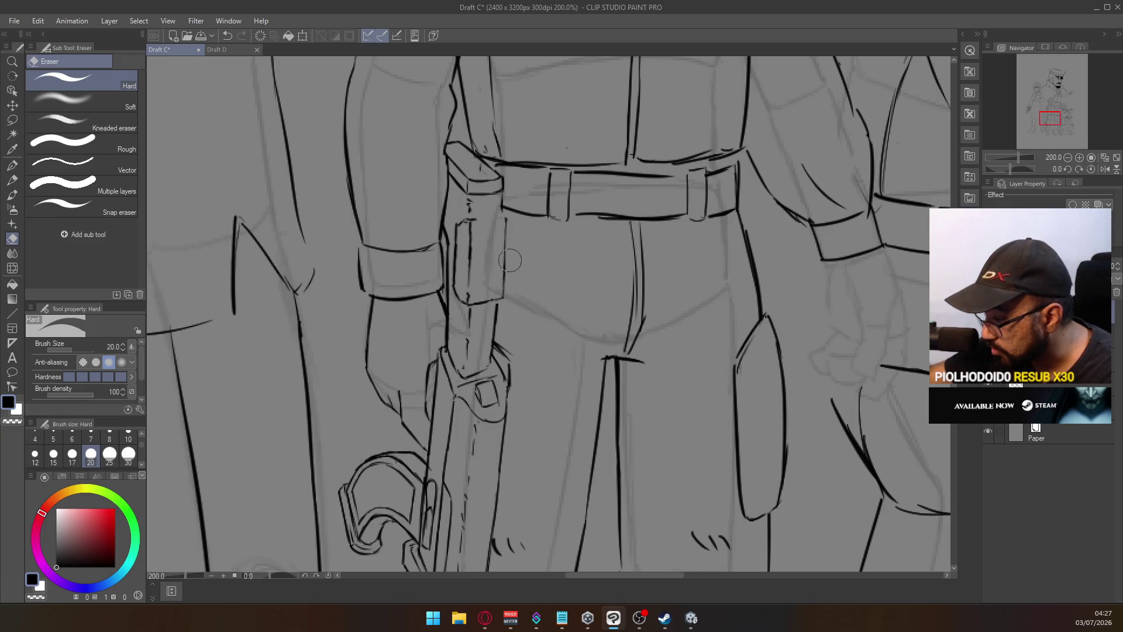
click(14, 165)
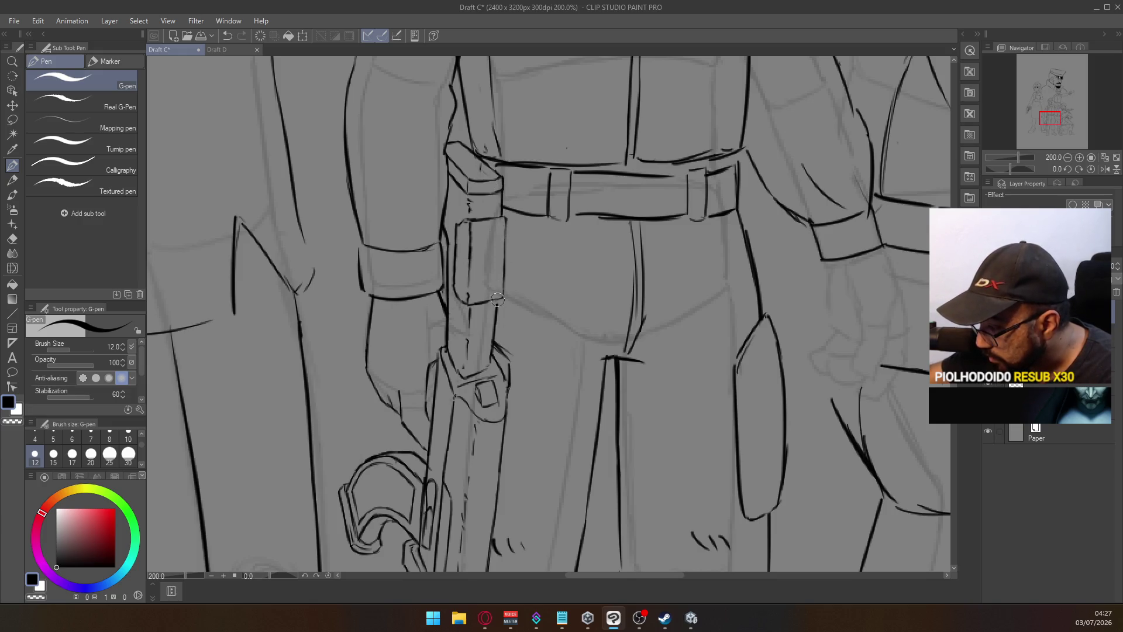
Ink a new vertical right edge line beside the holster, retrying until clean
key(e)
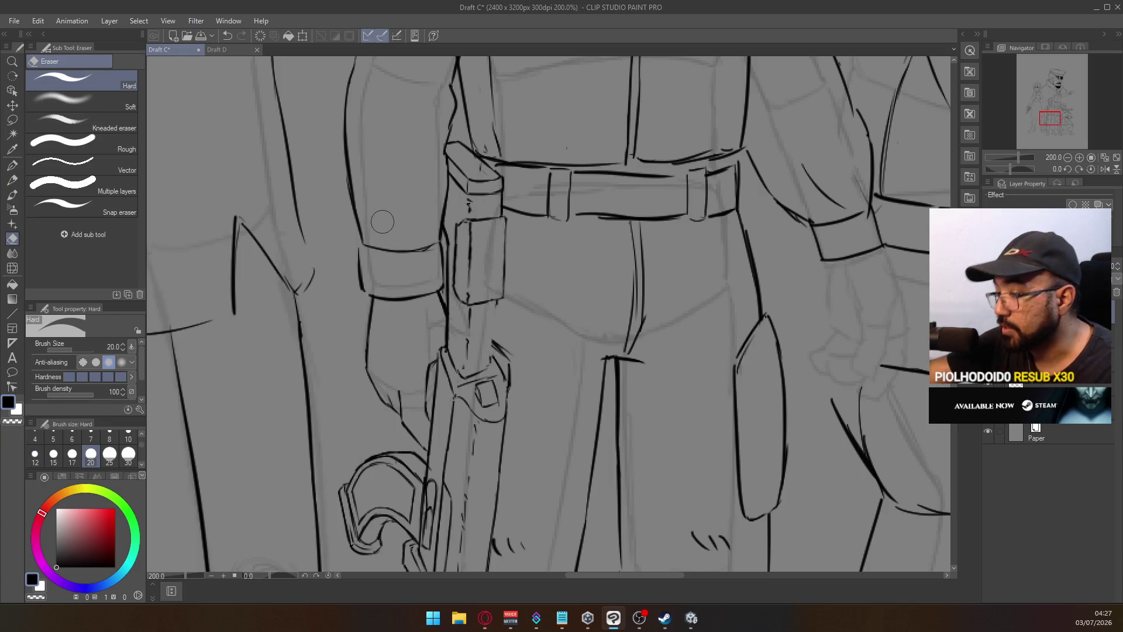
click(12, 165)
drag(497, 298, 490, 364)
key(ctrl+z)
drag(496, 300, 491, 364)
key(ctrl+z)
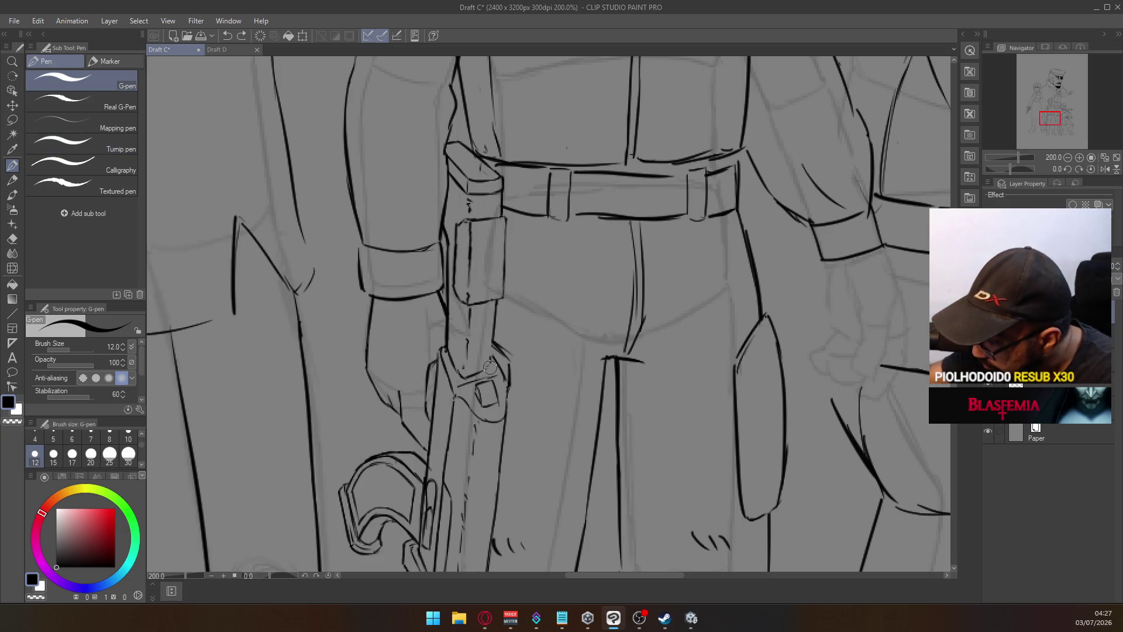
key(ctrl+z)
drag(496, 296, 490, 369)
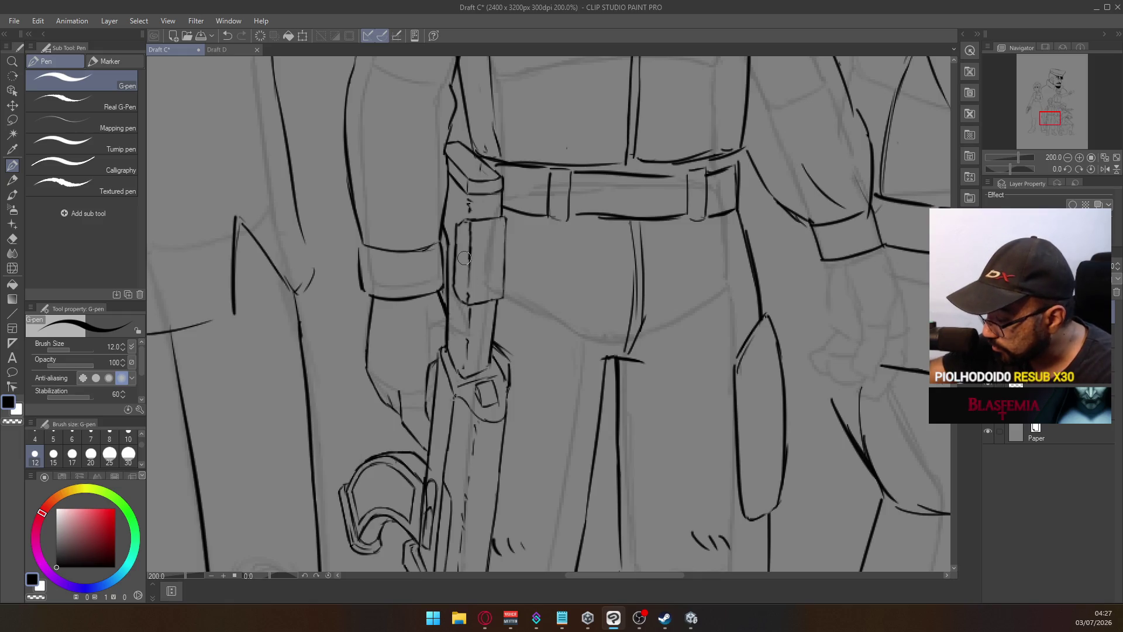
Erase the holster's old right edge up to the belt and try the left edge
key(e)
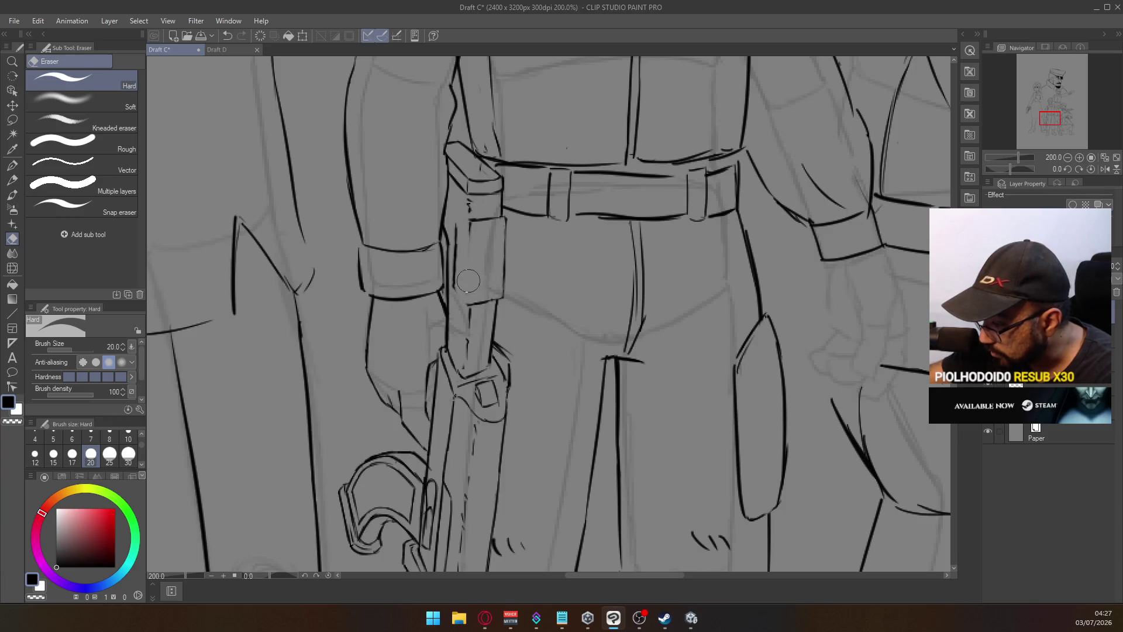
mouse_move(476, 301)
mouse_down()
mouse_move(505, 286)
mouse_move(508, 220)
mouse_move(457, 237)
mouse_move(455, 288)
mouse_up()
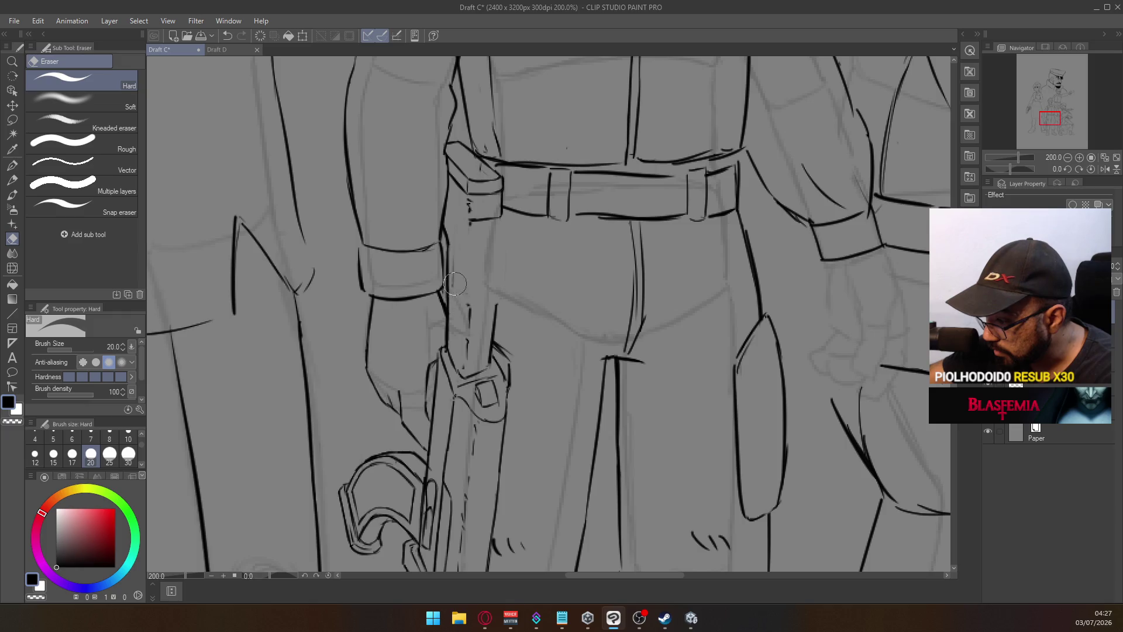
click(12, 164)
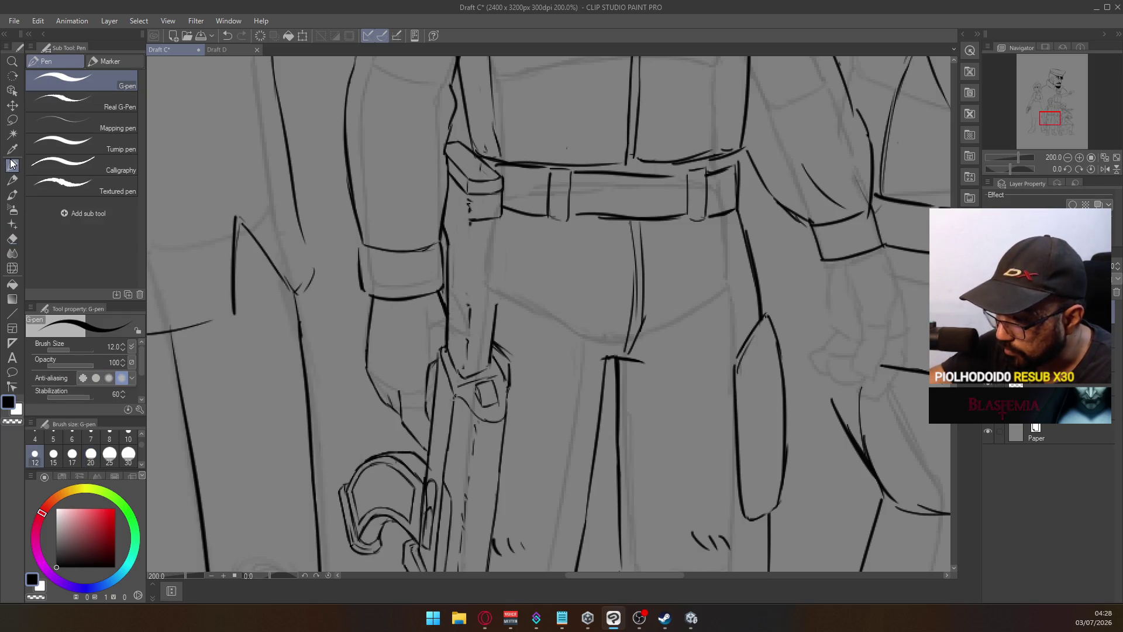
drag(456, 231, 450, 302)
key(ctrl+z)
key(ctrl+z)
drag(455, 233, 450, 297)
Ink the holster's right edge down from the belt plus a thin vertical line
key(ctrl+z)
mouse_move(453, 285)
mouse_down()
mouse_move(462, 302)
mouse_move(495, 305)
mouse_move(501, 249)
mouse_up()
key(ctrl+z)
key(ctrl+z)
key(ctrl+z)
drag(497, 304, 506, 218)
key(ctrl+z)
key(ctrl+z)
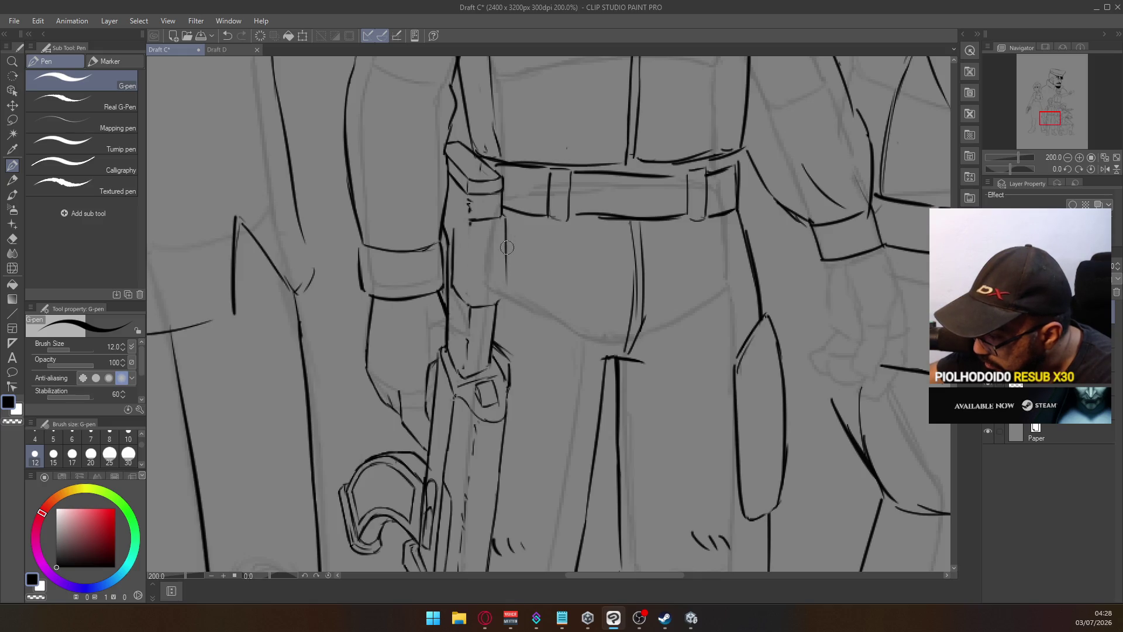
drag(506, 237, 503, 293)
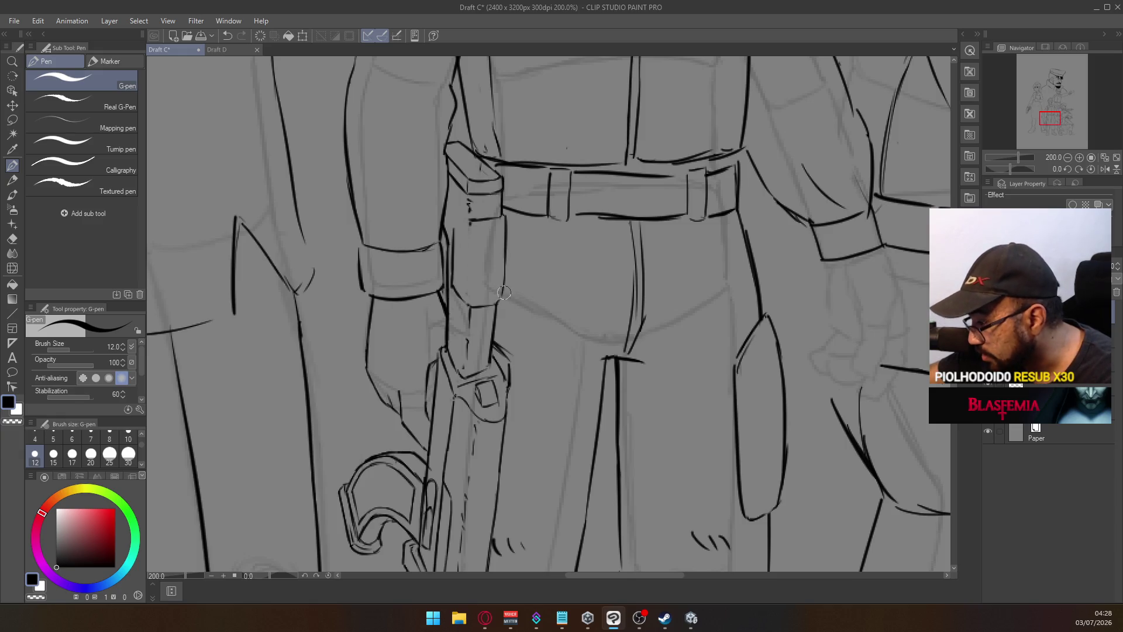
key(ctrl+z)
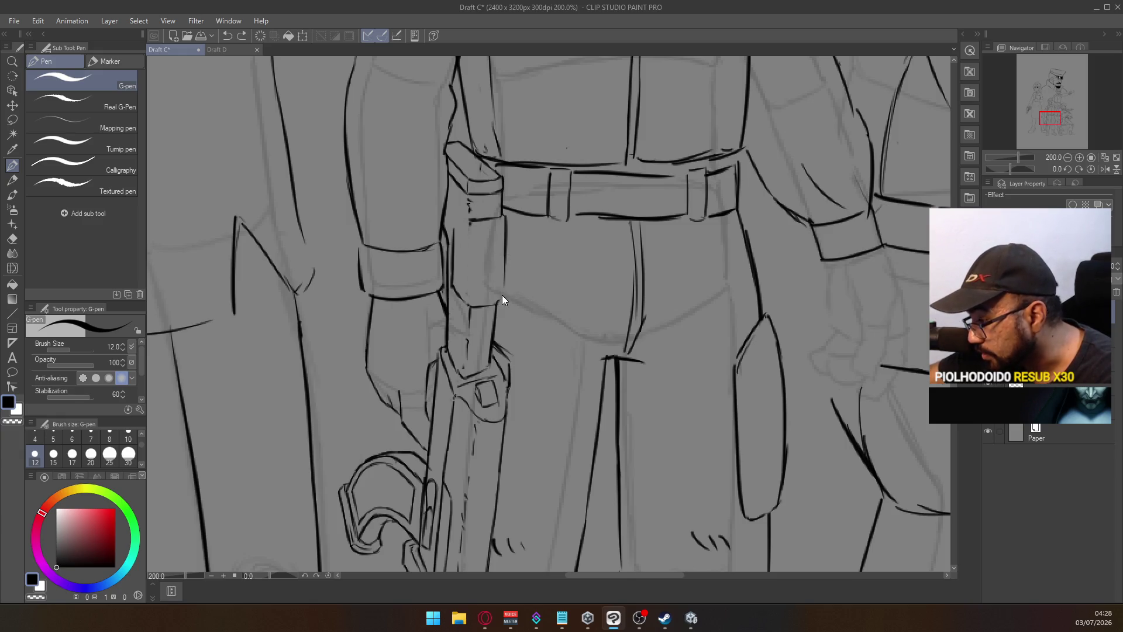
key(ctrl+z)
drag(501, 210, 502, 291)
key(ctrl+z)
drag(507, 215, 500, 295)
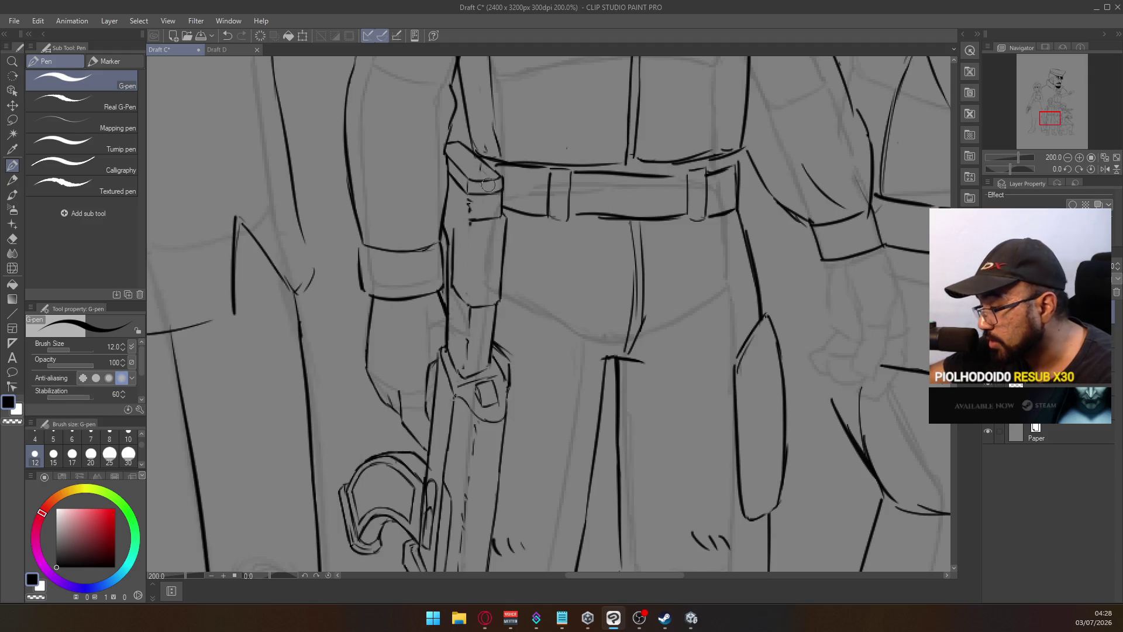
drag(469, 225, 471, 279)
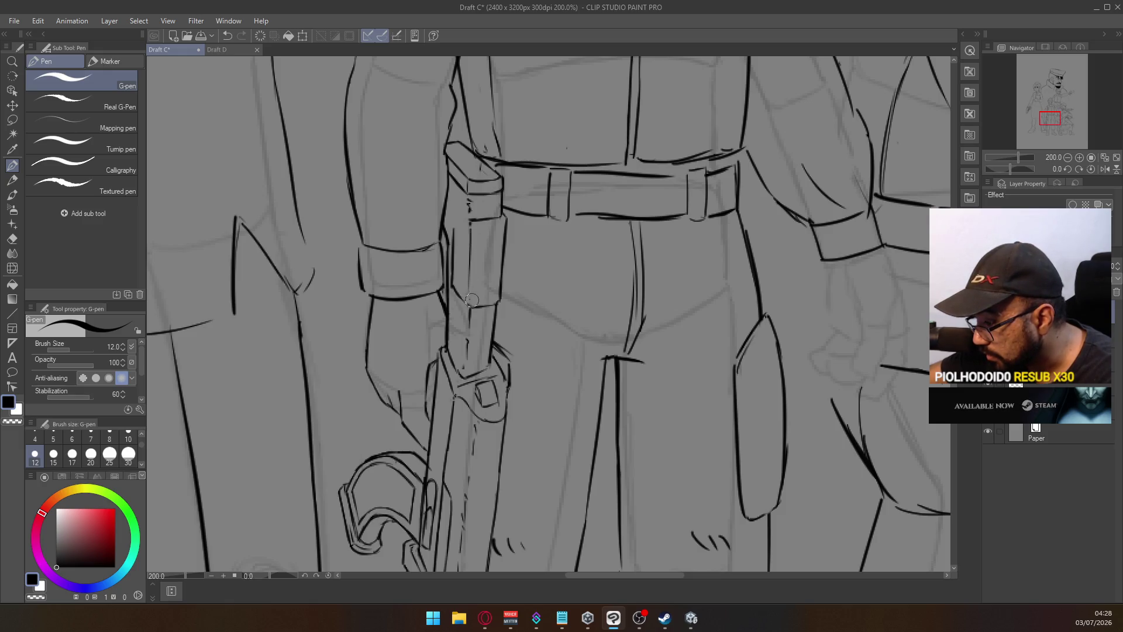
Clean up with the eraser and begin re-inking the holster's top-left edge
key(e)
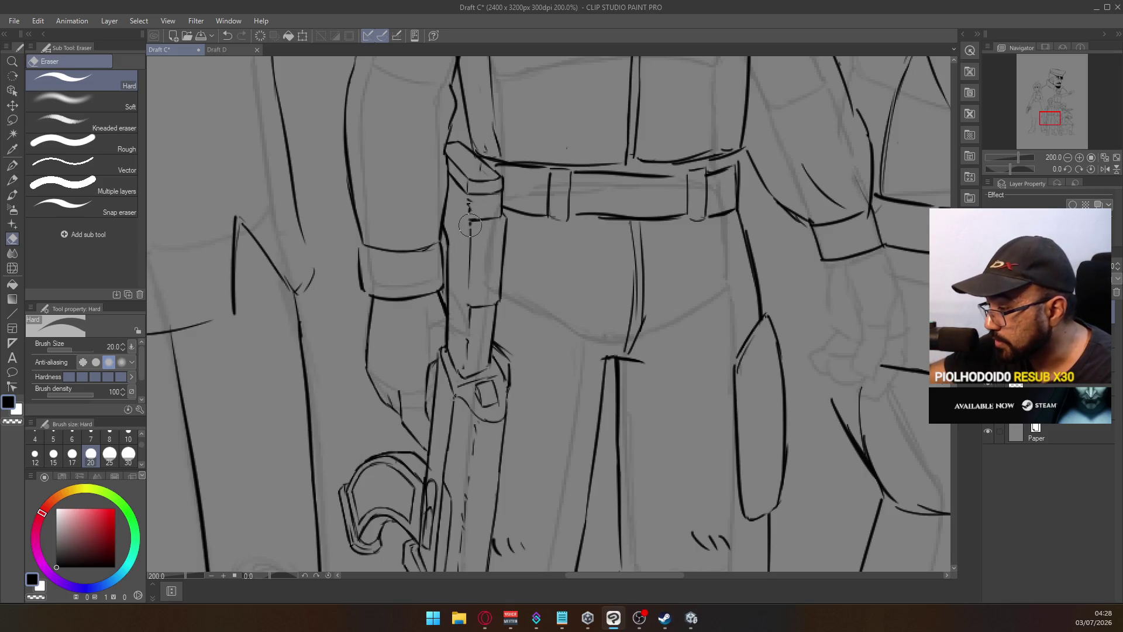
click(12, 165)
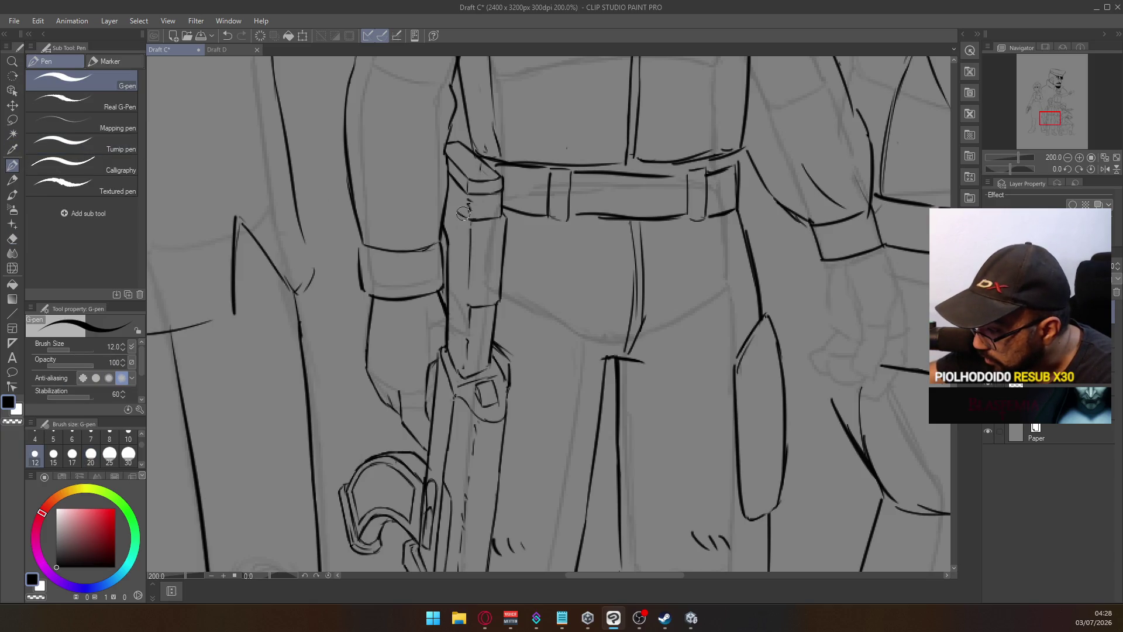
mouse_move(473, 217)
mouse_down()
mouse_move(458, 214)
mouse_move(459, 292)
mouse_up()
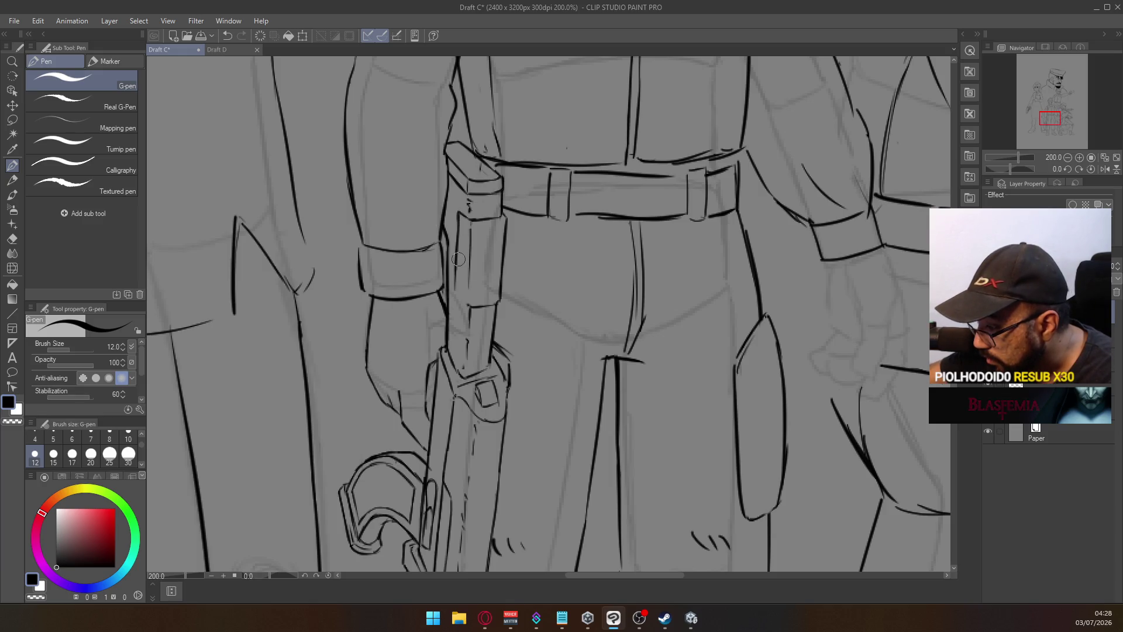
drag(459, 208, 460, 291)
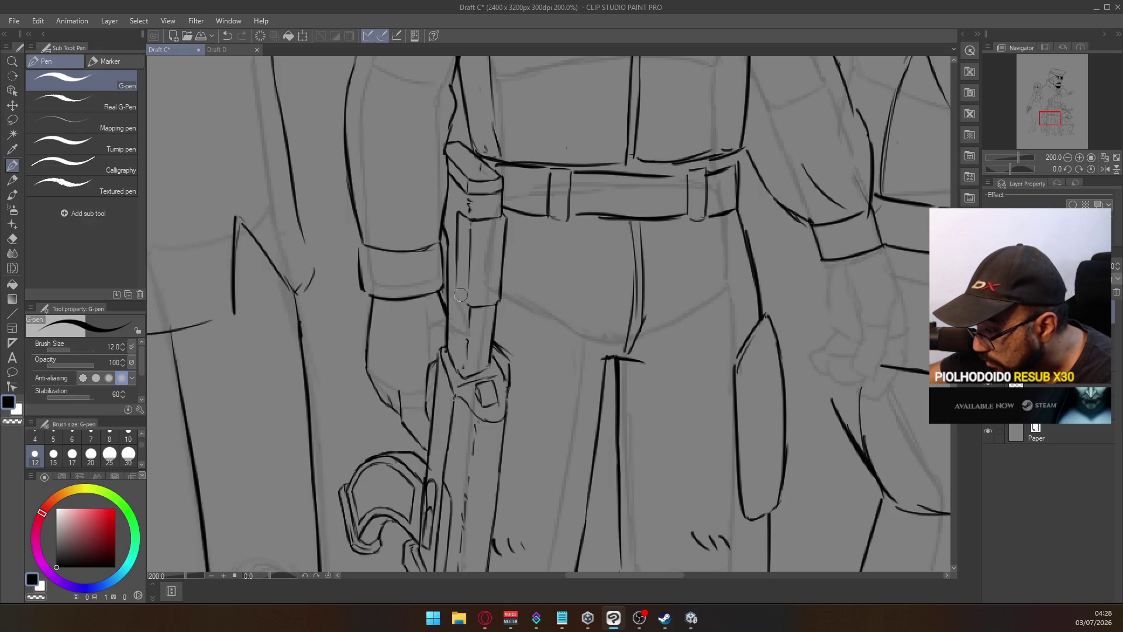
key(ctrl+z)
drag(458, 219, 460, 292)
key(ctrl+z)
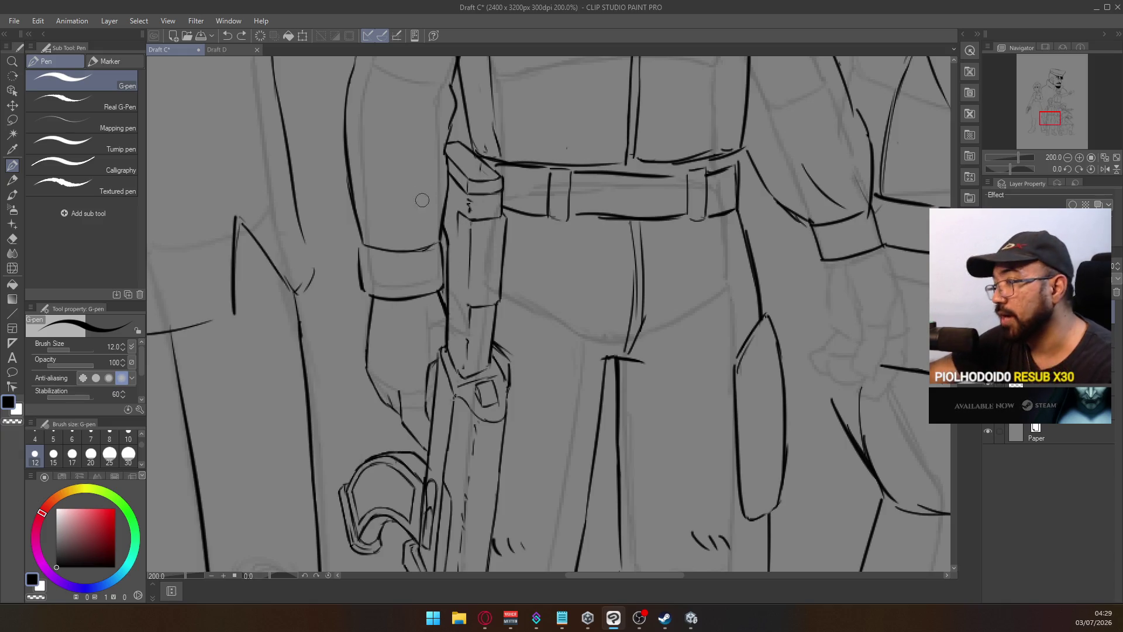
drag(457, 218, 457, 296)
key(ctrl+z)
Retry the holster's left edge line repeatedly to reach a clean final stroke
key(ctrl+z)
drag(459, 209, 460, 286)
key(ctrl+z)
drag(459, 208, 458, 286)
key(ctrl+z)
drag(460, 213, 462, 292)
key(ctrl+z)
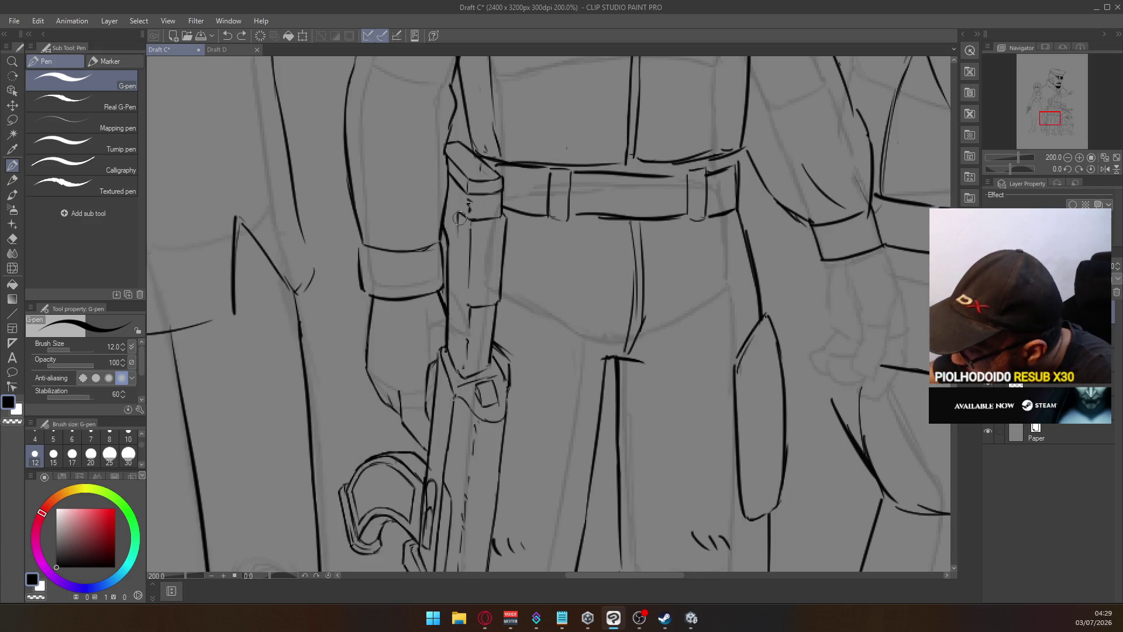
drag(459, 213, 459, 283)
key(ctrl+z)
mouse_move(460, 215)
mouse_down()
mouse_move(459, 292)
mouse_move(470, 297)
mouse_up()
key(ctrl+z)
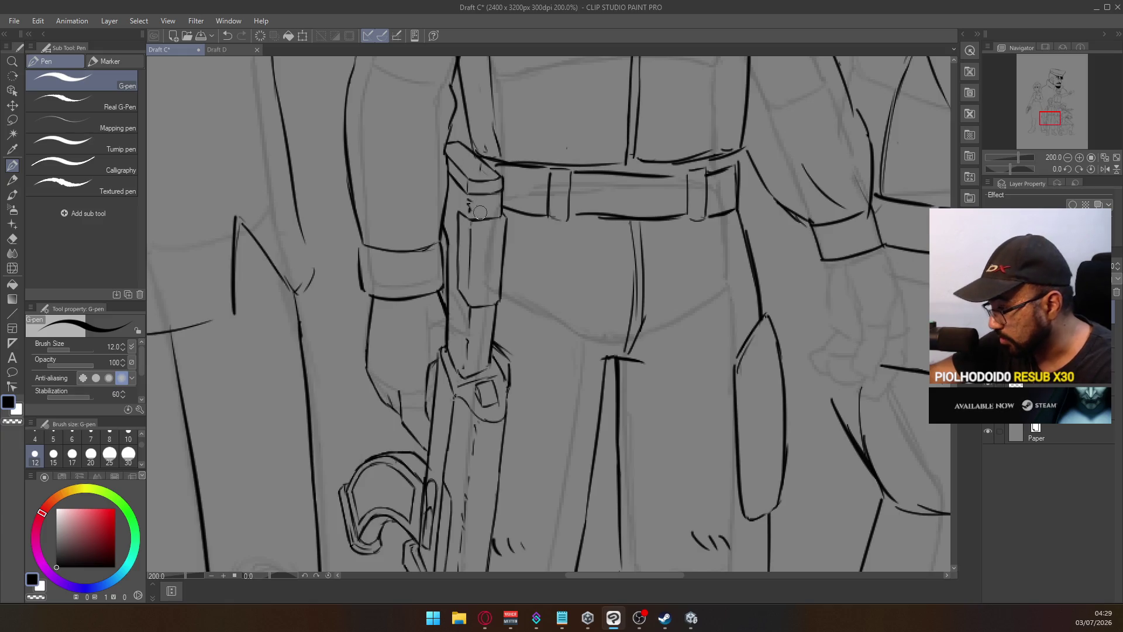
scroll(451, 273, down, 4)
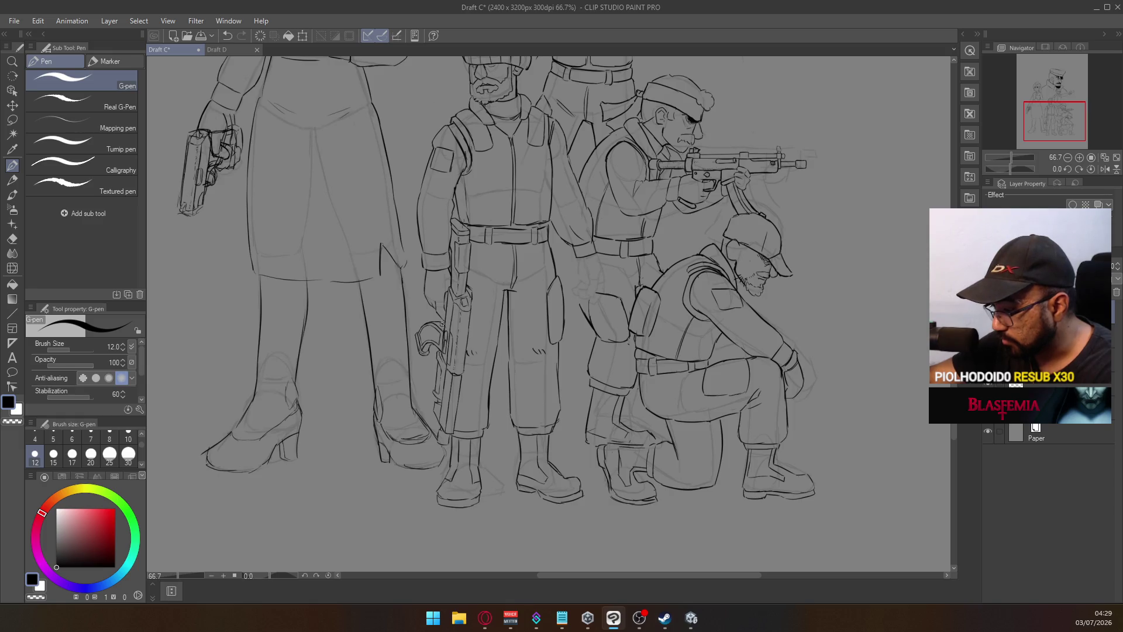
scroll(454, 388, up, 3)
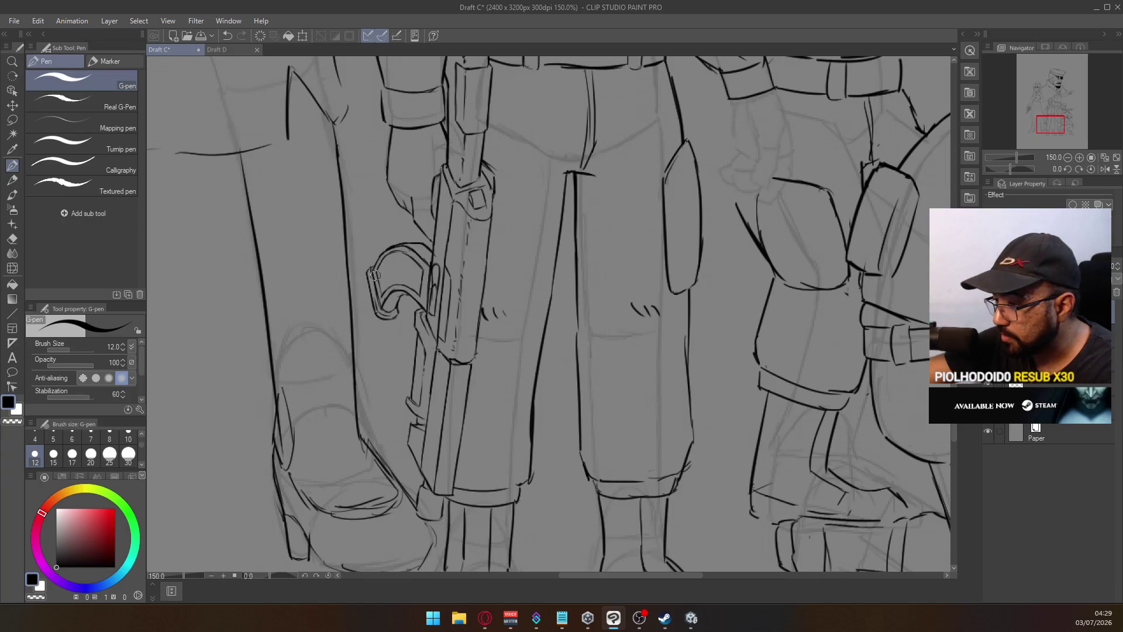
click(221, 52)
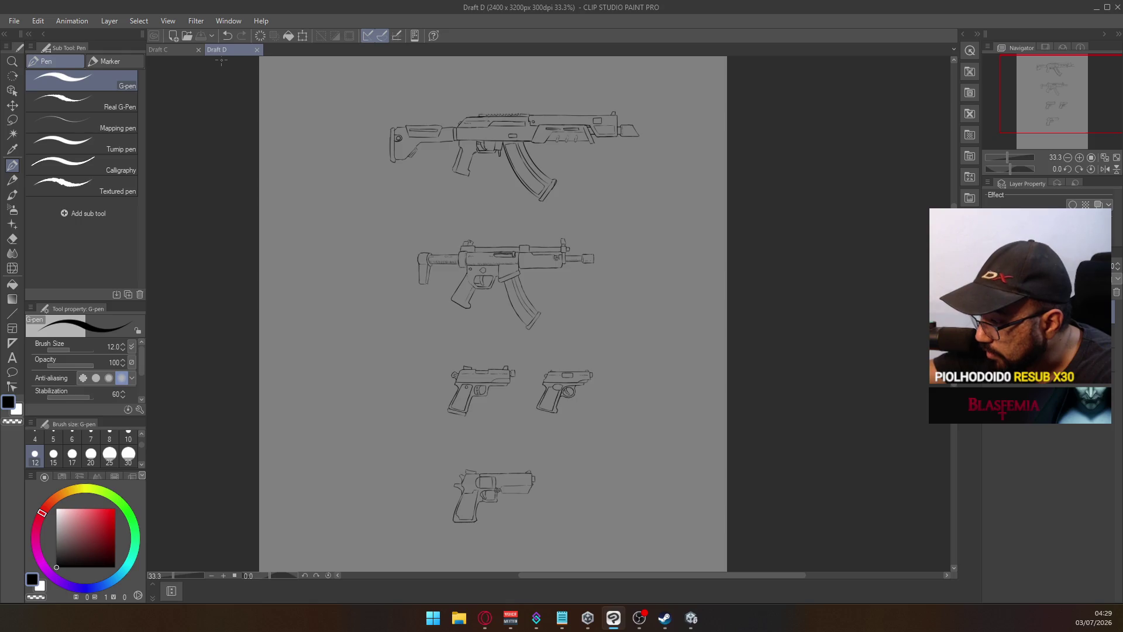
click(176, 49)
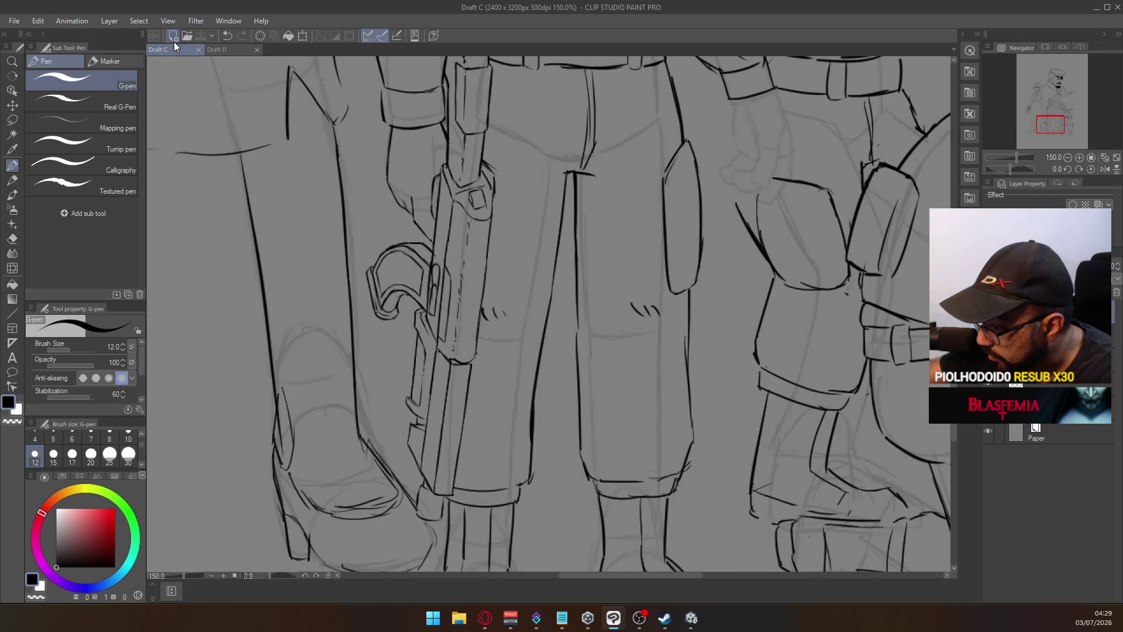
click(461, 351)
Add a short stroke on the grip and erase part of the rifle's right edge line
drag(460, 351, 465, 350)
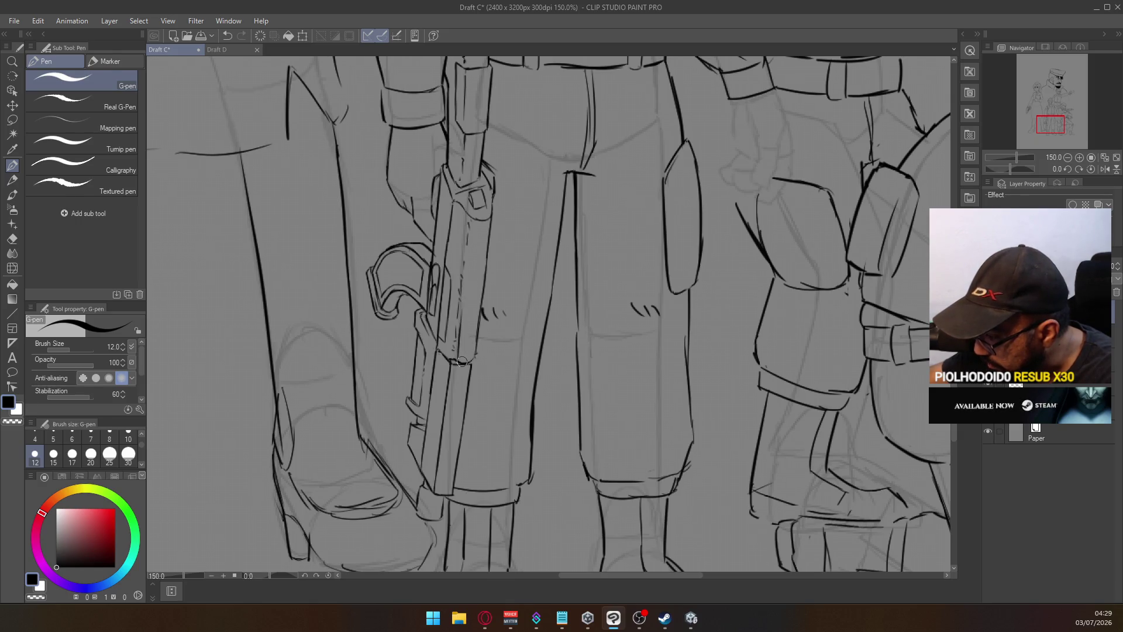
key(e)
mouse_move(472, 357)
mouse_down()
mouse_move(474, 368)
mouse_move(478, 331)
mouse_up()
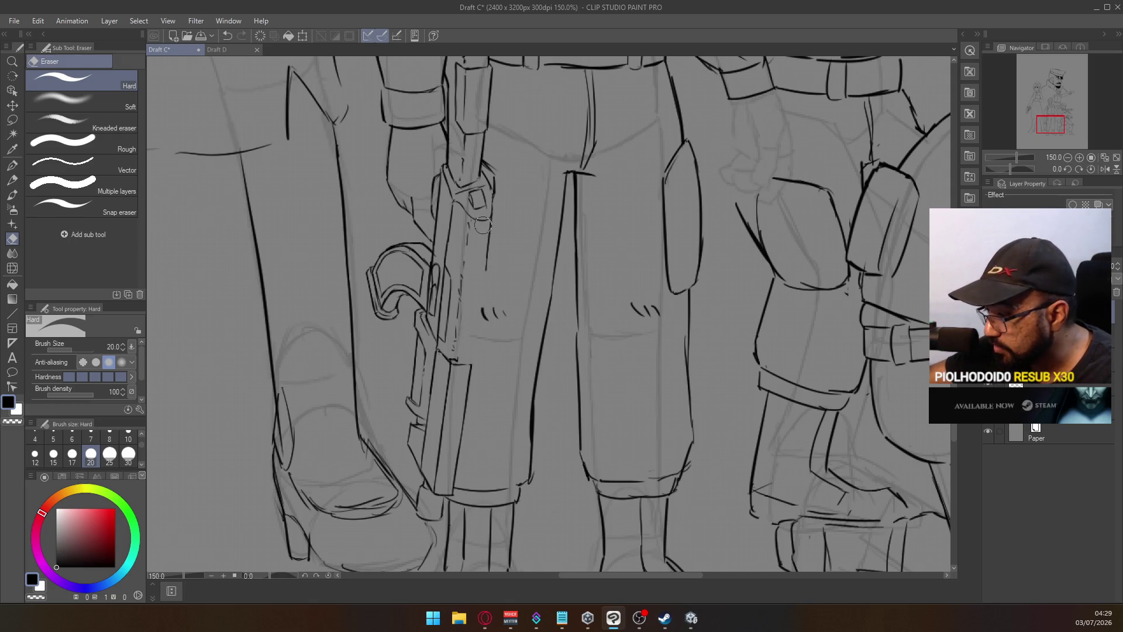
key(p)
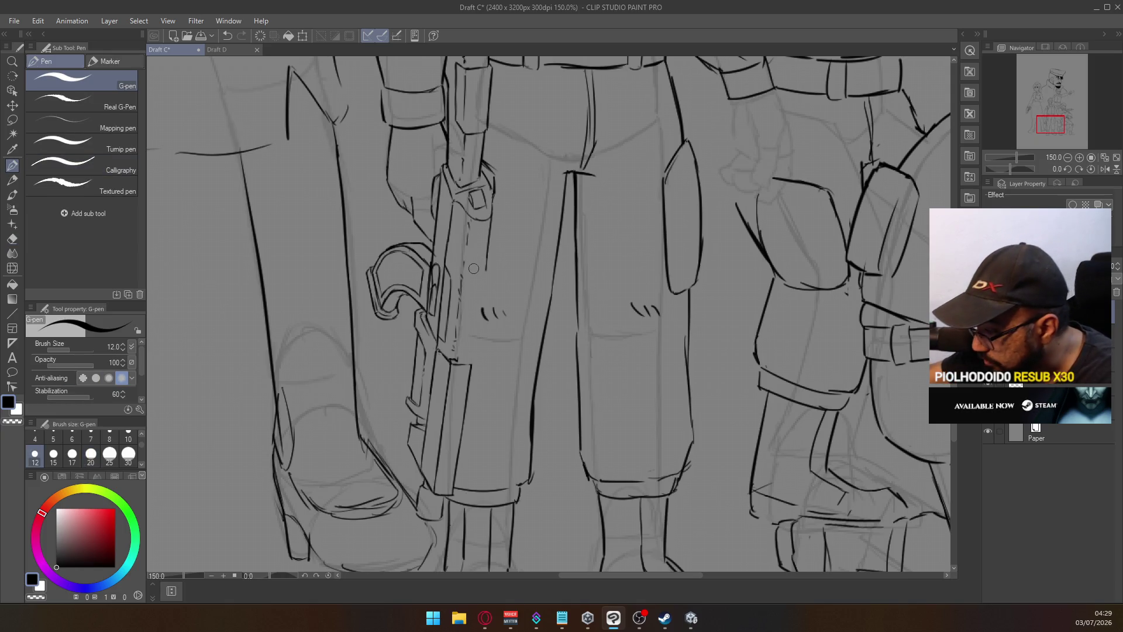
Ink a short curve and a line down the rifle's right edge
drag(471, 275, 484, 272)
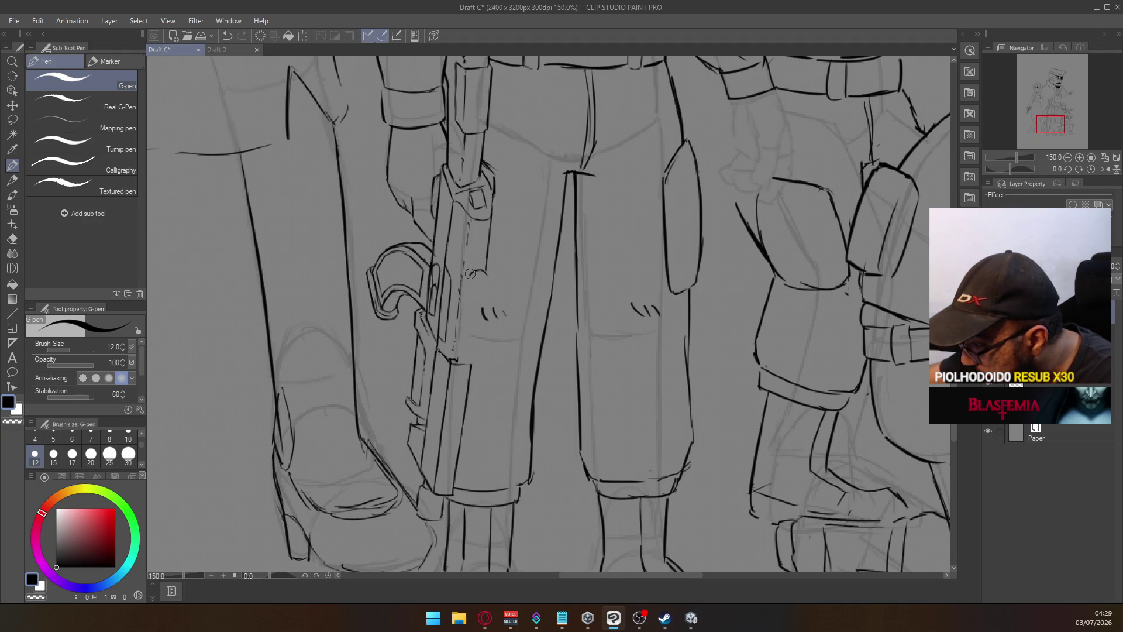
drag(486, 272, 482, 317)
key(ctrl+z)
drag(485, 275, 482, 315)
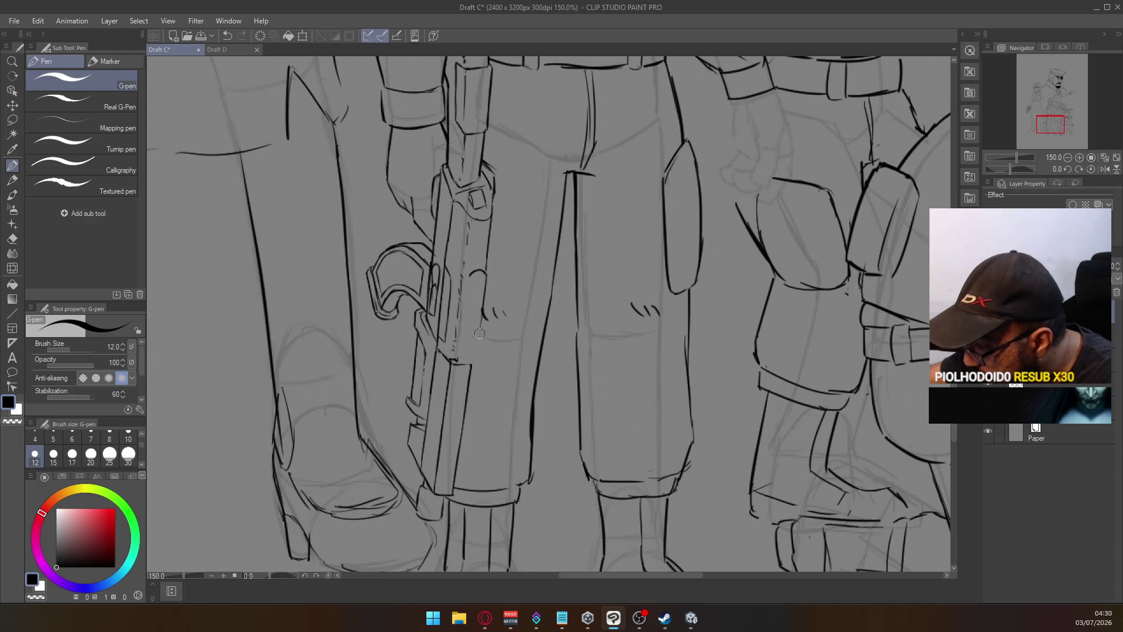
Try the rifle's left edge and a barrel stroke, undoing each attempt
drag(470, 277, 462, 331)
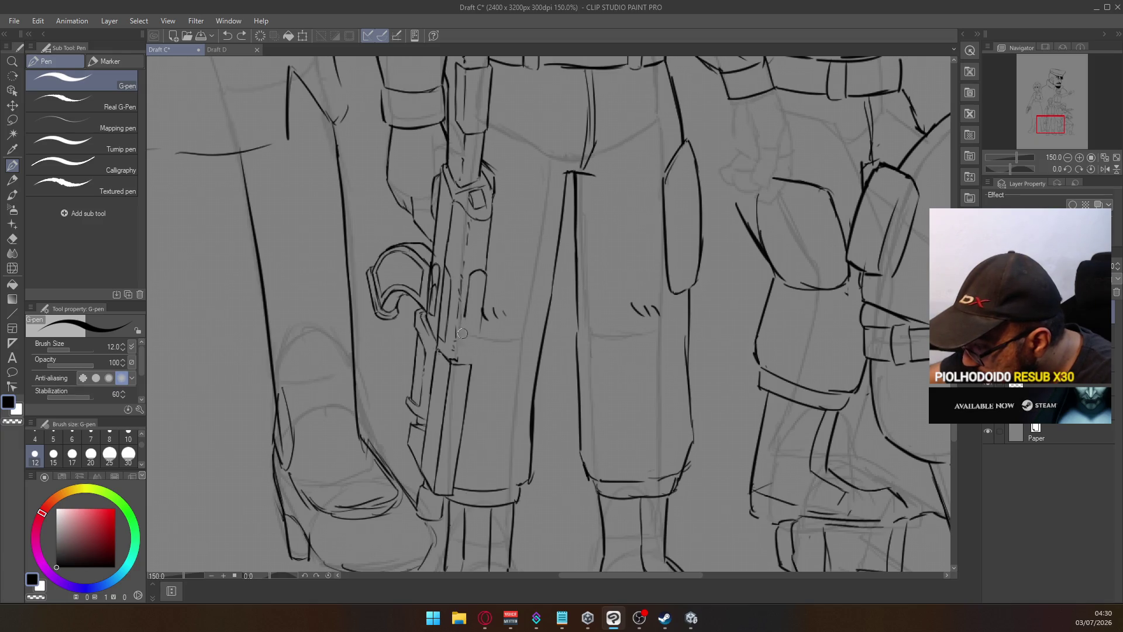
key(ctrl+z)
drag(471, 273, 462, 333)
key(ctrl+z)
mouse_move(471, 277)
mouse_down()
mouse_move(459, 346)
mouse_move(466, 303)
mouse_move(470, 363)
mouse_move(477, 337)
mouse_up()
key(ctrl+z)
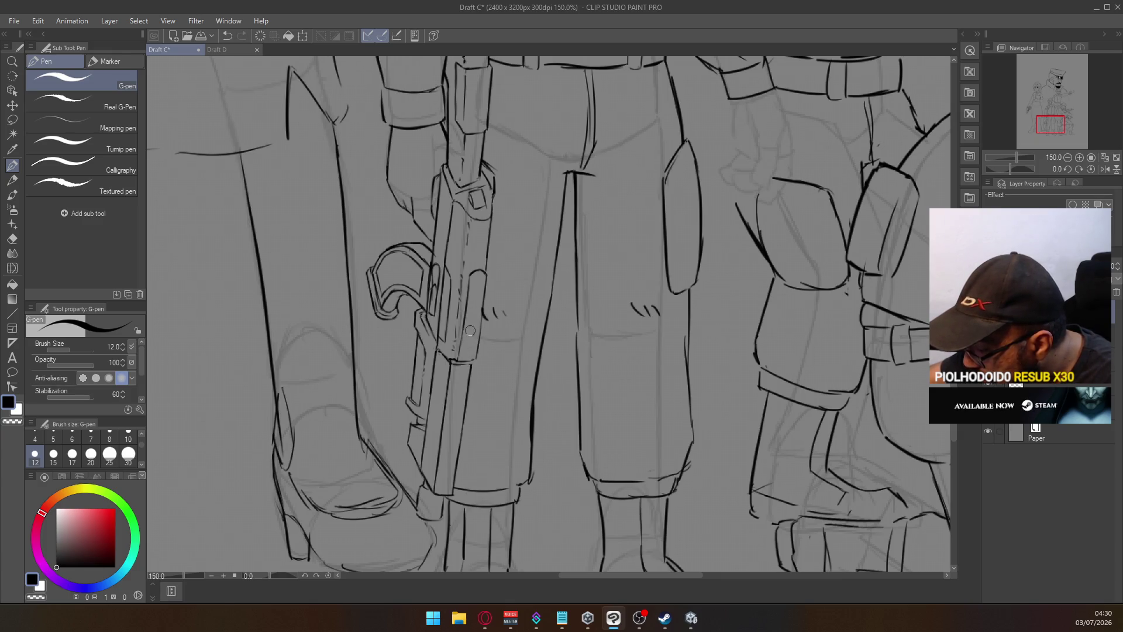
key(ctrl+z)
drag(462, 349, 486, 331)
key(ctrl+z)
key(ctrl+z)
key(ctrl+z)
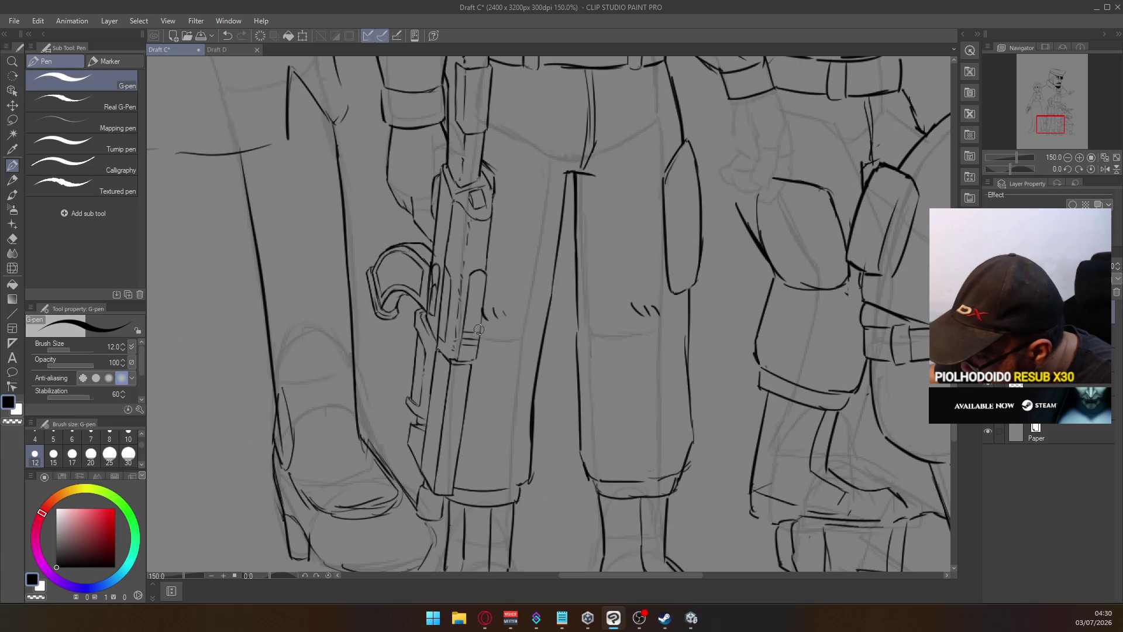
Add short horizontal ridge strokes and a hatch line to the pistol grip
drag(463, 325, 473, 318)
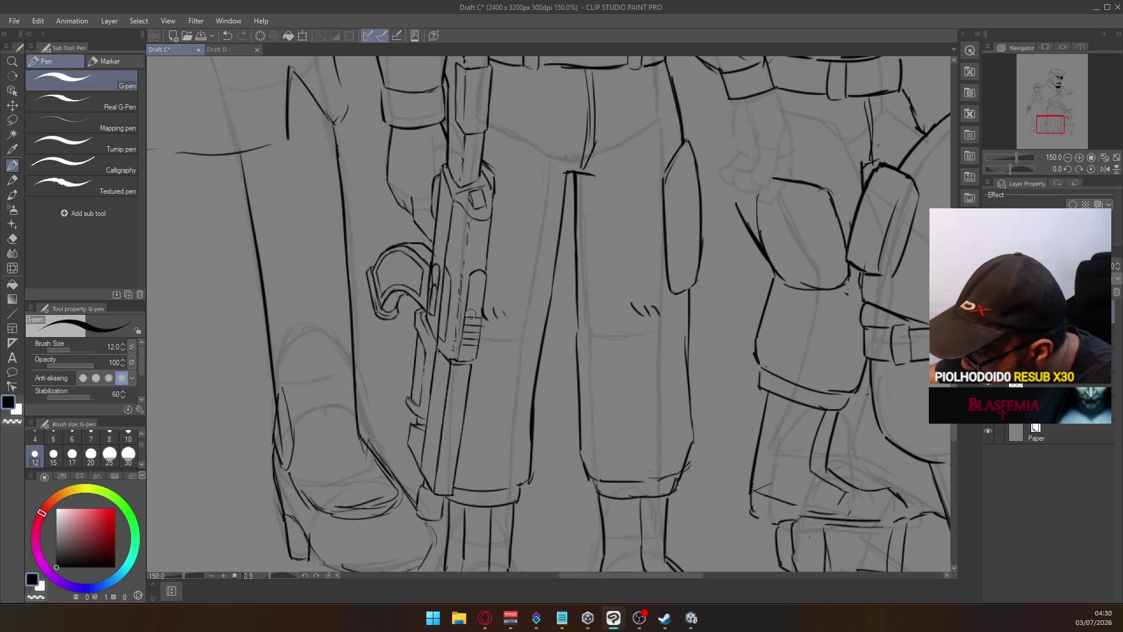
drag(465, 322, 489, 320)
key(ctrl+z)
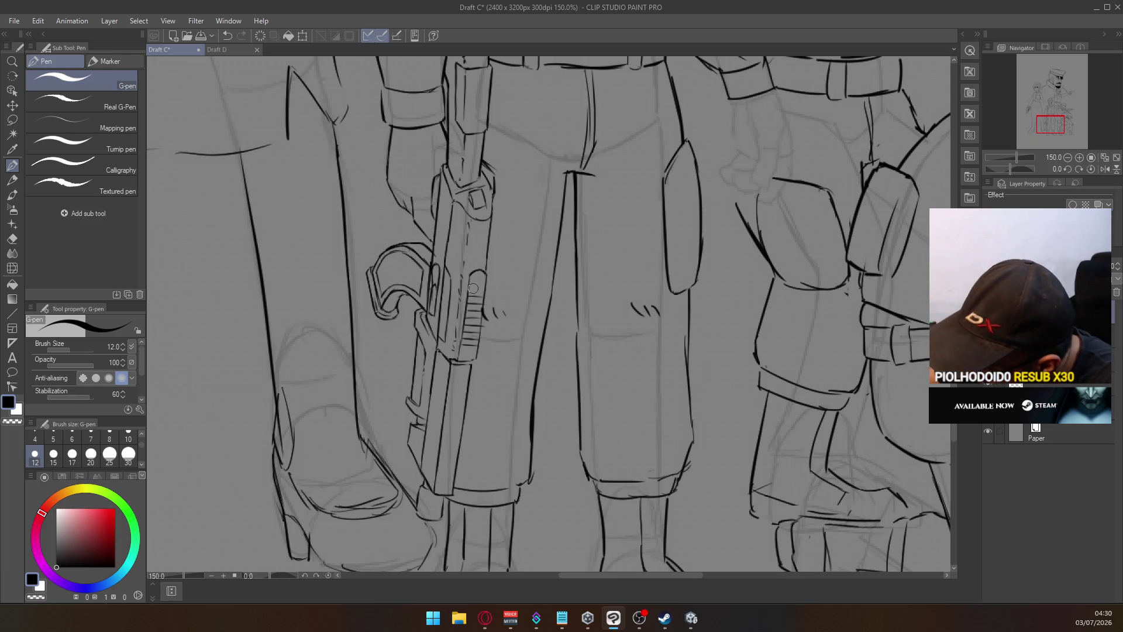
drag(470, 291, 485, 290)
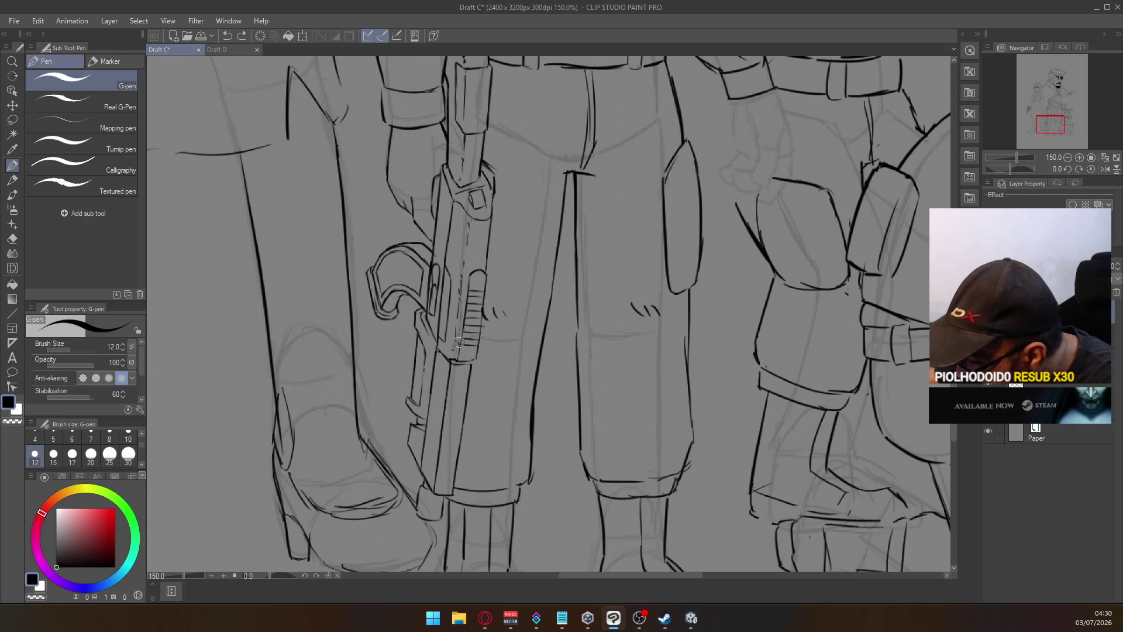
drag(457, 350, 461, 312)
key(ctrl+z)
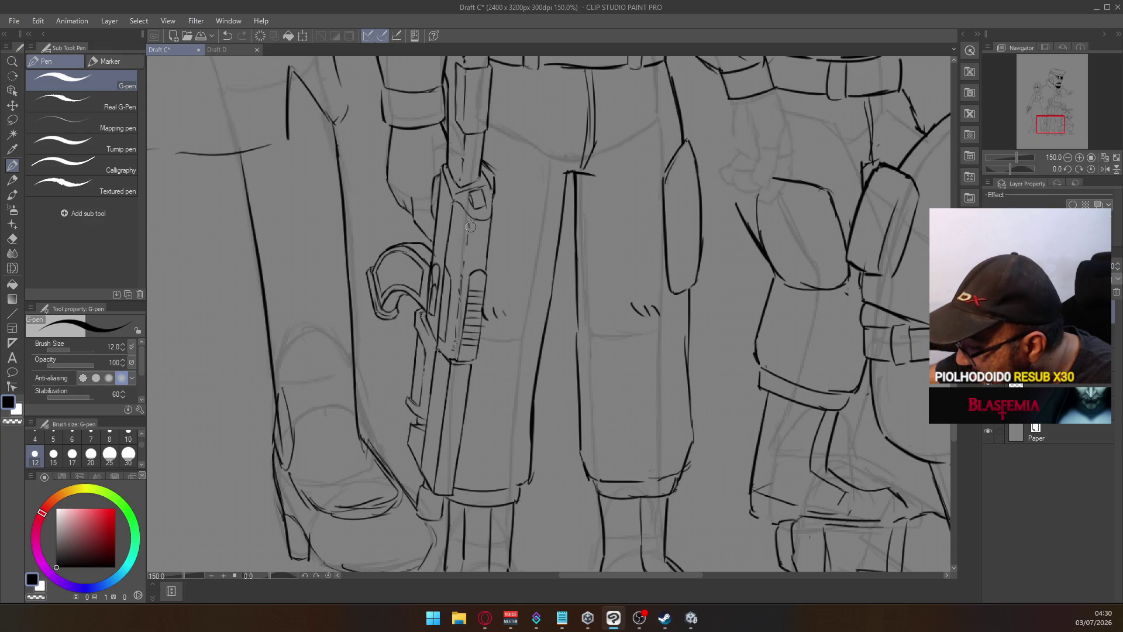
Ink the rounded left edge of the gun grip as one clean upward line
key(e)
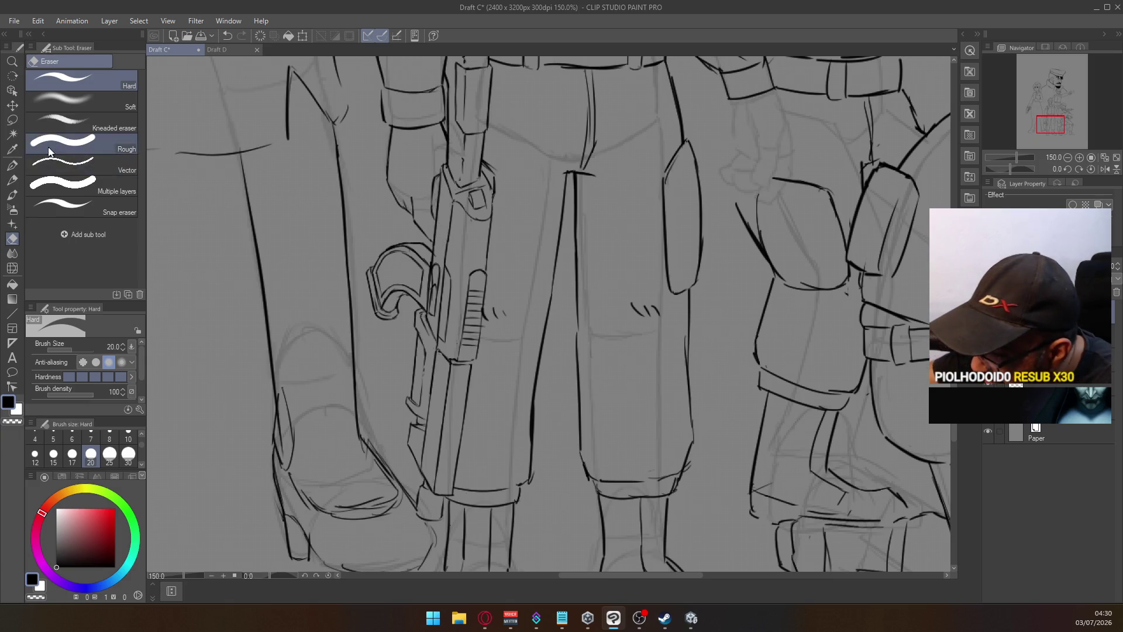
click(13, 166)
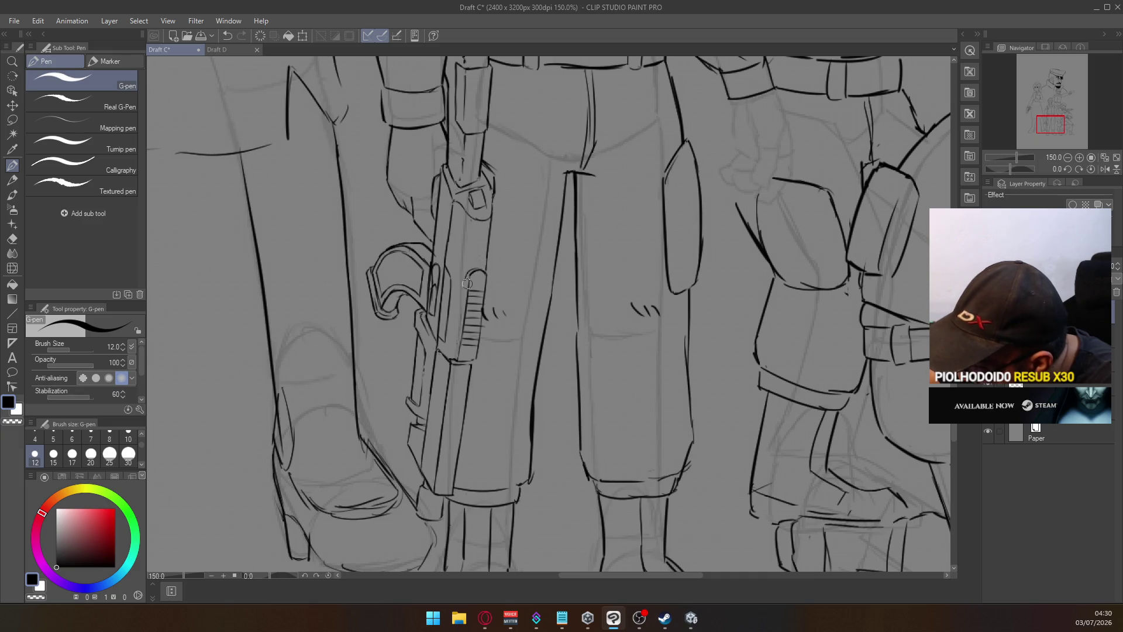
drag(470, 278, 458, 336)
key(ctrl+z)
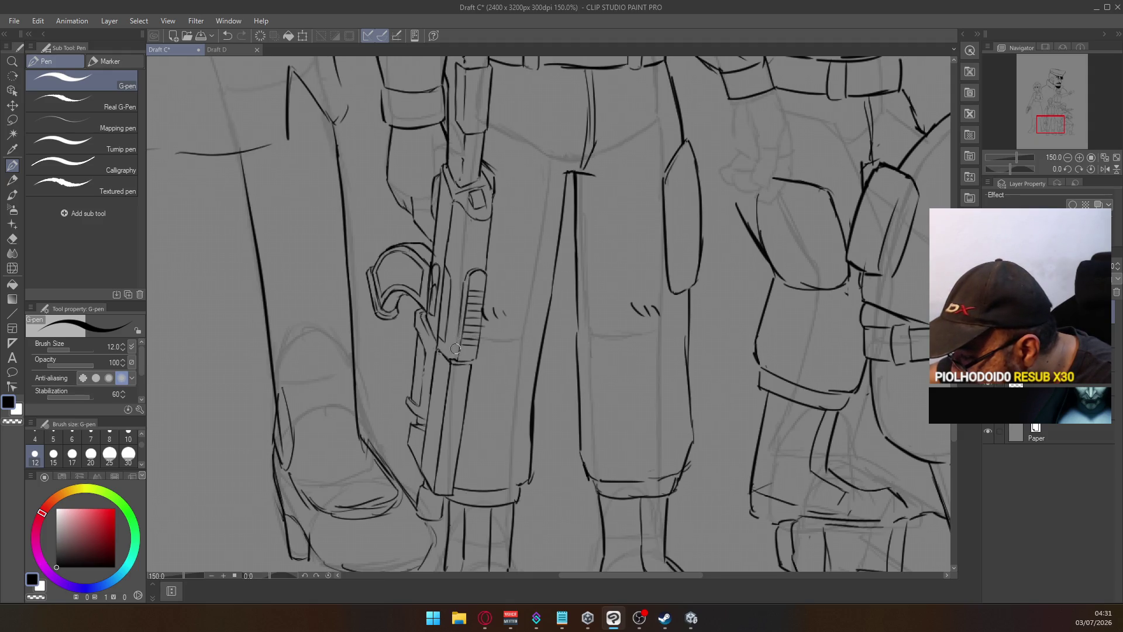
drag(454, 358, 461, 293)
key(ctrl+z)
drag(454, 356, 459, 296)
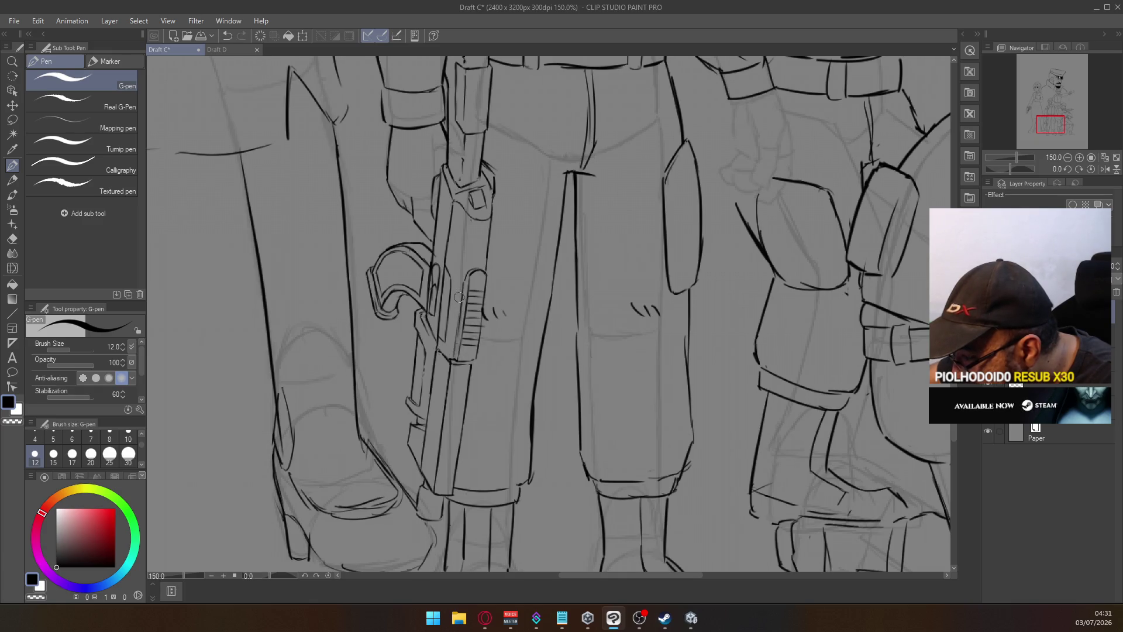
drag(454, 356, 461, 292)
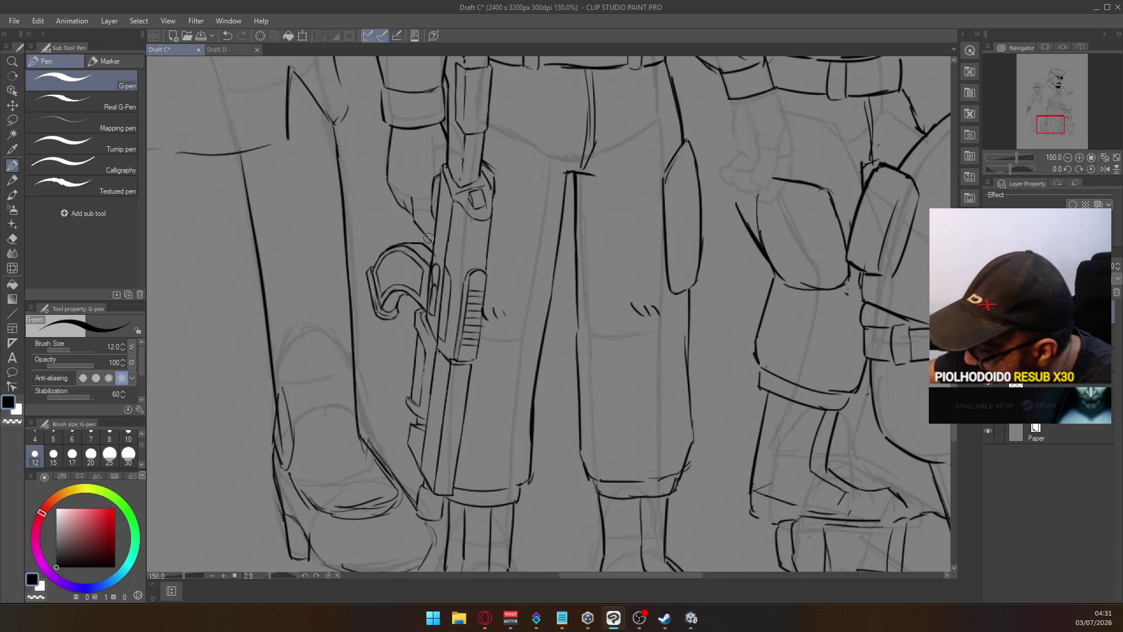
scroll(465, 285, up, 1)
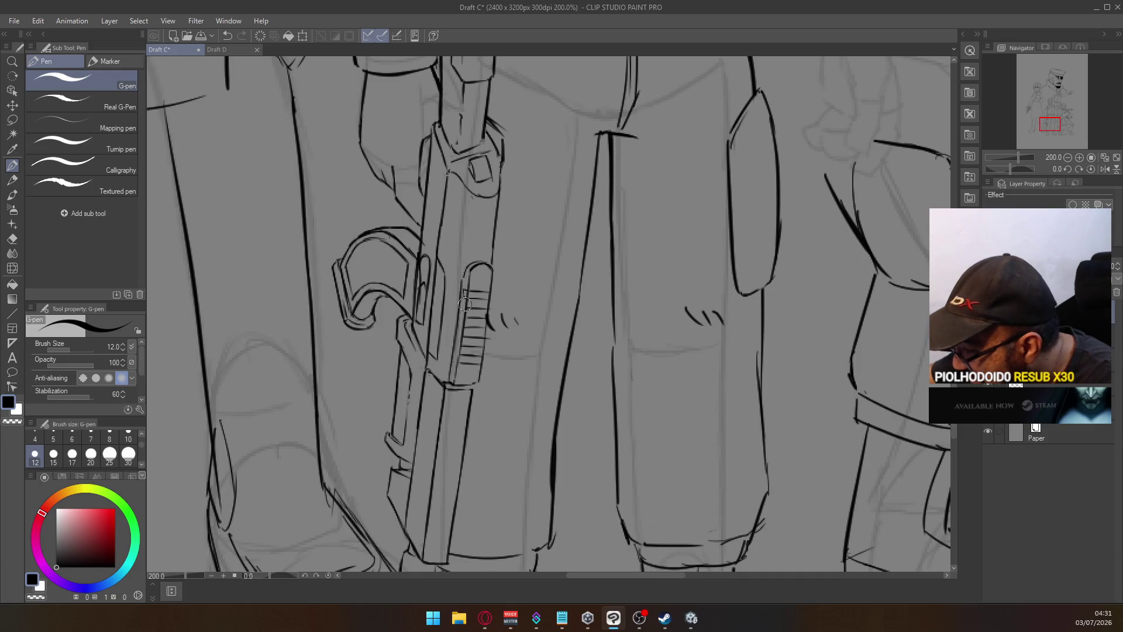
Redraw the short ridge strokes on the pistol grip, including the lower ridges
key(ctrl+z)
drag(462, 301, 470, 311)
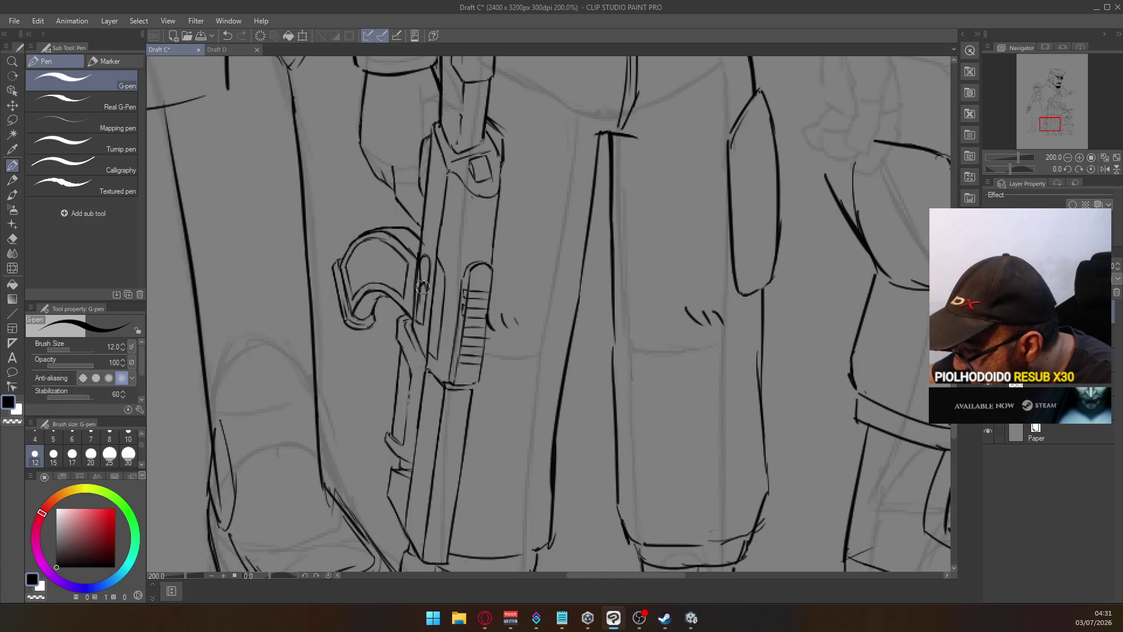
key(ctrl+z)
drag(460, 323, 463, 327)
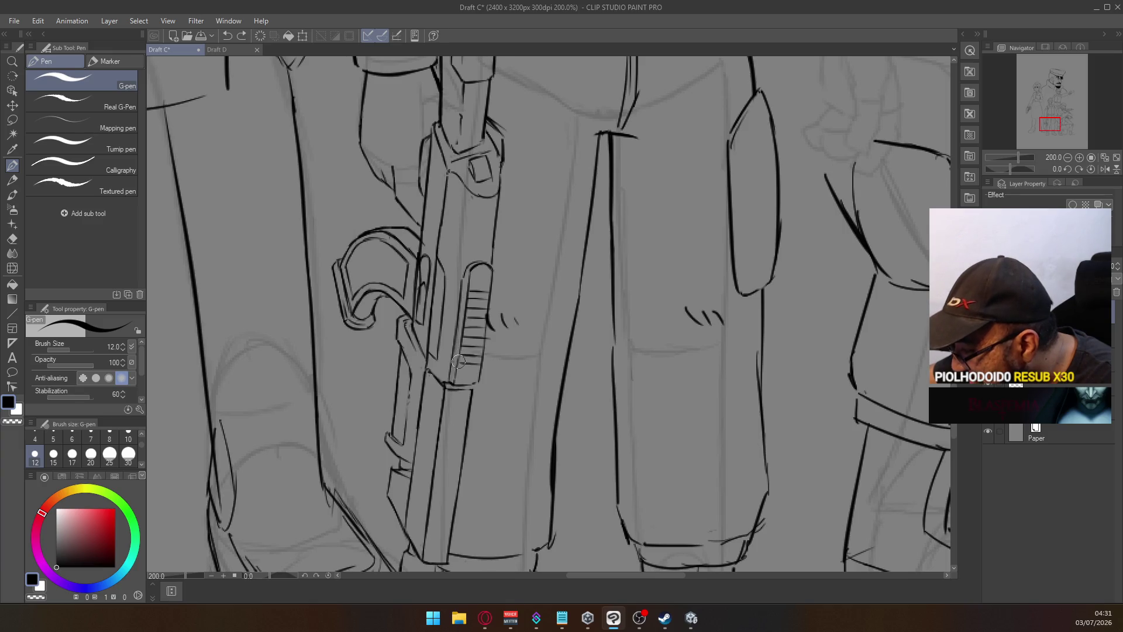
drag(453, 360, 468, 358)
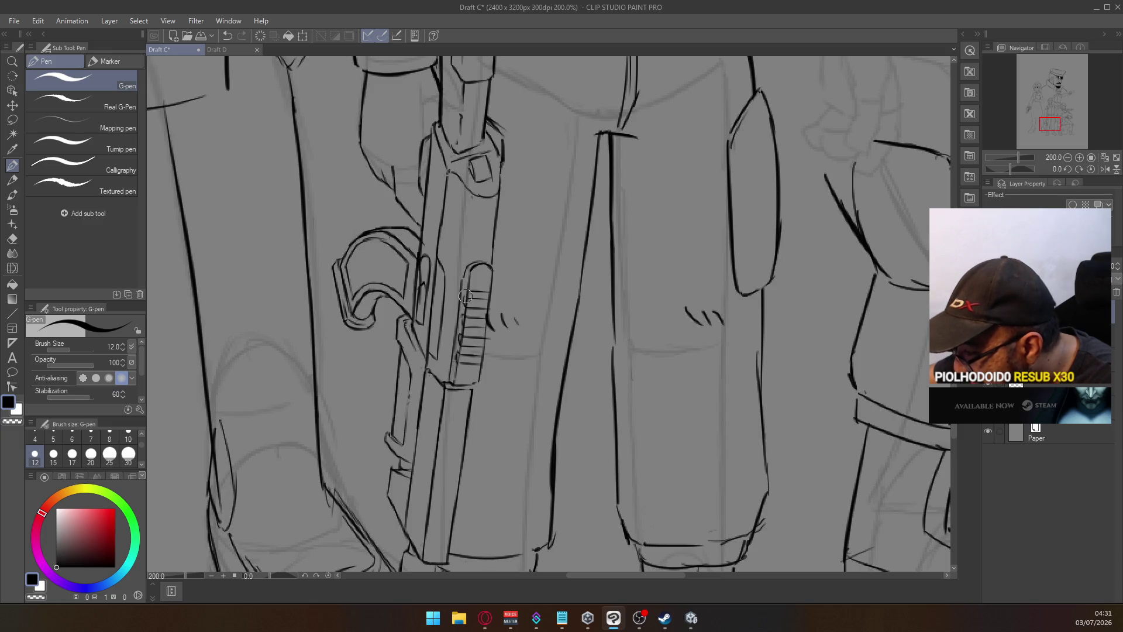
Loop a lasso selection around the top of the grip, then cancel it
key(e)
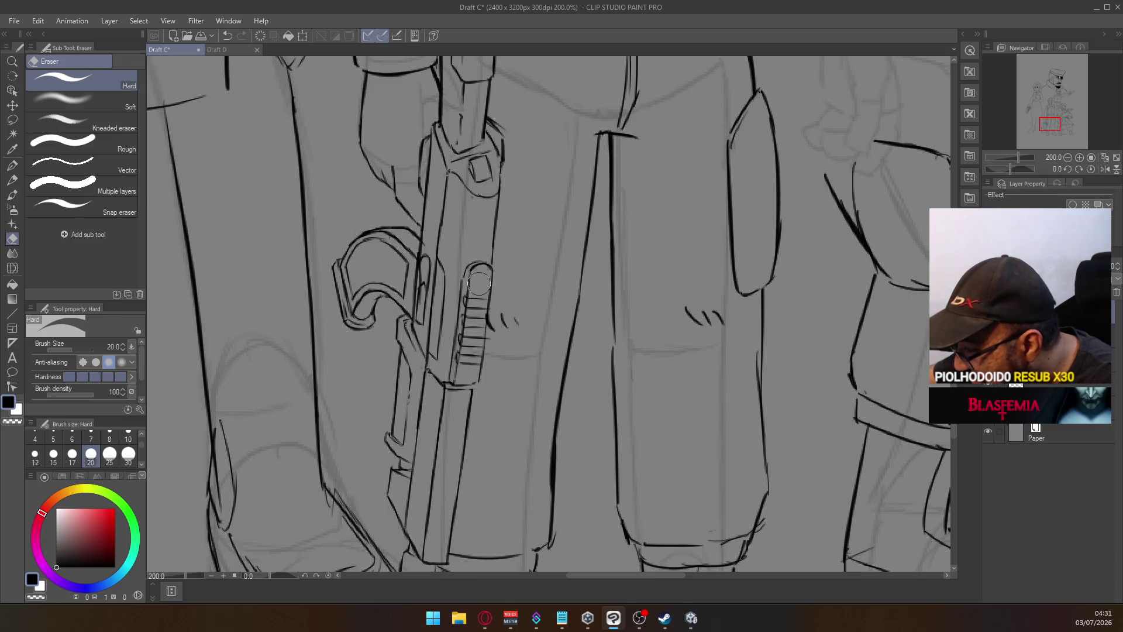
key(m)
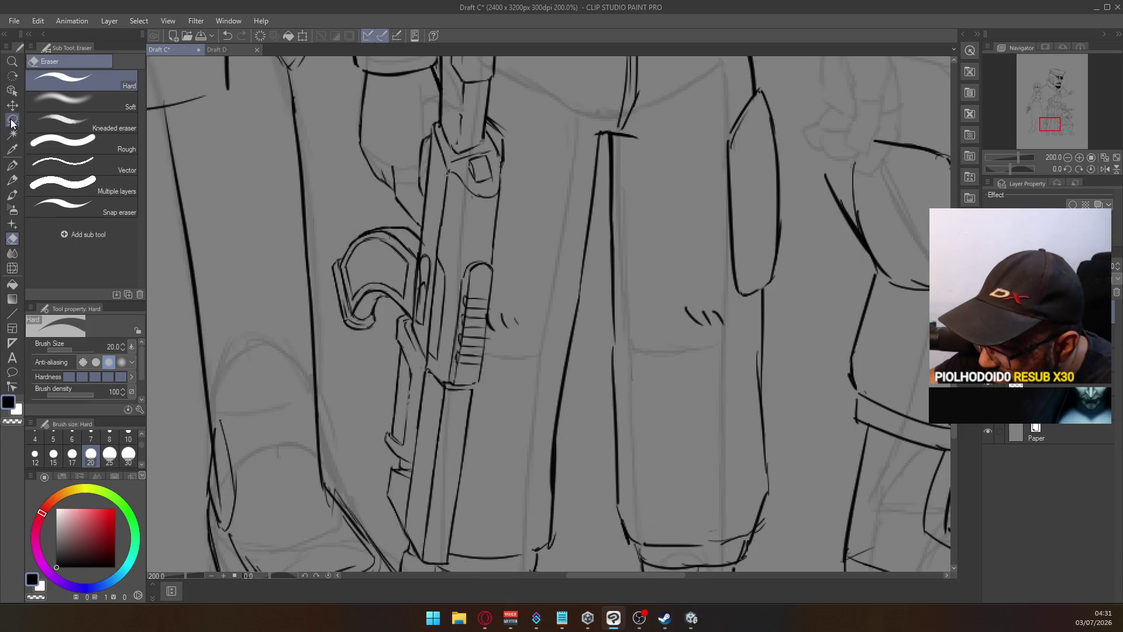
mouse_move(500, 285)
mouse_down()
mouse_move(460, 284)
mouse_move(479, 252)
mouse_move(496, 257)
mouse_move(497, 283)
mouse_up()
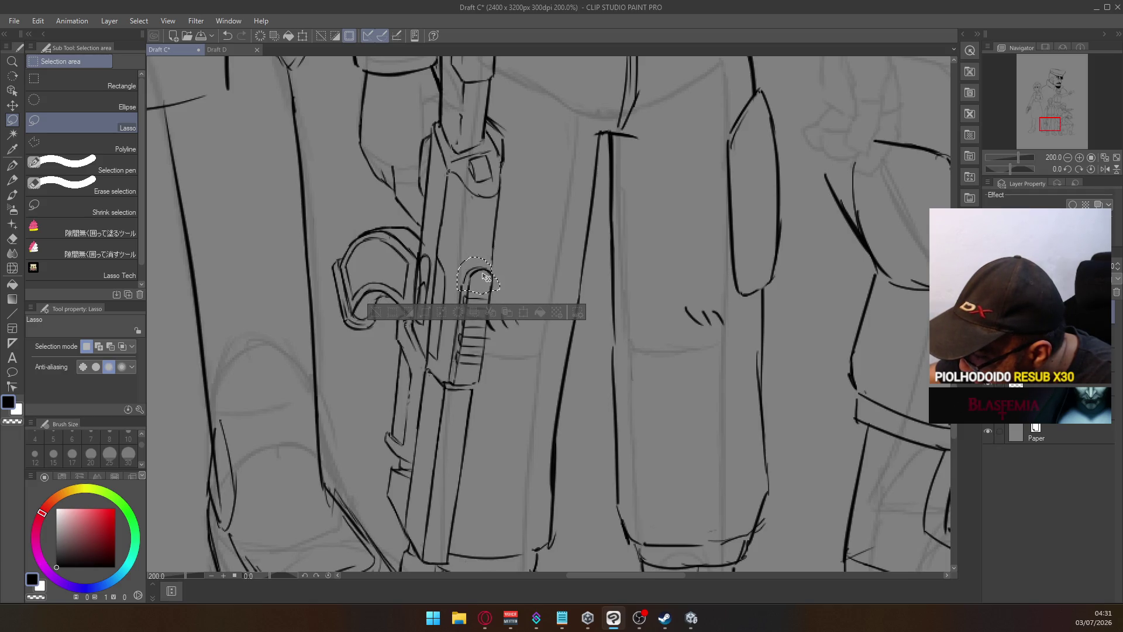
key(ctrl+d)
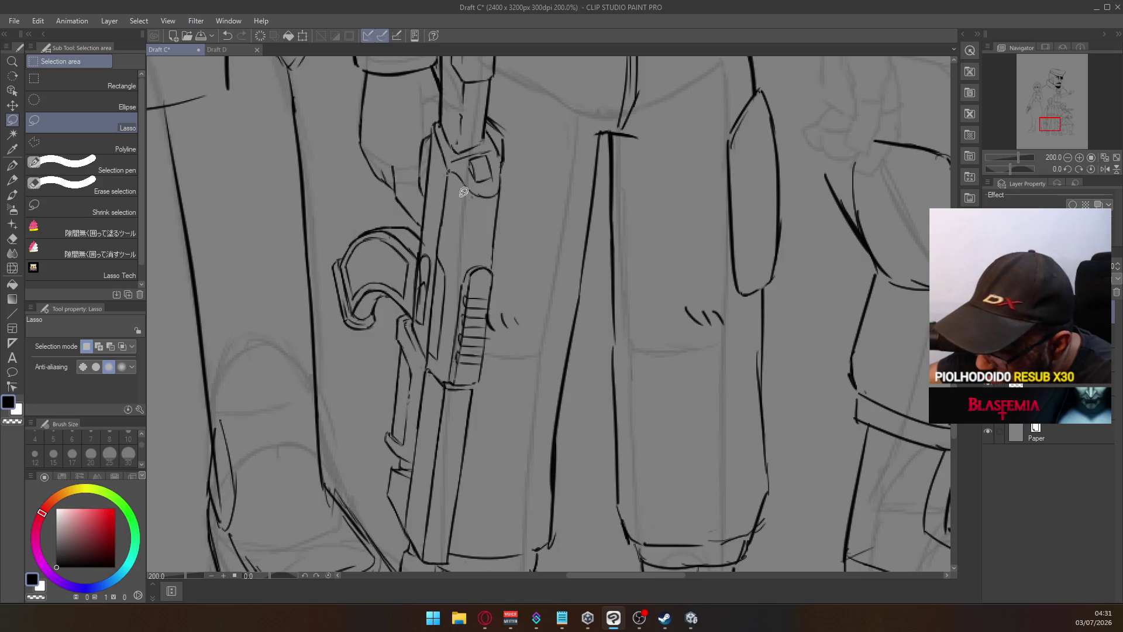
Add small hatch marks on the gun body above the grip with the G-pen
click(11, 165)
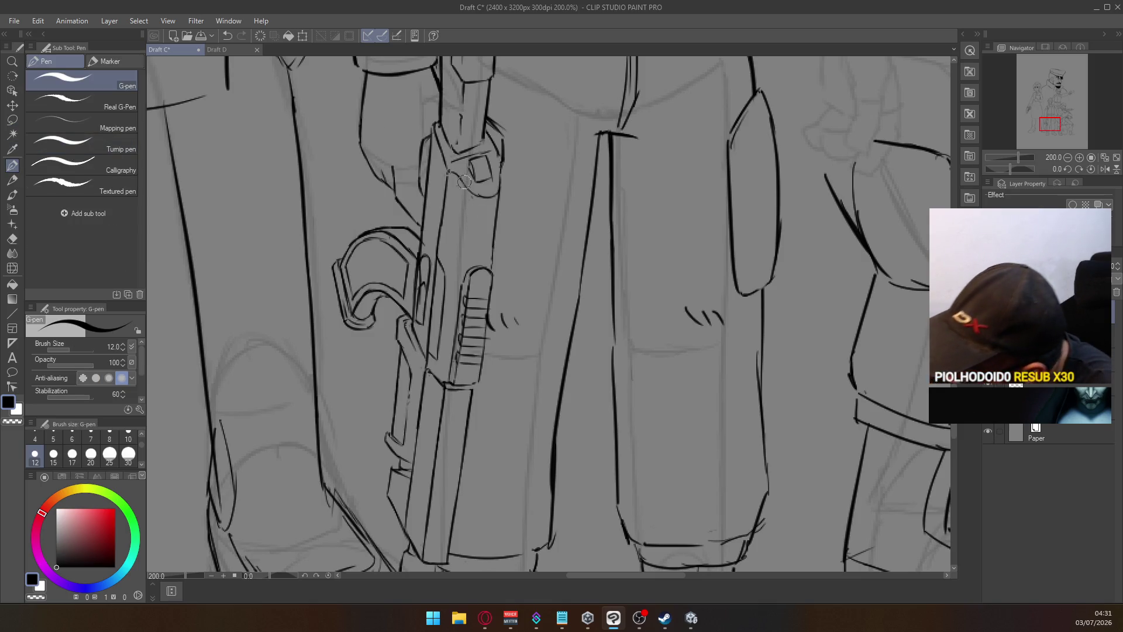
key(ctrl+z)
drag(465, 188, 469, 217)
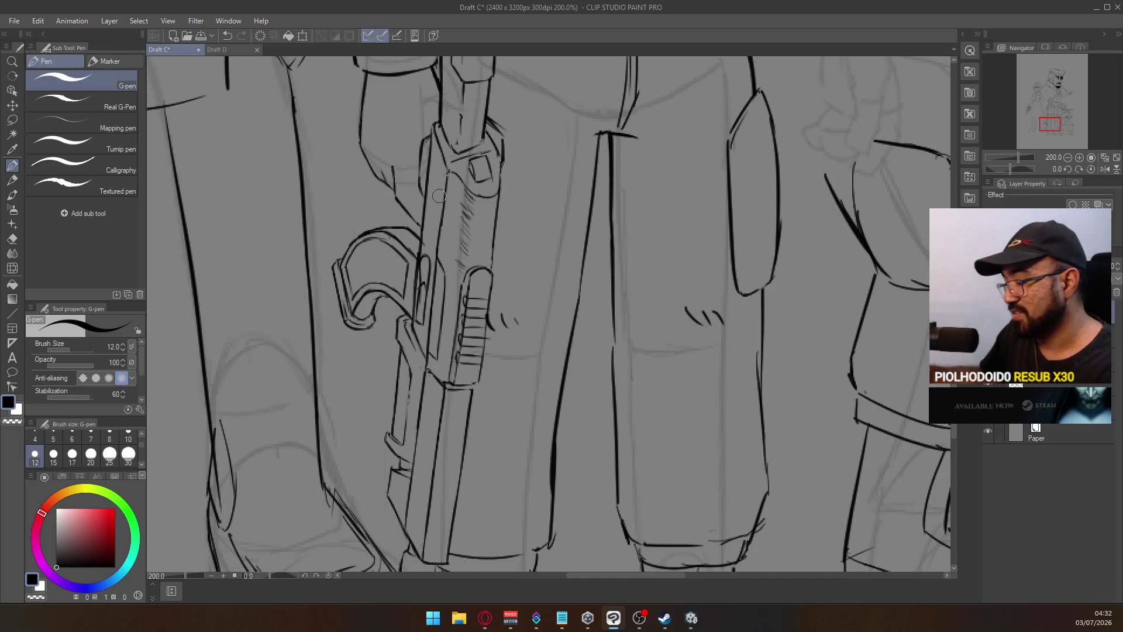
scroll(475, 272, up, 2)
key(e)
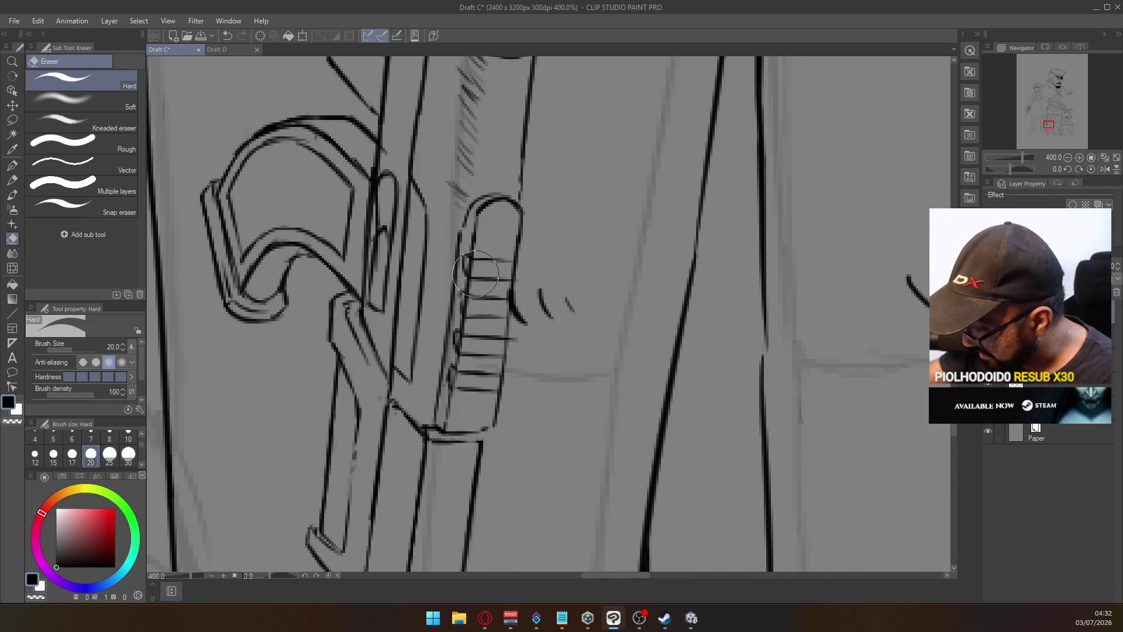
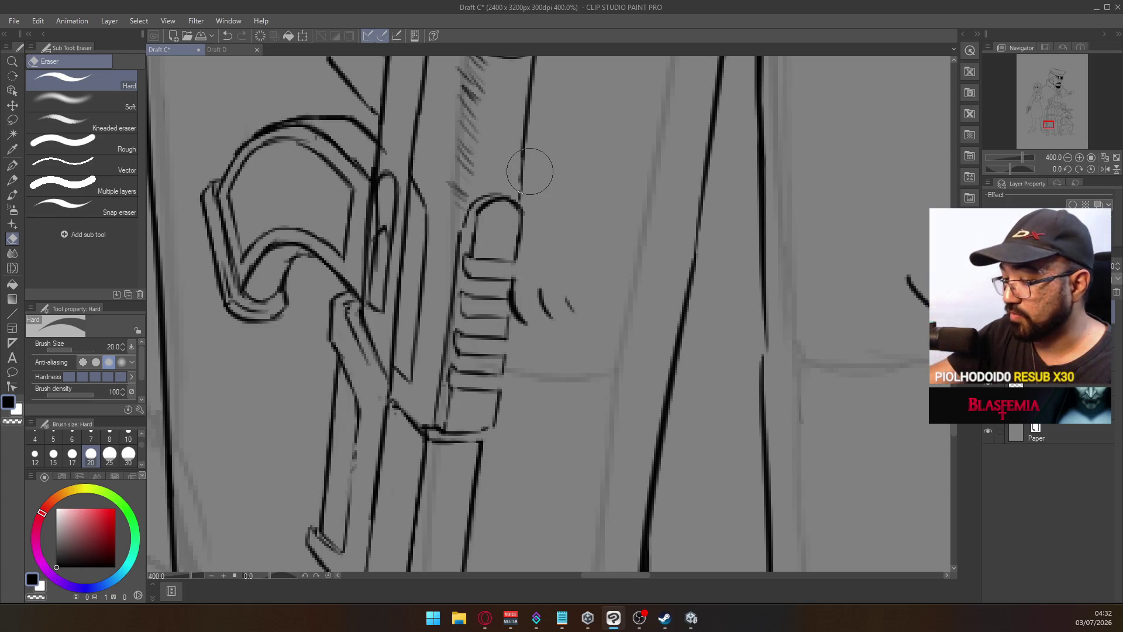
Ink the upper ridge and a short edge stroke on the standing soldier's gun grip with the G-pen
key(p)
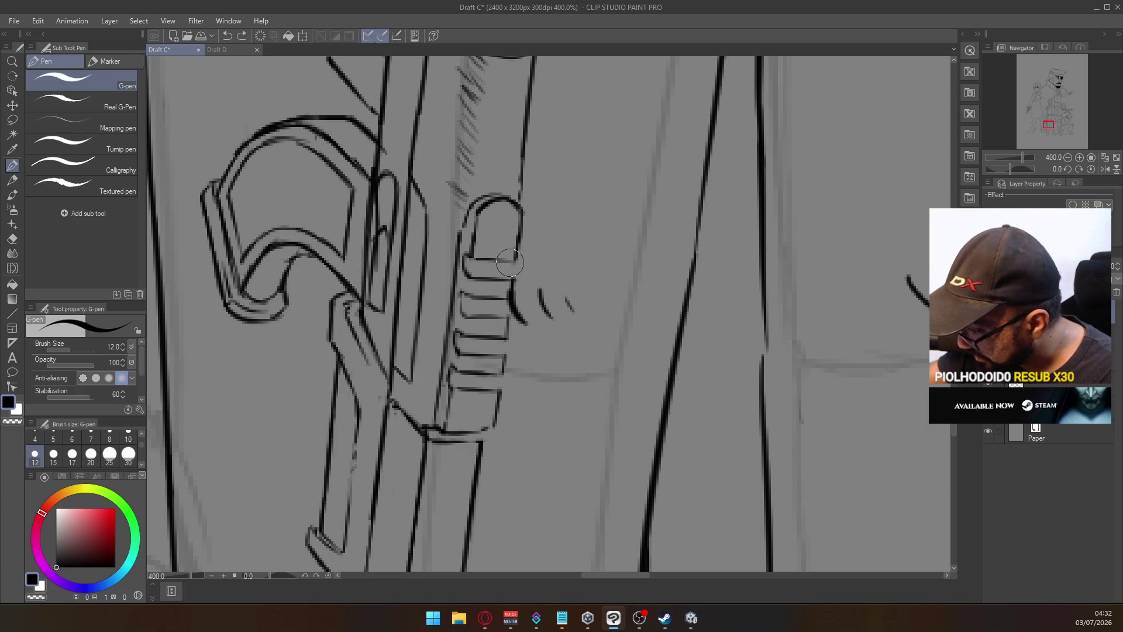
mouse_move(487, 260)
mouse_down()
mouse_move(515, 258)
mouse_move(515, 284)
mouse_up()
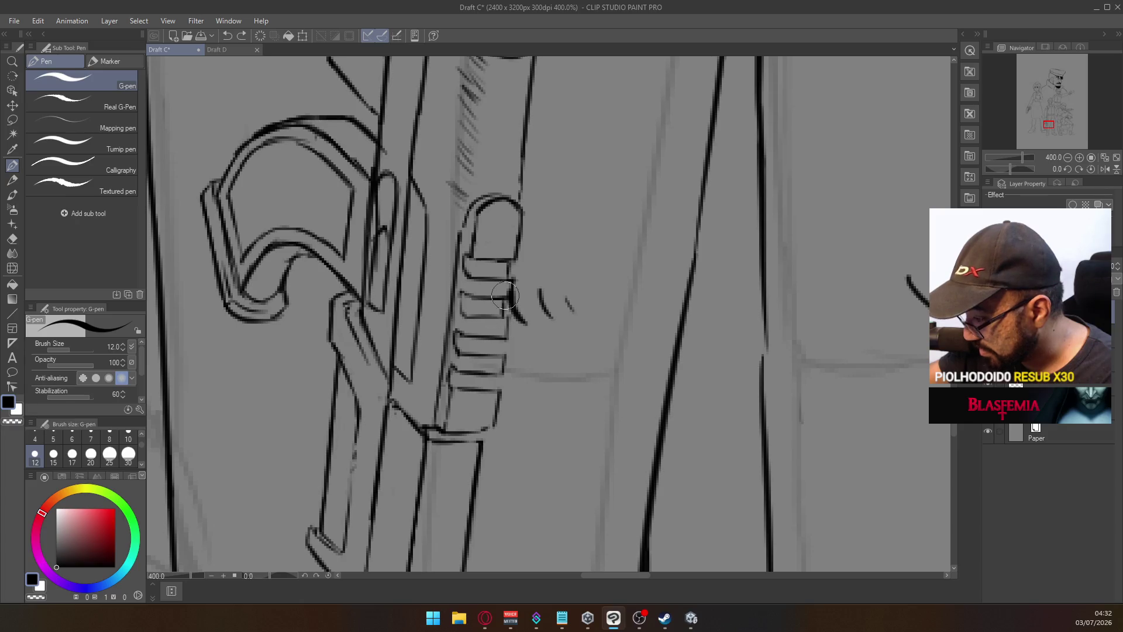
drag(504, 305, 525, 323)
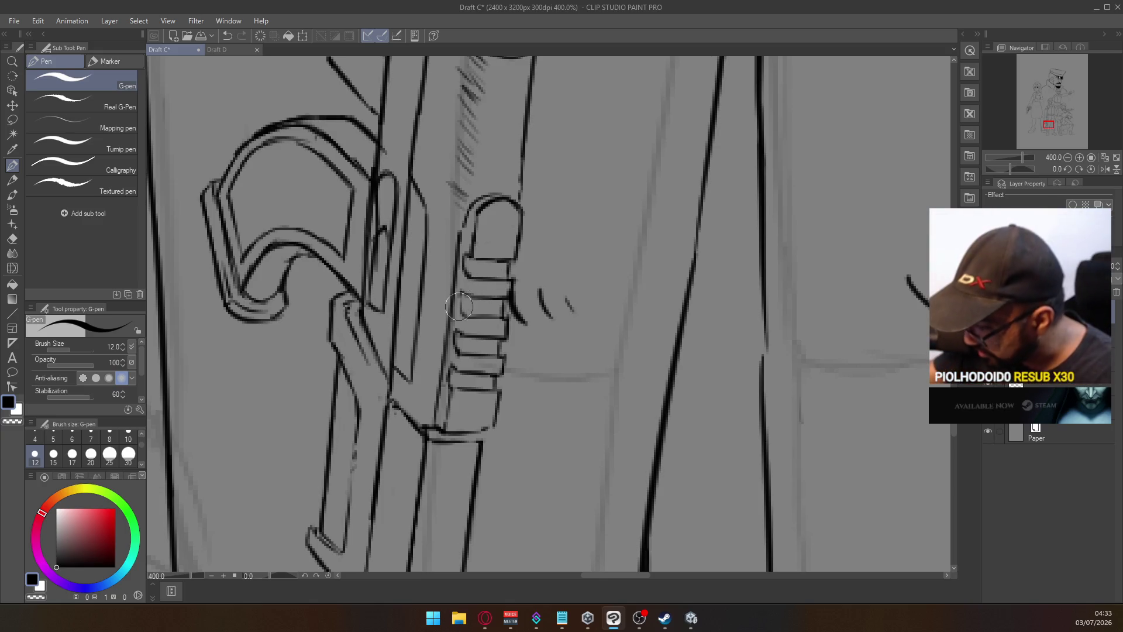
key(ctrl+z)
key(ctrl+y)
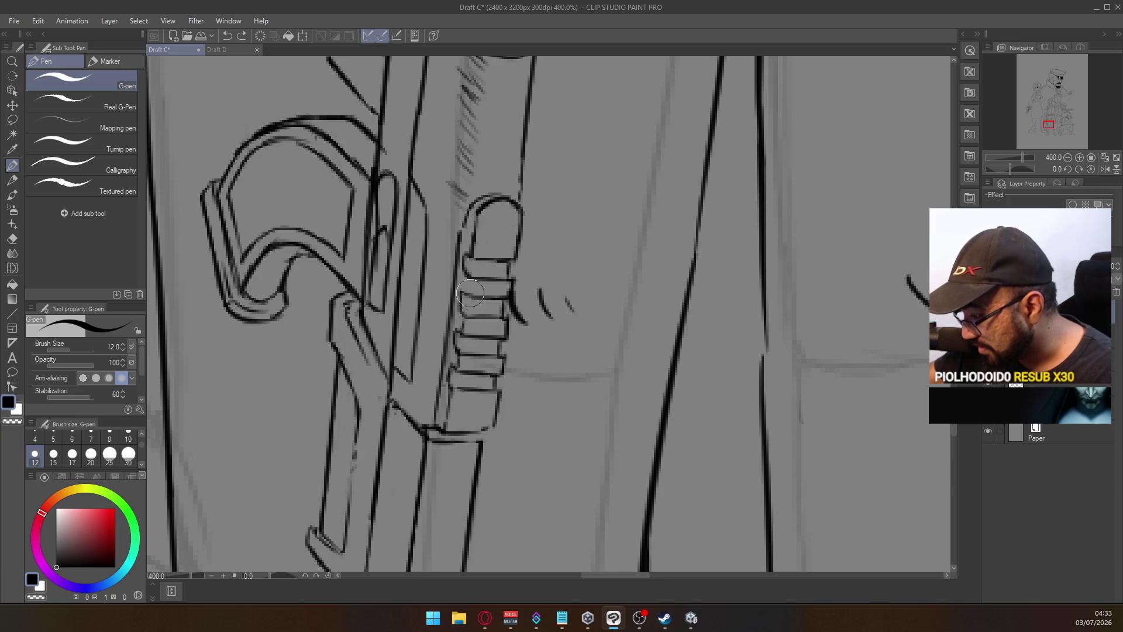
scroll(476, 248, down, 3)
scroll(483, 234, up, 3)
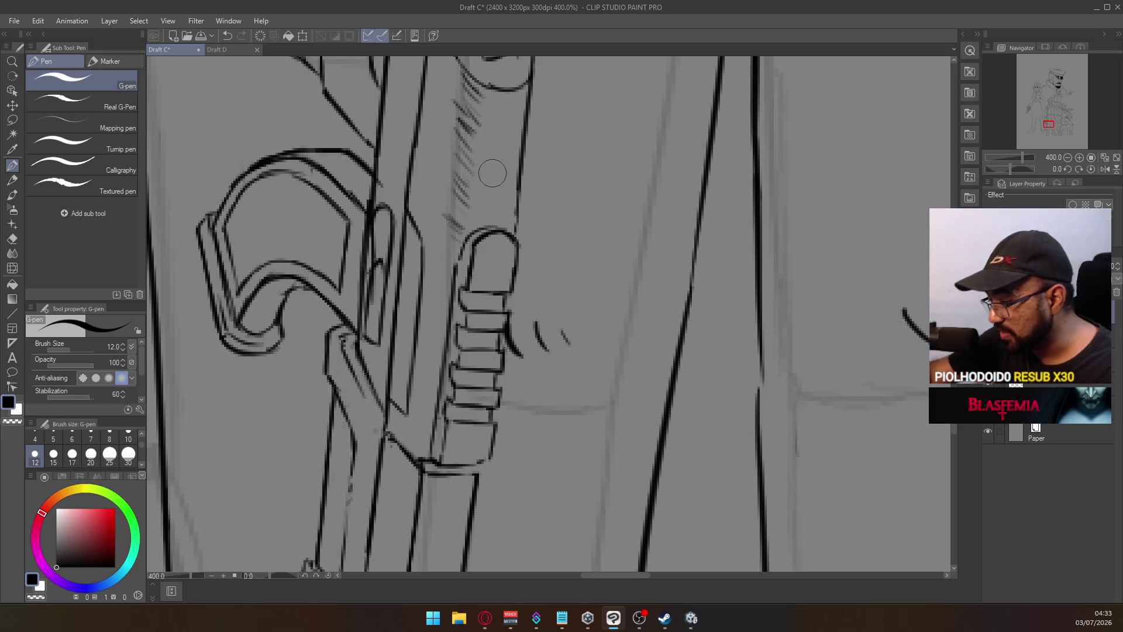
scroll(439, 371, down, 3)
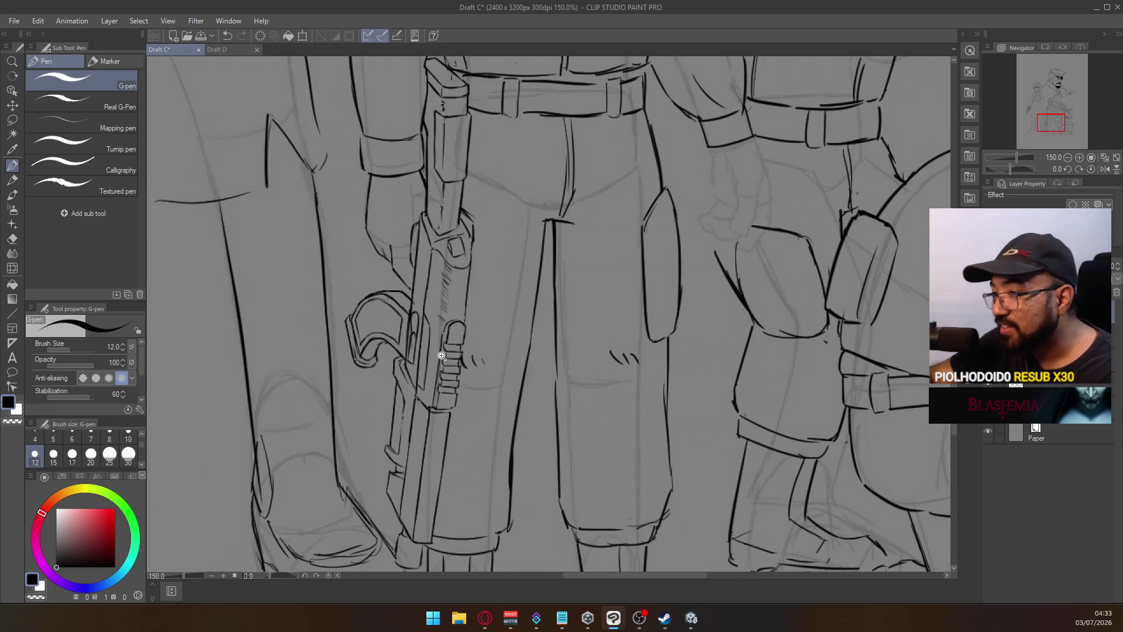
Erase the hatching along the gun body above the grip
scroll(438, 336, up, 3)
key(e)
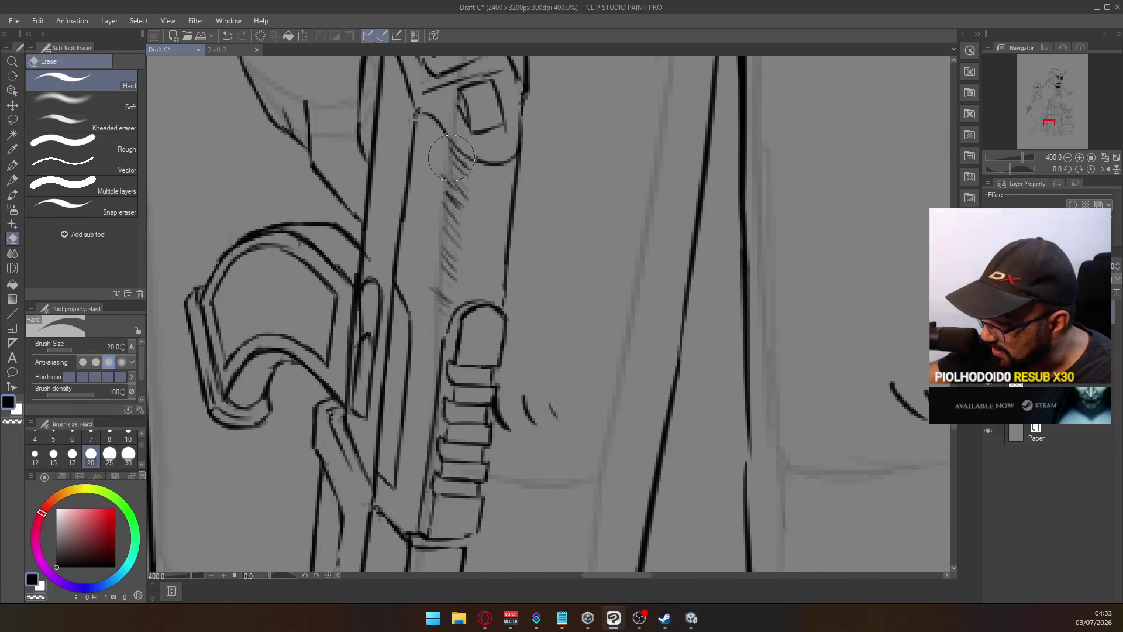
mouse_move(455, 162)
mouse_down()
mouse_move(442, 296)
mouse_move(468, 205)
mouse_up()
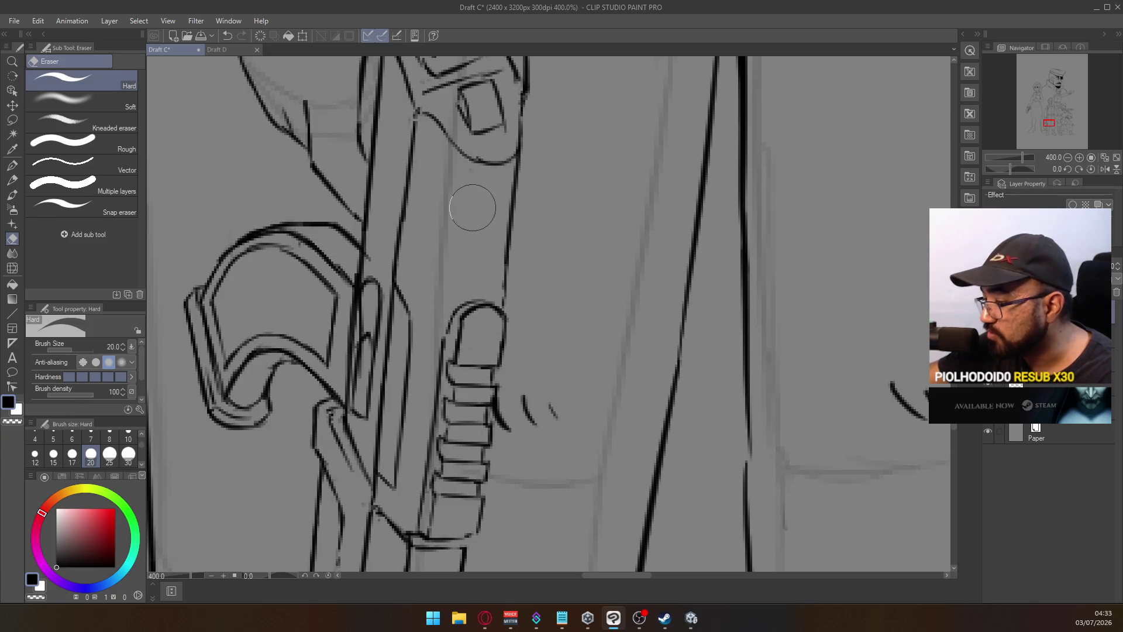
Ink small wear marks and a short stroke along the gun body with the G-pen
click(12, 167)
mouse_move(433, 120)
mouse_down()
mouse_move(433, 167)
mouse_move(470, 169)
mouse_move(457, 187)
mouse_move(439, 351)
mouse_up()
key(ctrl+z)
key(ctrl+z)
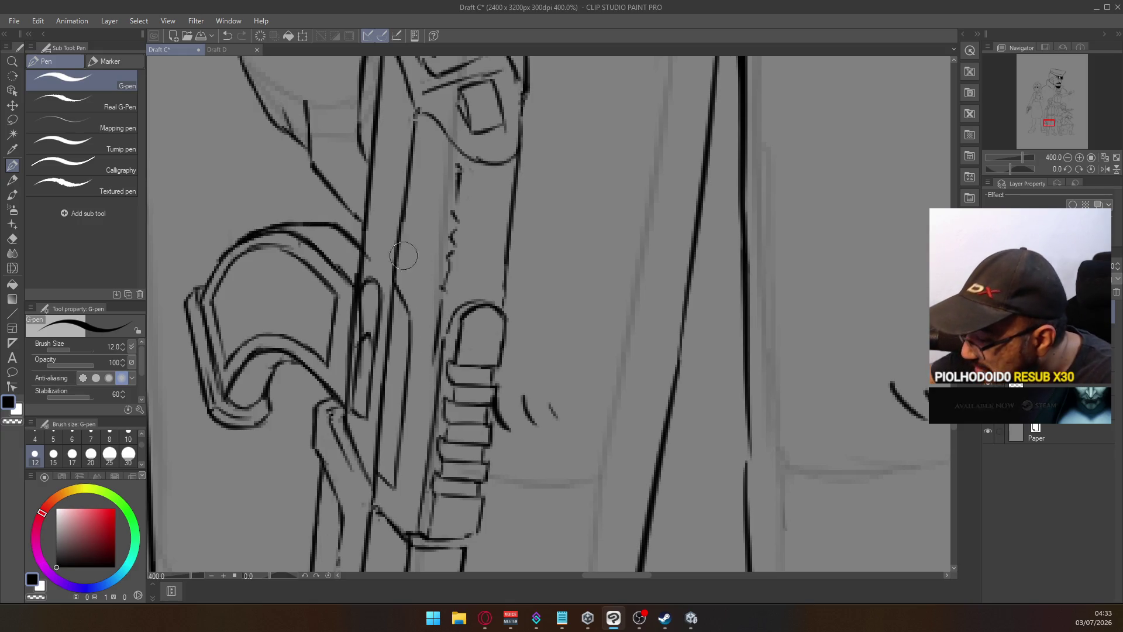
drag(409, 509, 411, 468)
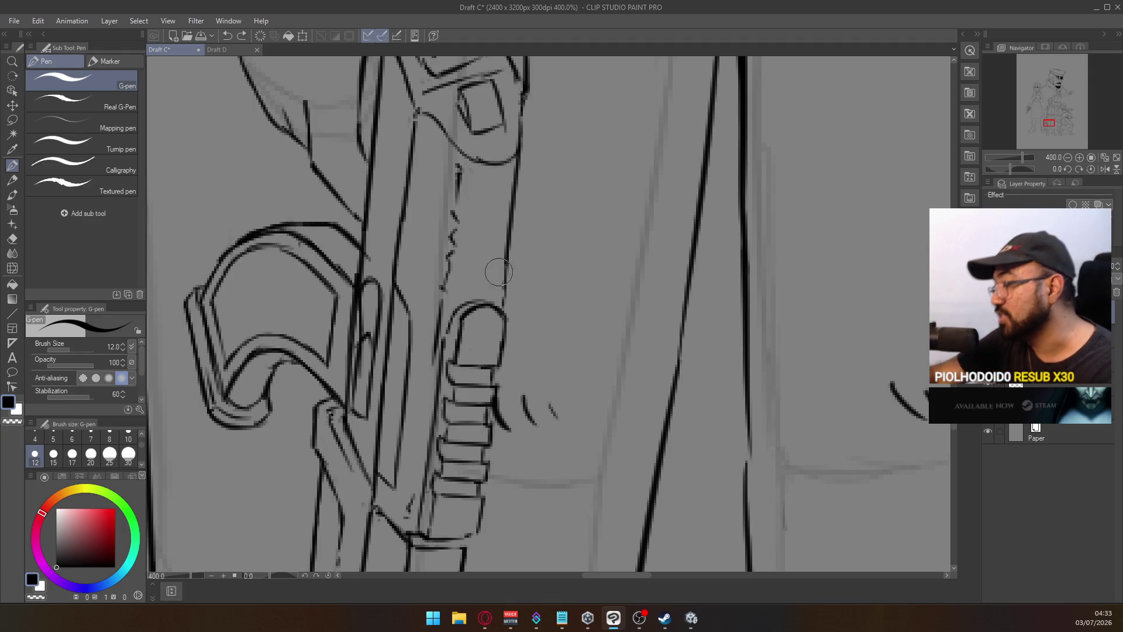
drag(448, 144, 484, 163)
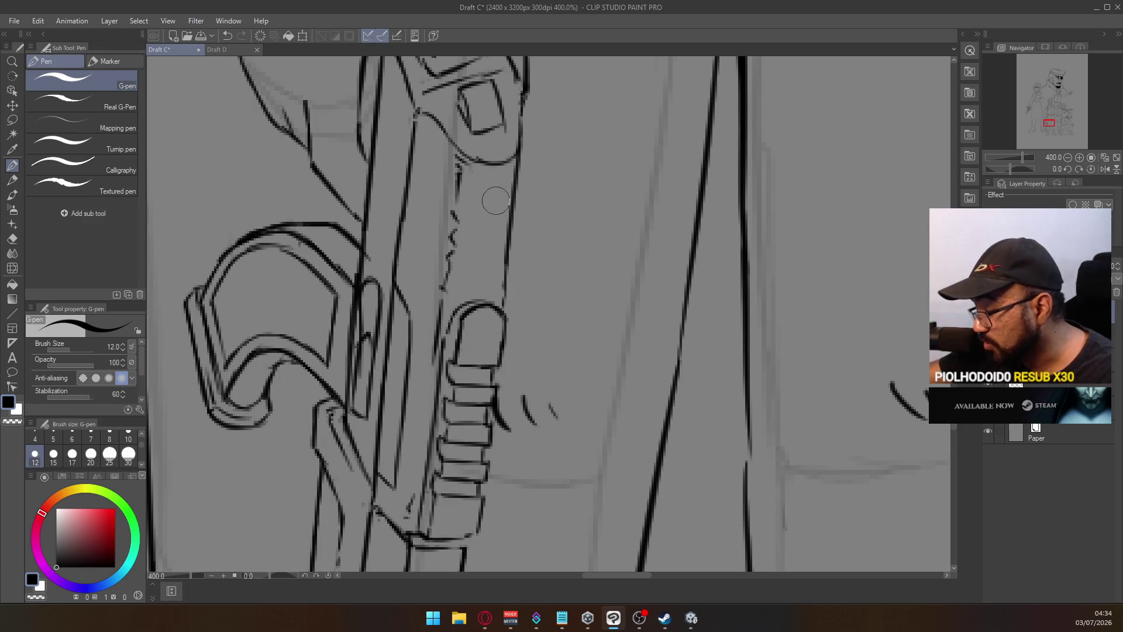
scroll(492, 194, down, 2)
scroll(491, 193, down, 2)
scroll(484, 222, up, 2)
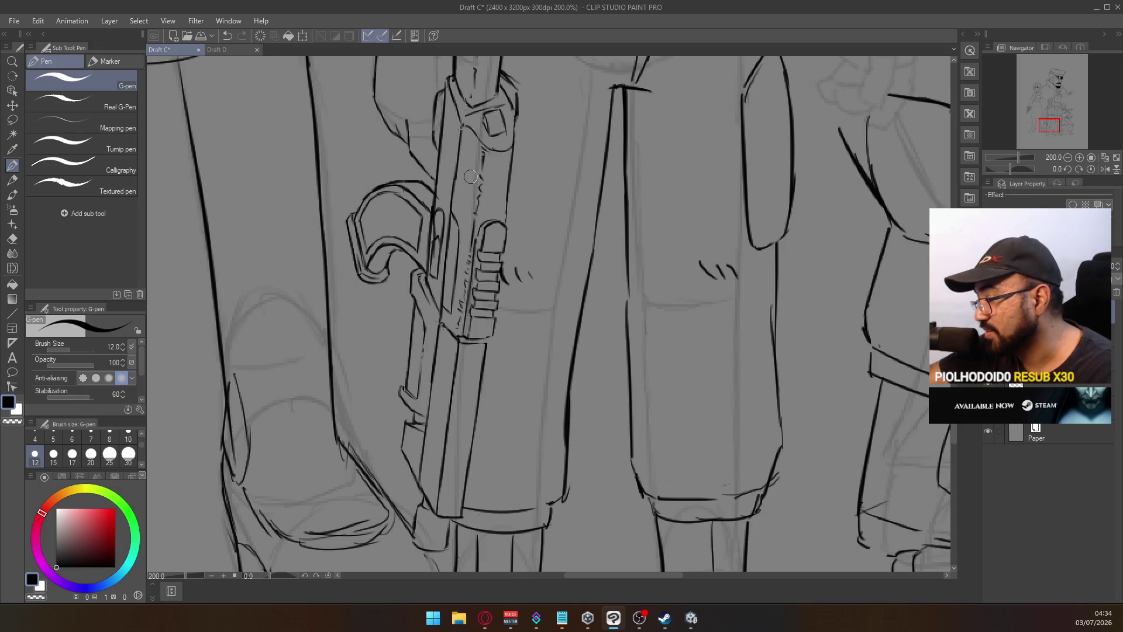
Redraw the grip's rounded top as one curved outline, undoing failed attempts
scroll(491, 175, up, 2)
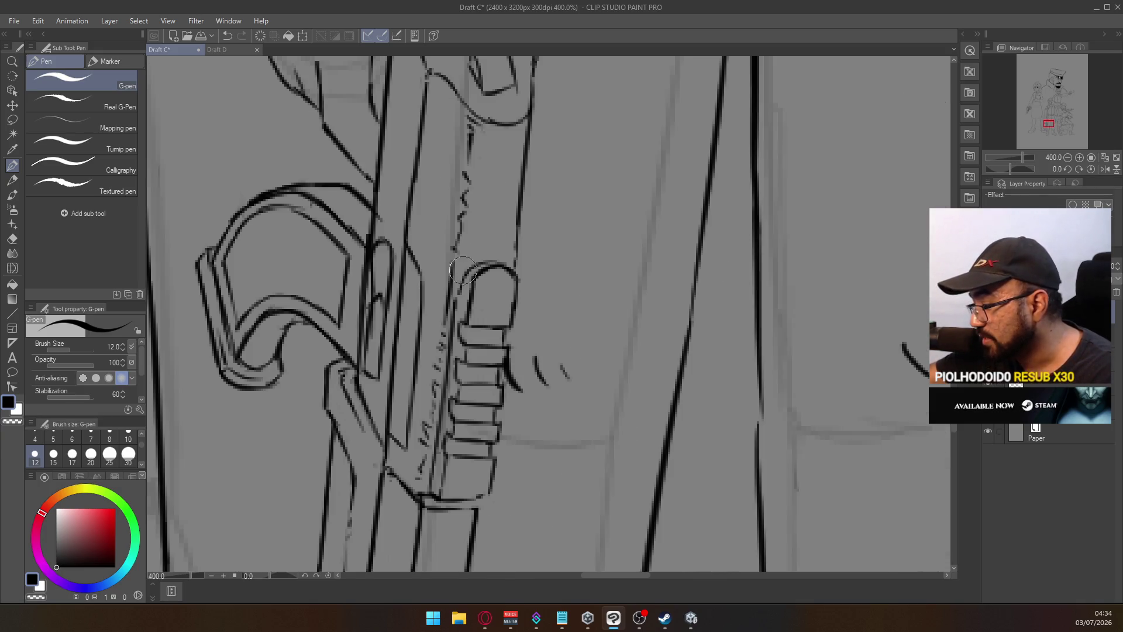
mouse_move(456, 300)
mouse_down()
mouse_move(473, 270)
mouse_move(515, 263)
mouse_up()
key(ctrl+z)
key(ctrl+z)
mouse_move(454, 295)
mouse_down()
mouse_move(503, 258)
mouse_move(509, 268)
mouse_move(503, 262)
mouse_up()
key(ctrl+z)
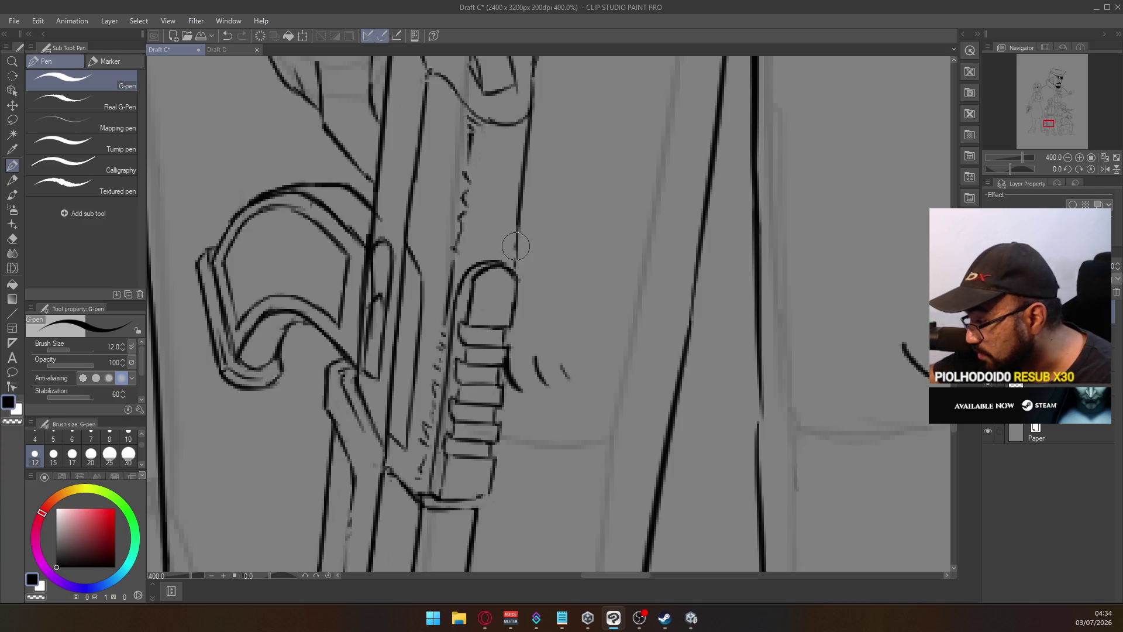
key(ctrl+z)
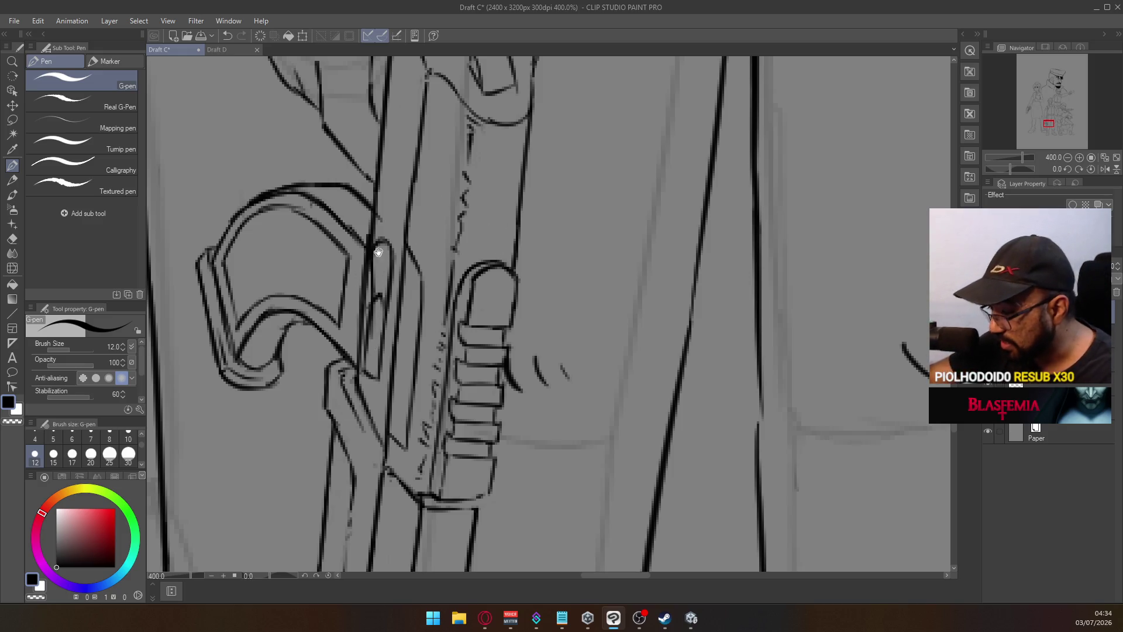
Ink a line down the right edge of the gun's front grip
scroll(389, 260, down, 3)
scroll(389, 264, up, 2)
scroll(389, 264, up, 2)
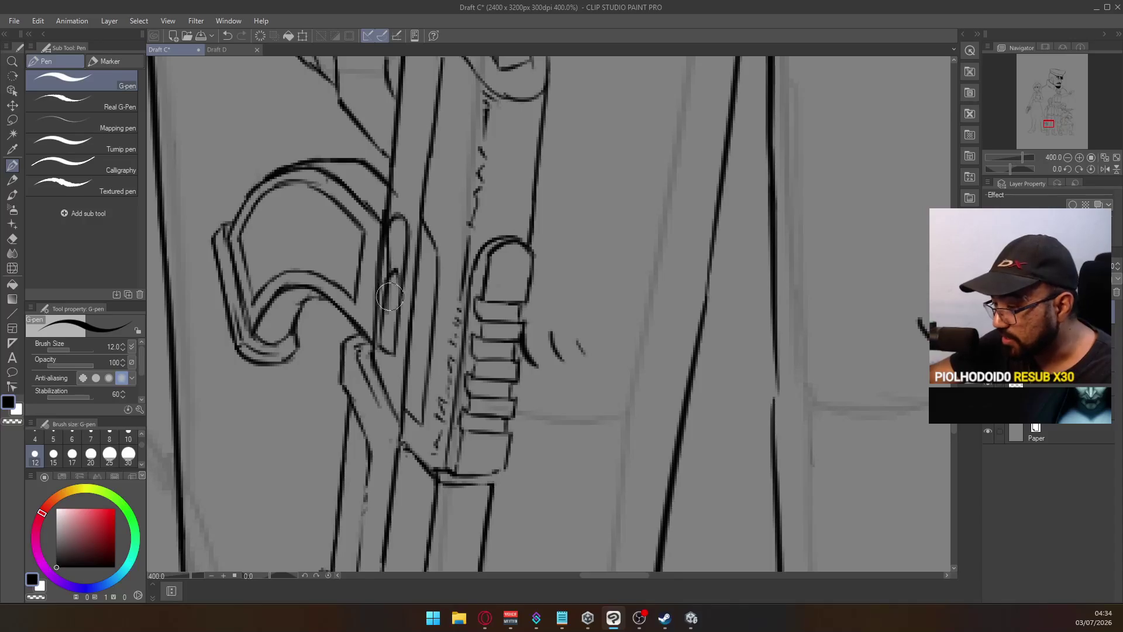
key(e)
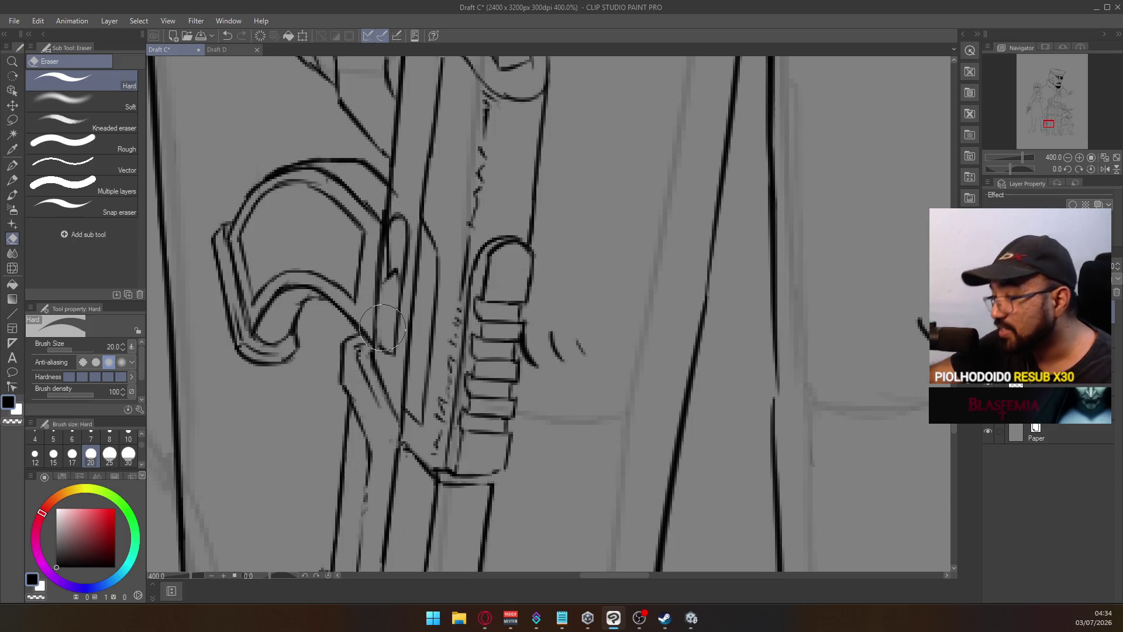
click(12, 166)
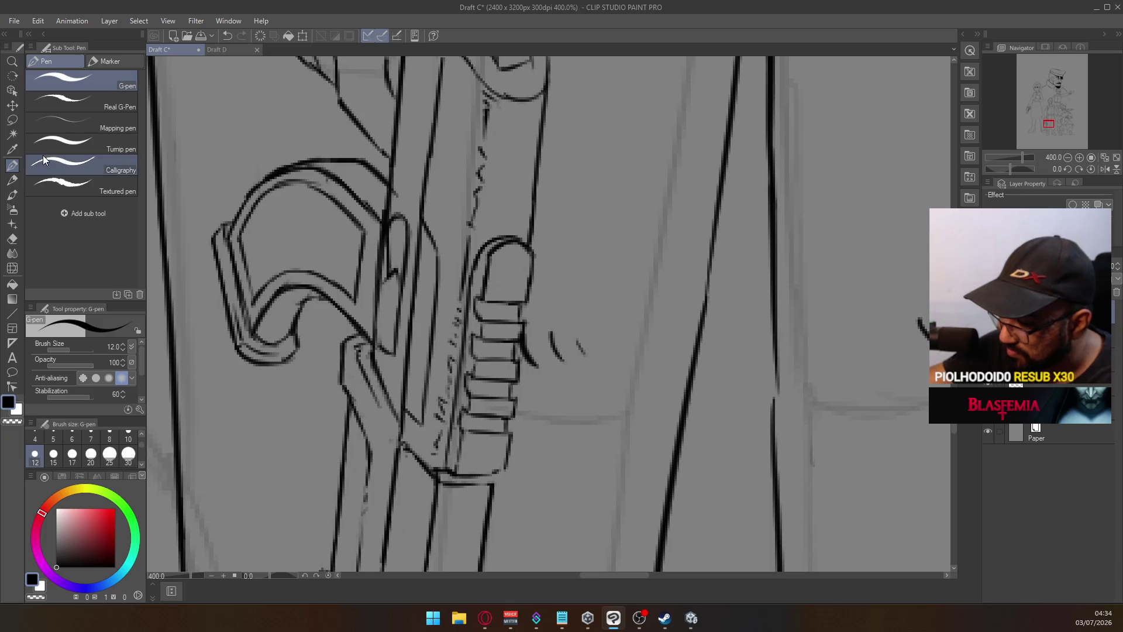
drag(387, 278, 379, 337)
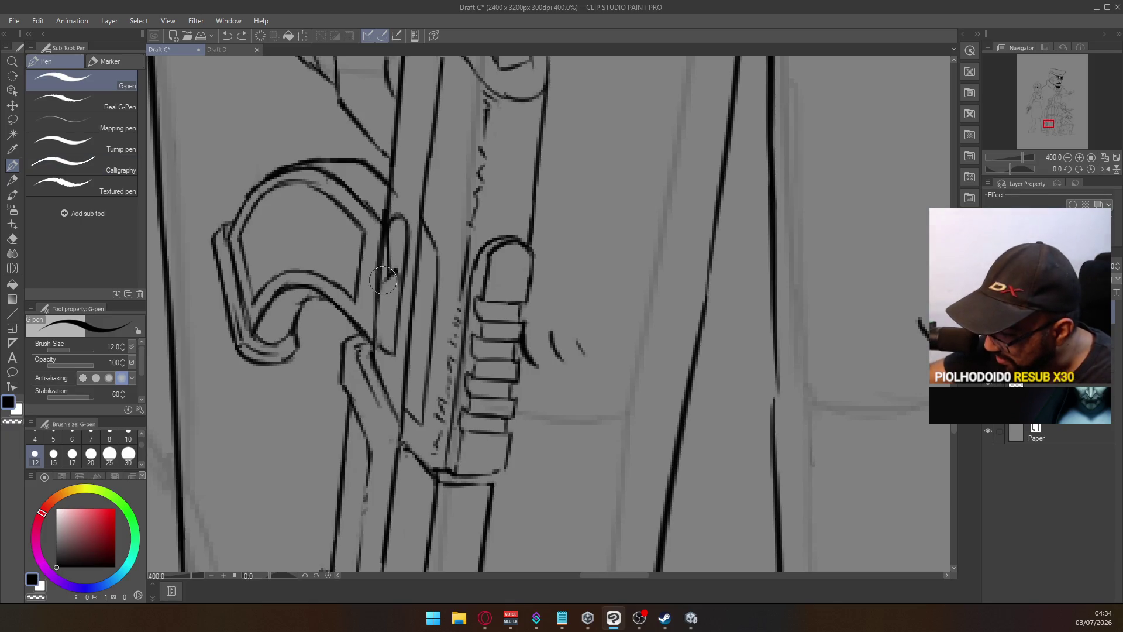
scroll(402, 244, down, 5)
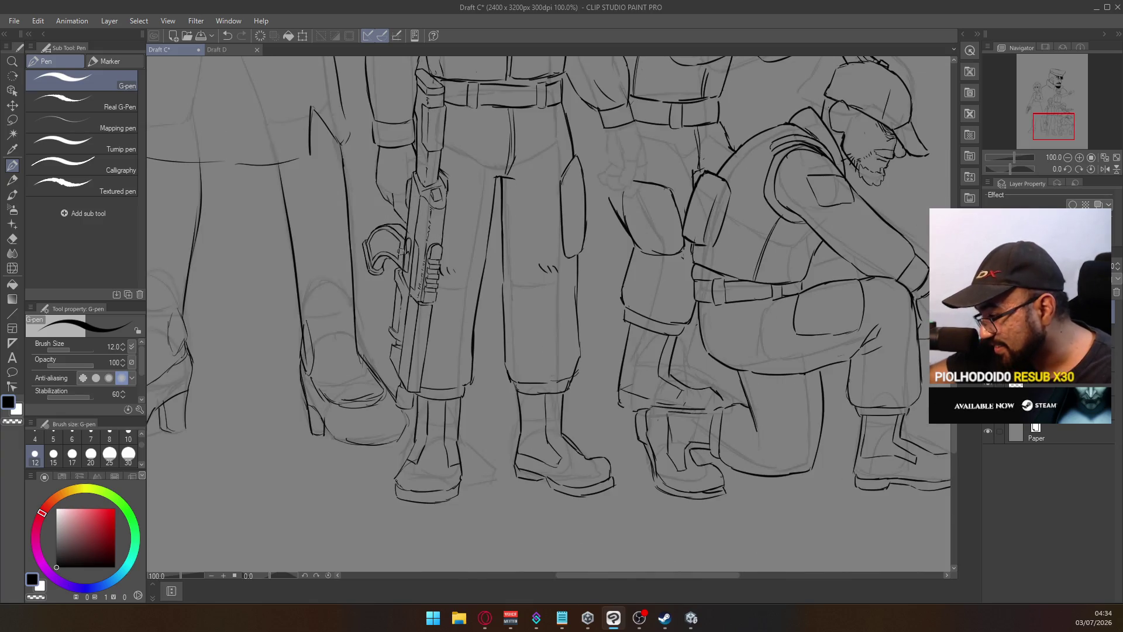
Zoom out to 50%, pan across the soldiers, and zoom to 150% on the kneeling soldier's boots
scroll(546, 215, down, 2)
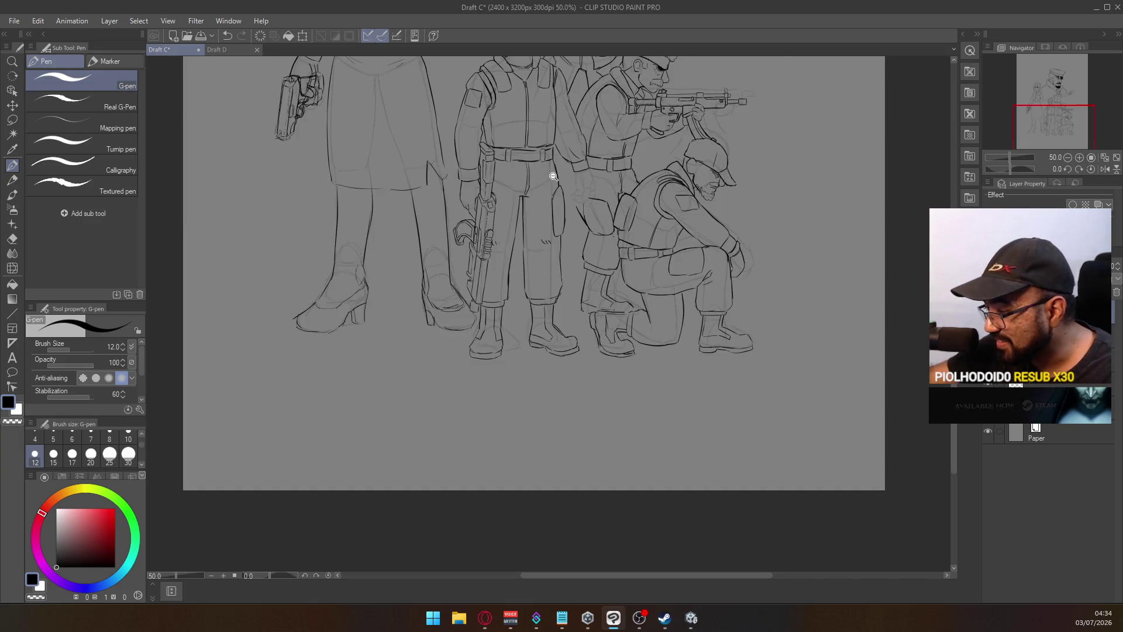
drag(553, 175, 483, 321)
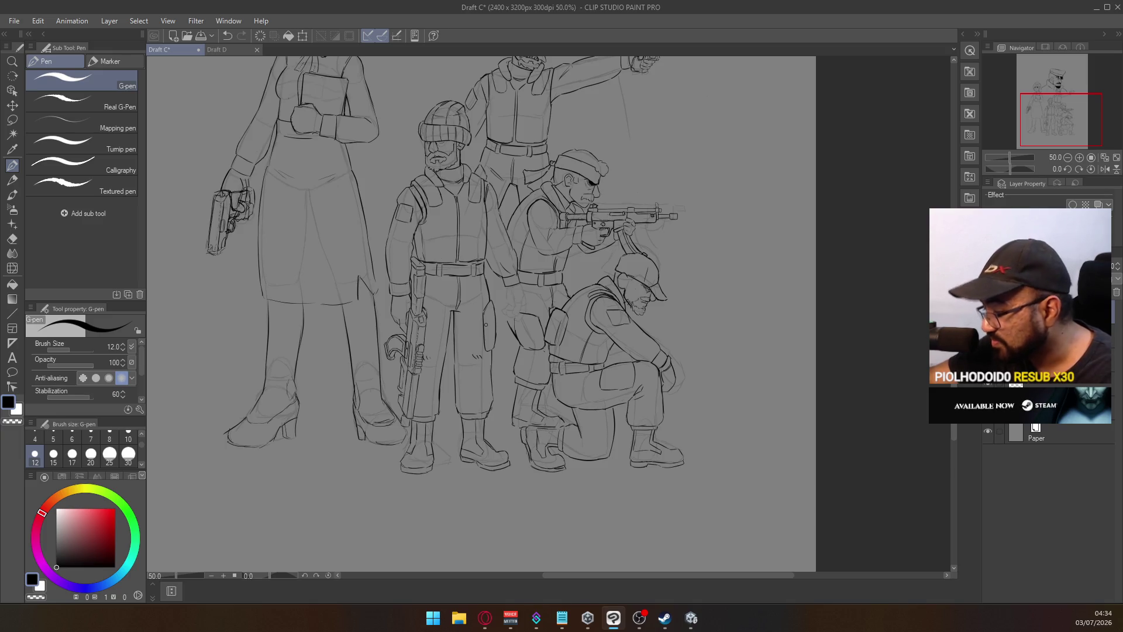
ctrl+click(519, 427)
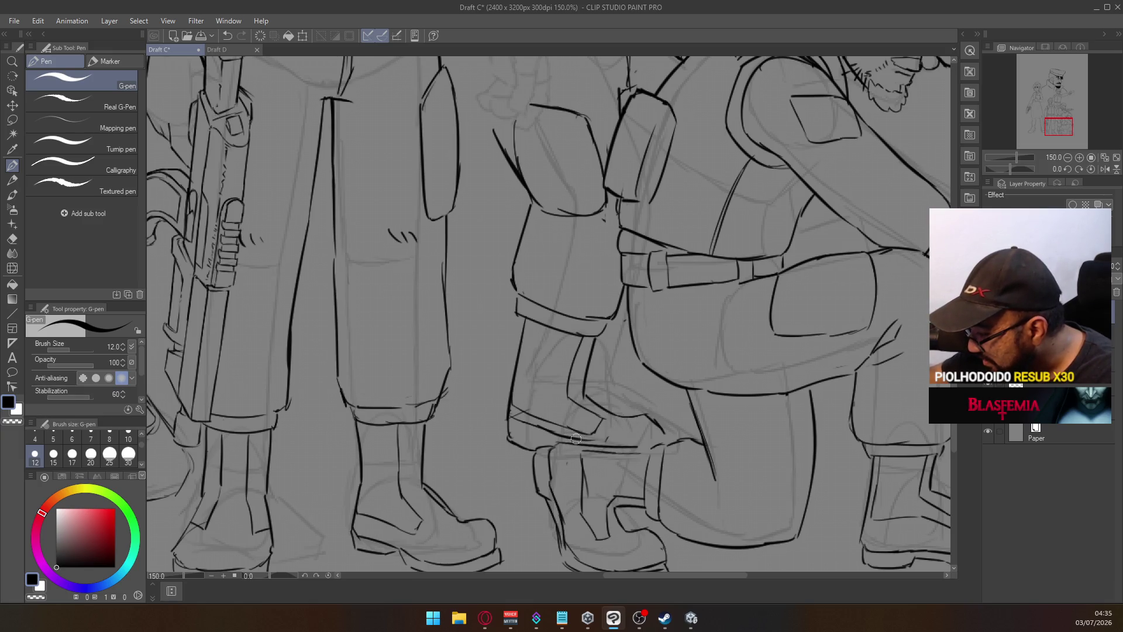
Erase stray lines on the boot and leg, then hide the ink lines to check the sketch
key(ctrl+z)
key(ctrl+z)
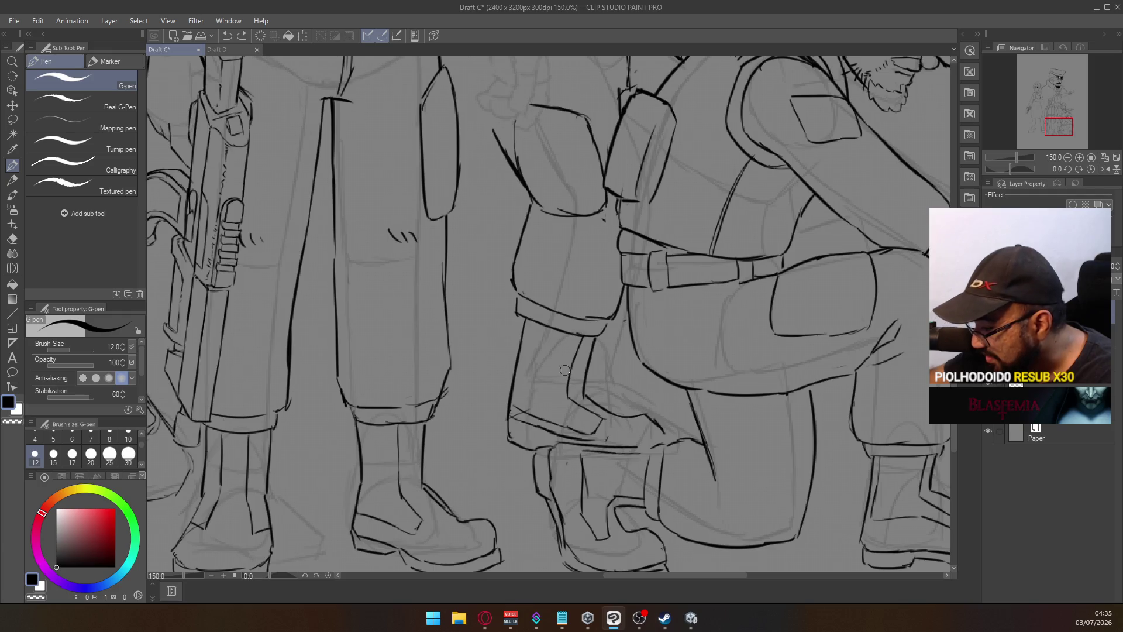
key(e)
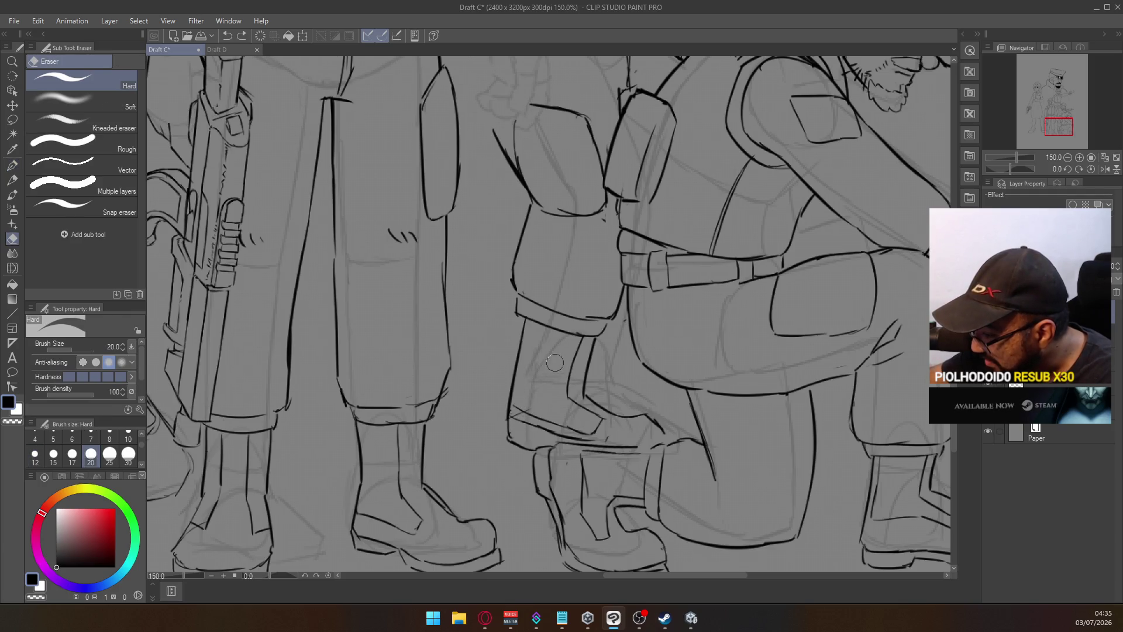
drag(515, 412, 582, 436)
drag(511, 441, 531, 450)
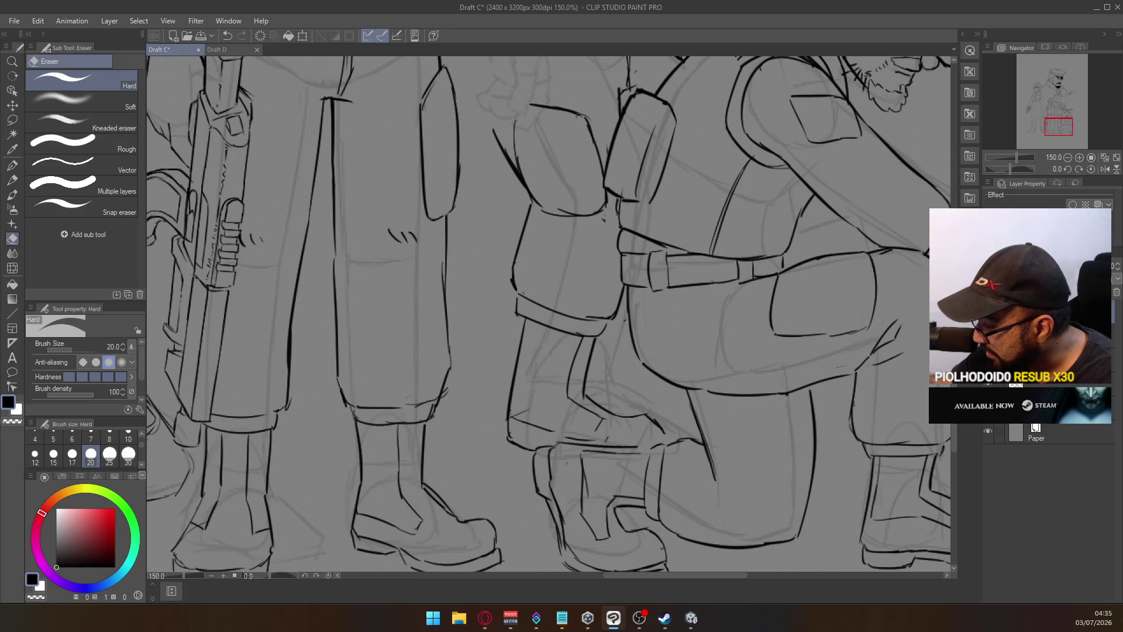
click(987, 411)
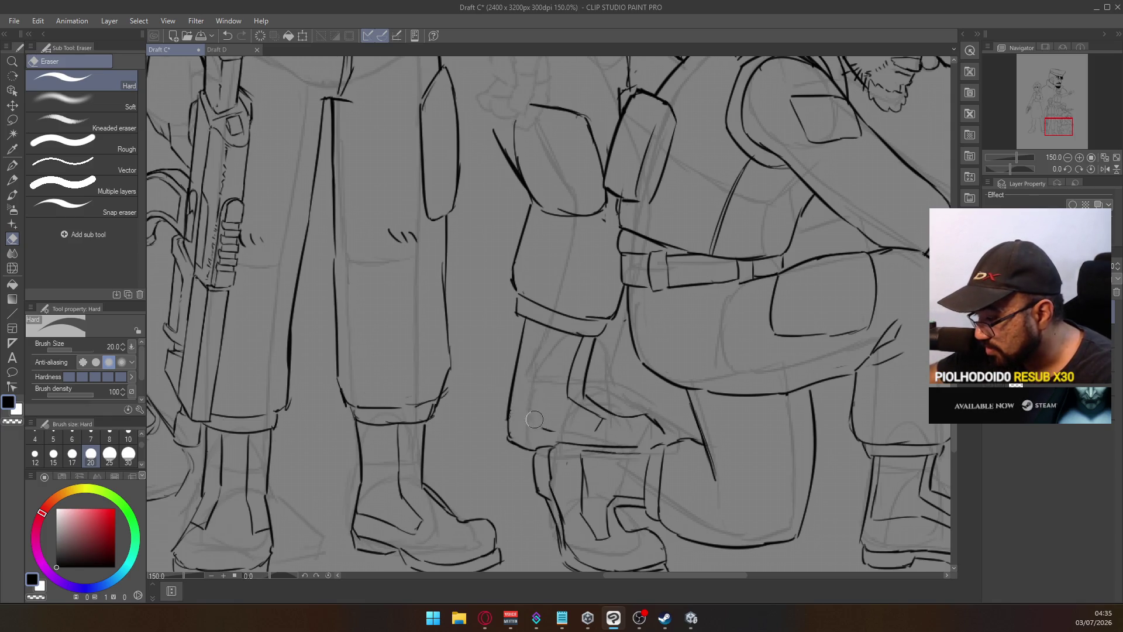
Attempt the boot-top line several times, undoing each unsatisfying stroke
click(13, 165)
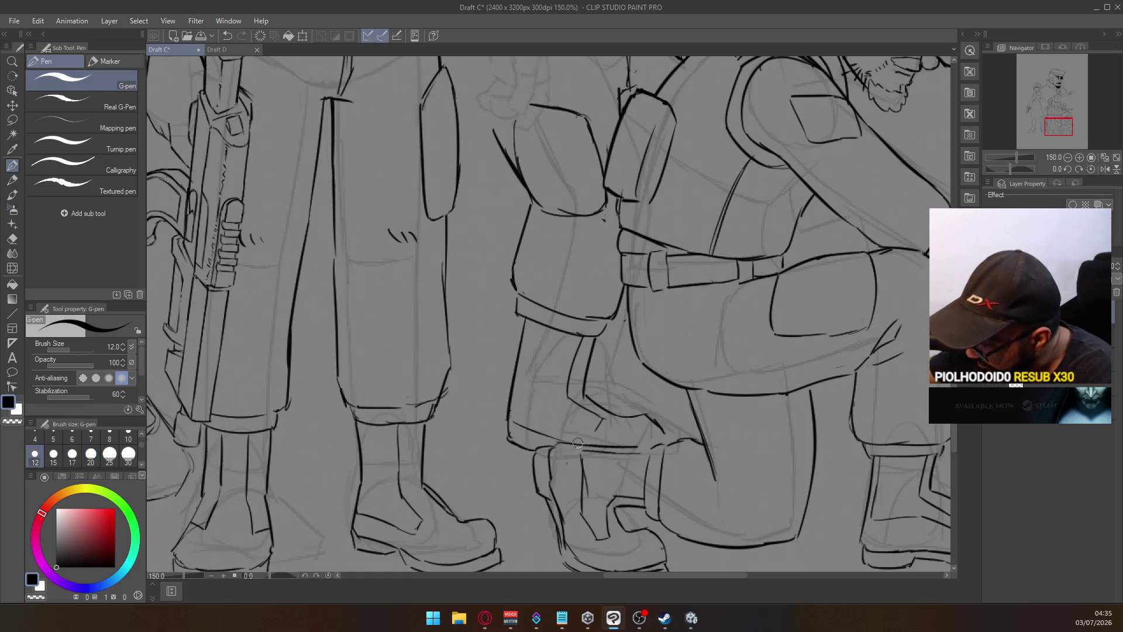
drag(509, 433, 579, 424)
key(ctrl+z)
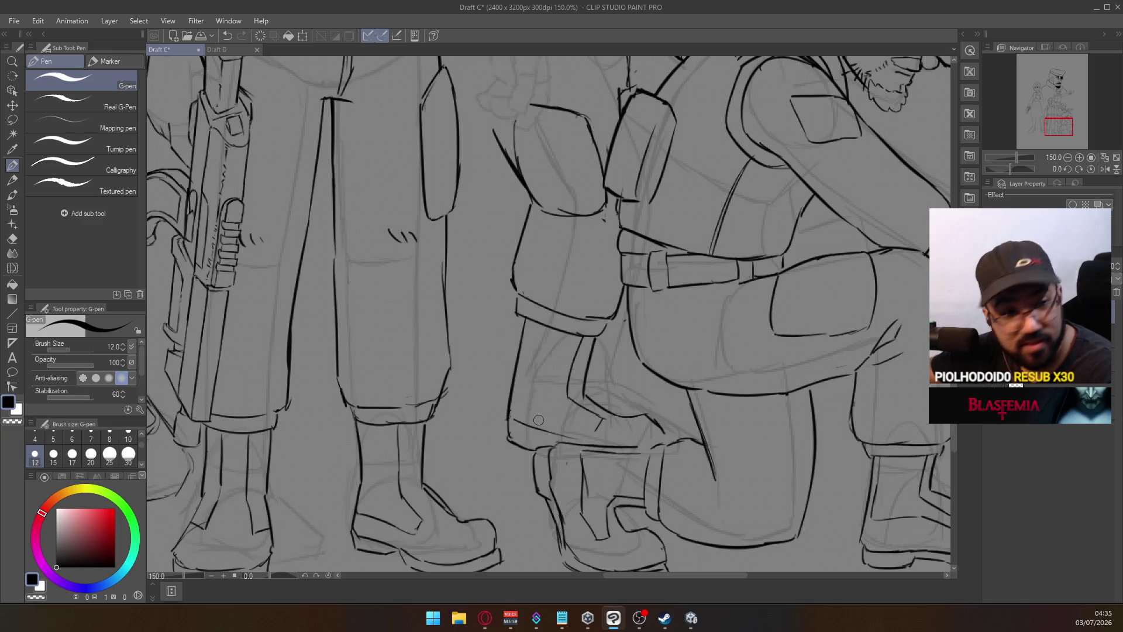
key(ctrl+z)
drag(510, 435, 576, 427)
key(ctrl+z)
mouse_move(509, 435)
mouse_down()
mouse_move(567, 426)
mouse_move(571, 444)
mouse_move(600, 424)
mouse_up()
key(ctrl+z)
key(ctrl+z)
key(ctrl+z)
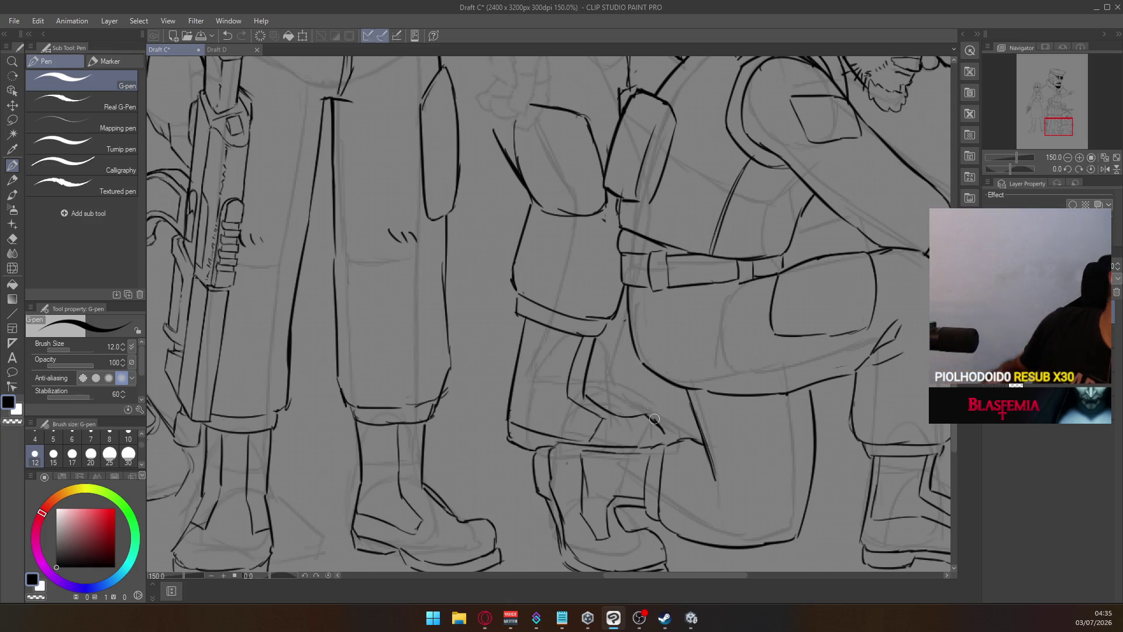
key(ctrl+z)
drag(635, 449, 649, 445)
key(ctrl+z)
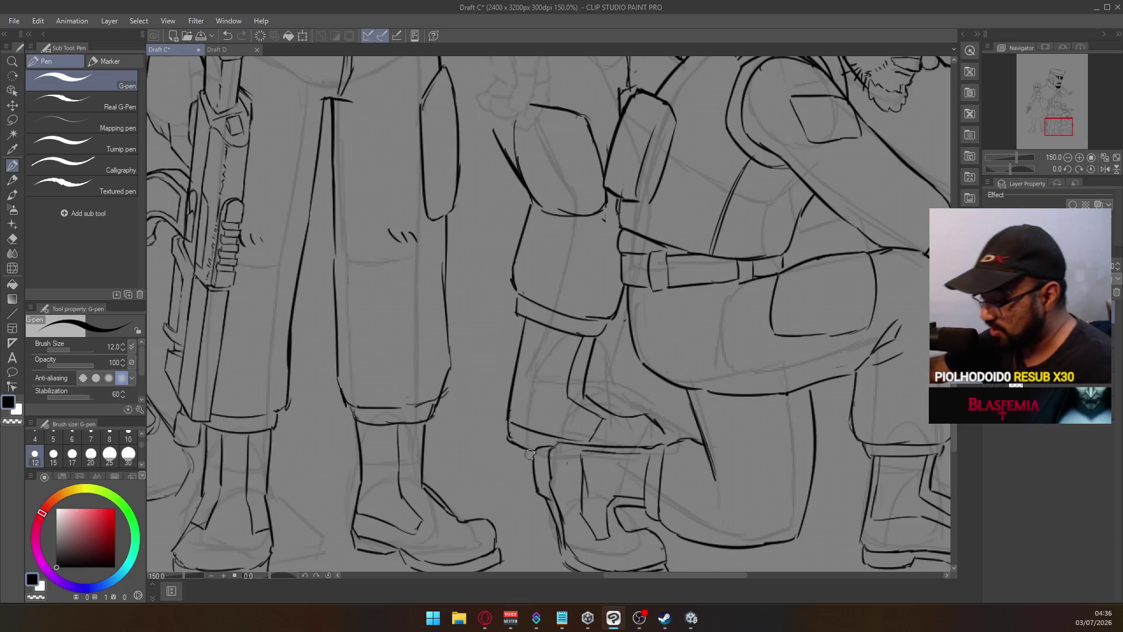
Erase stray lines around the boot and ink the vertical line down the boot
key(e)
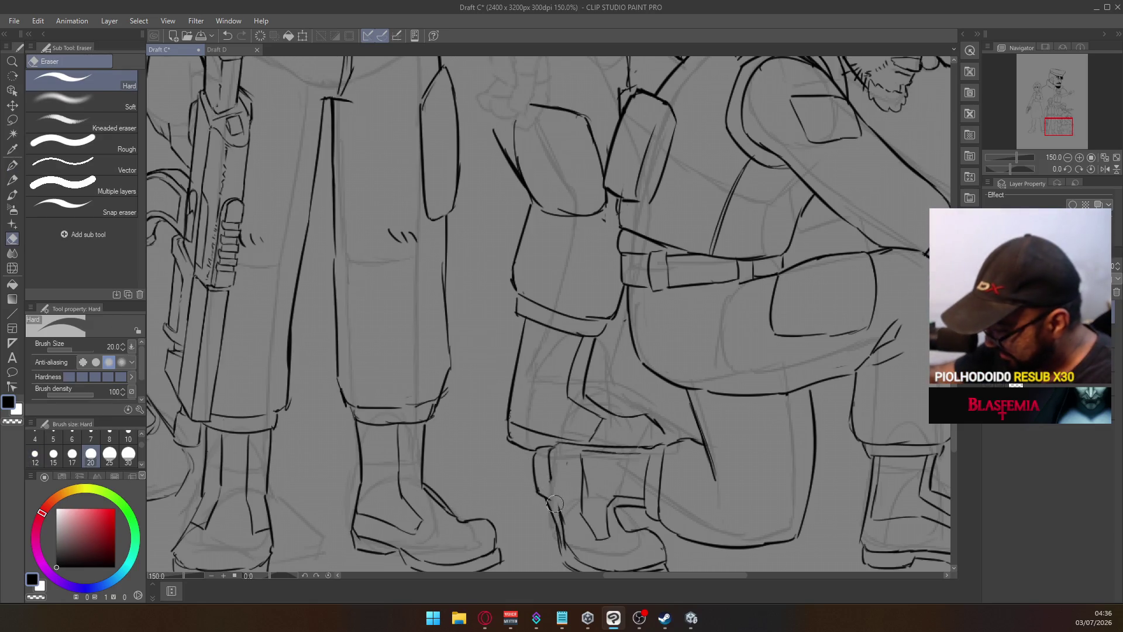
mouse_move(550, 483)
mouse_down()
mouse_move(561, 544)
mouse_move(559, 519)
mouse_move(573, 544)
mouse_move(556, 497)
mouse_move(568, 462)
mouse_move(568, 476)
mouse_move(554, 452)
mouse_move(570, 433)
mouse_move(555, 404)
mouse_move(587, 477)
mouse_move(575, 439)
mouse_move(585, 510)
mouse_move(577, 475)
mouse_up()
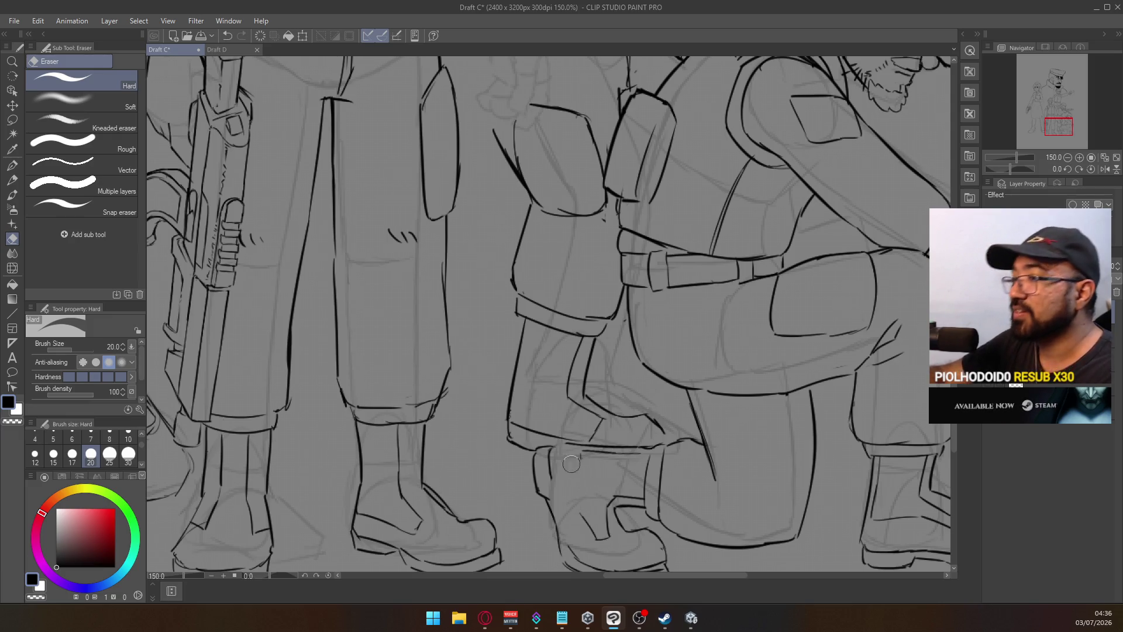
key(p)
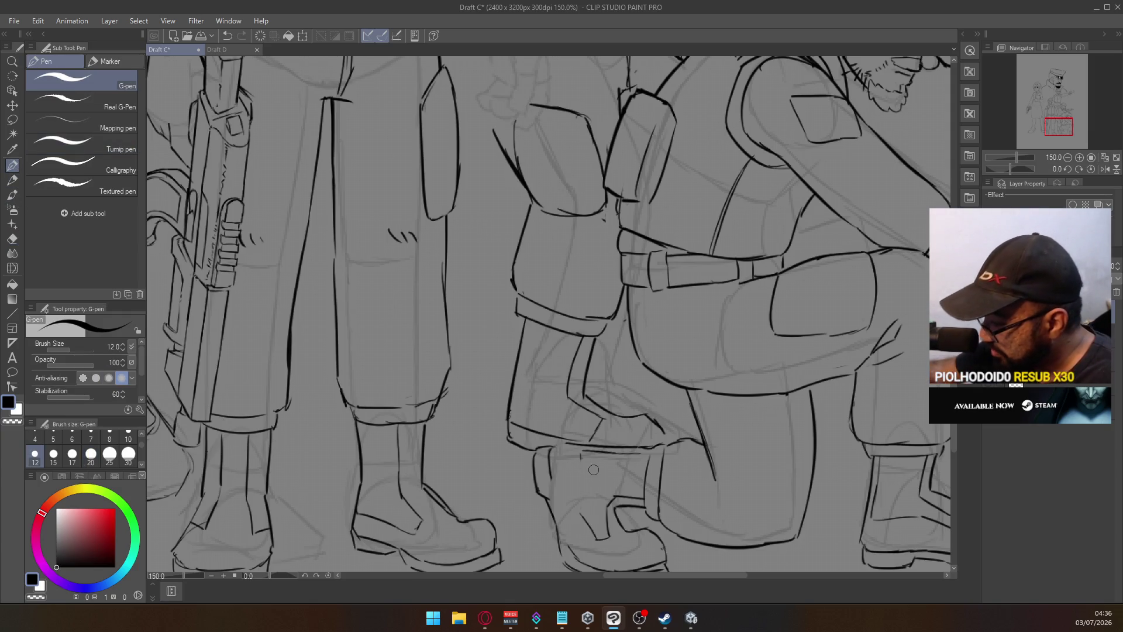
drag(582, 455, 583, 512)
key(ctrl+z)
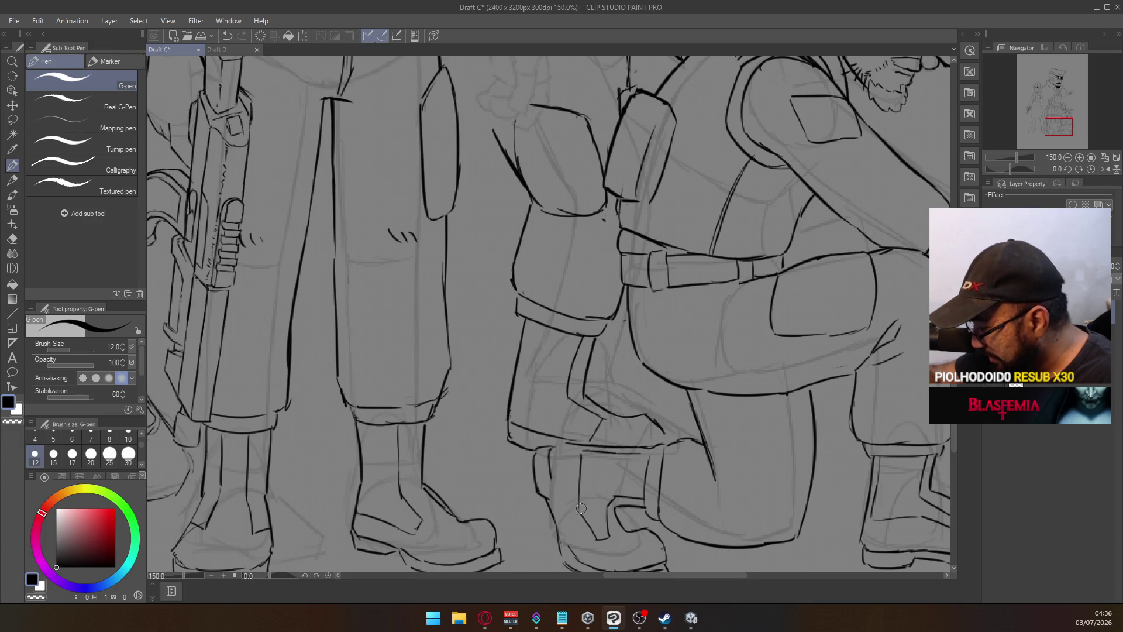
drag(583, 488, 580, 518)
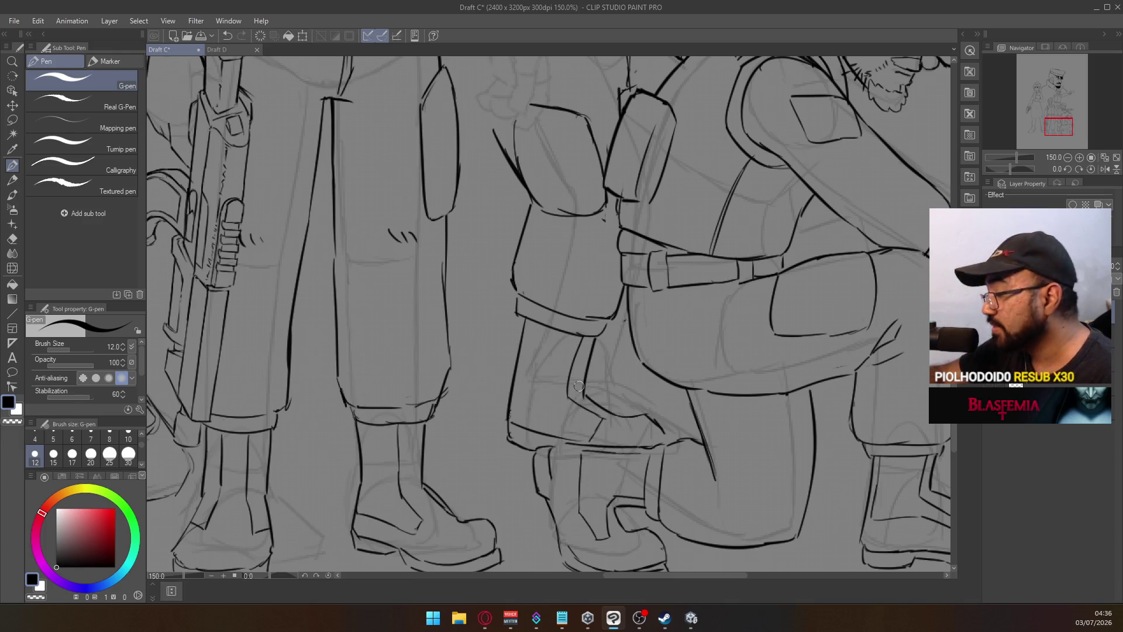
Ink the boot's left edge and outline curve, and re-ink the shin line darker
drag(554, 464, 567, 544)
key(ctrl+z)
key(ctrl+z)
drag(551, 496, 569, 543)
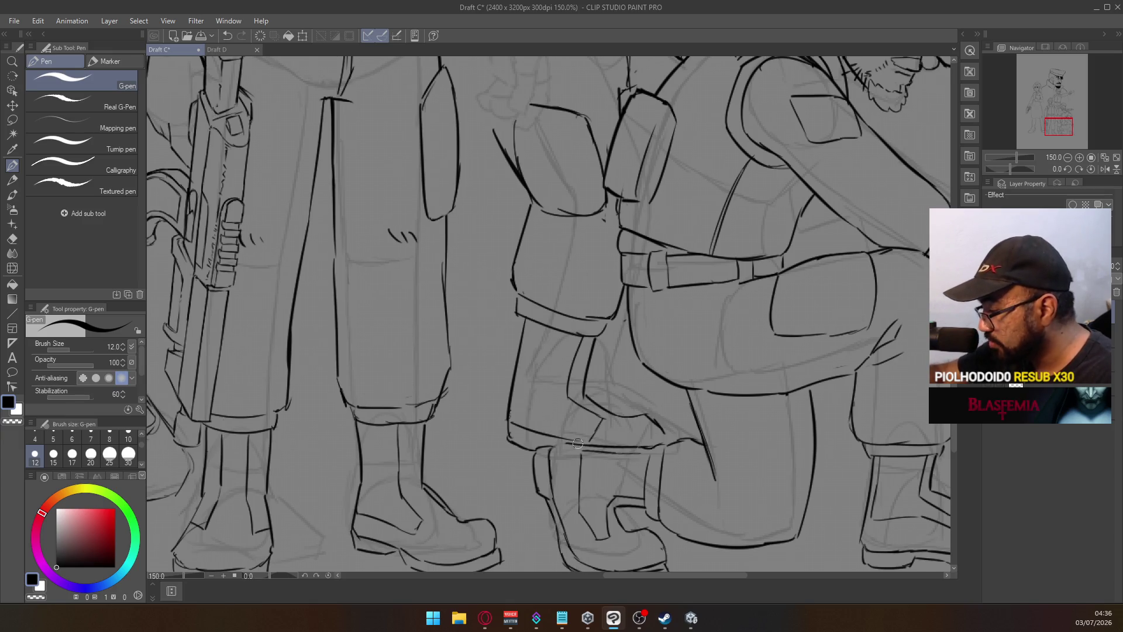
key(ctrl+z)
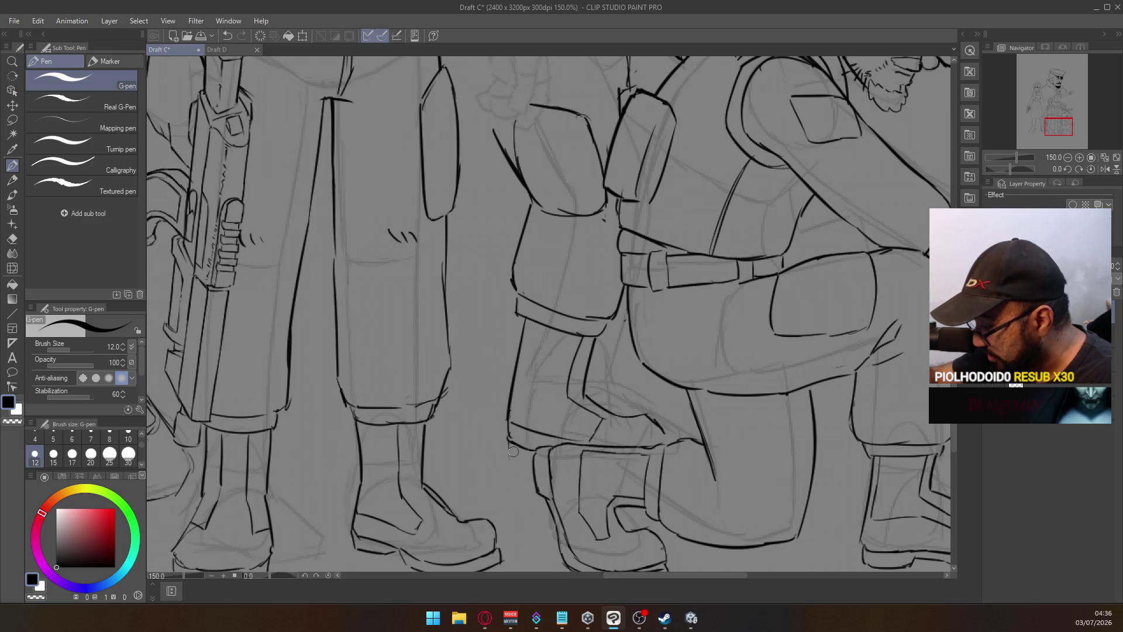
key(ctrl+z)
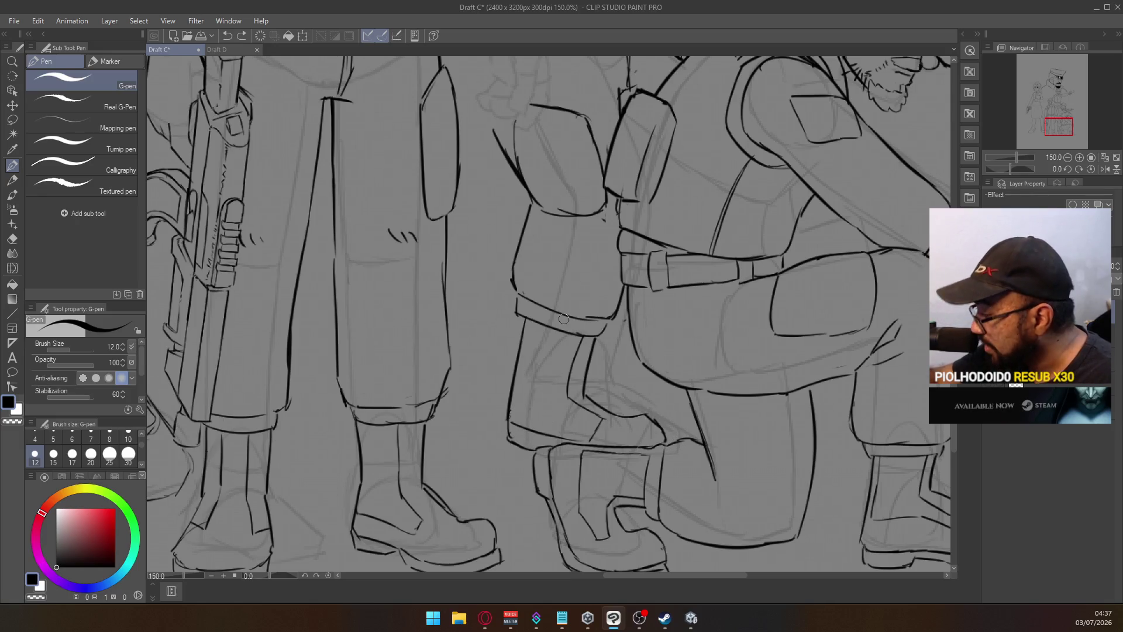
mouse_move(506, 437)
mouse_down()
mouse_move(511, 452)
mouse_move(543, 460)
mouse_up()
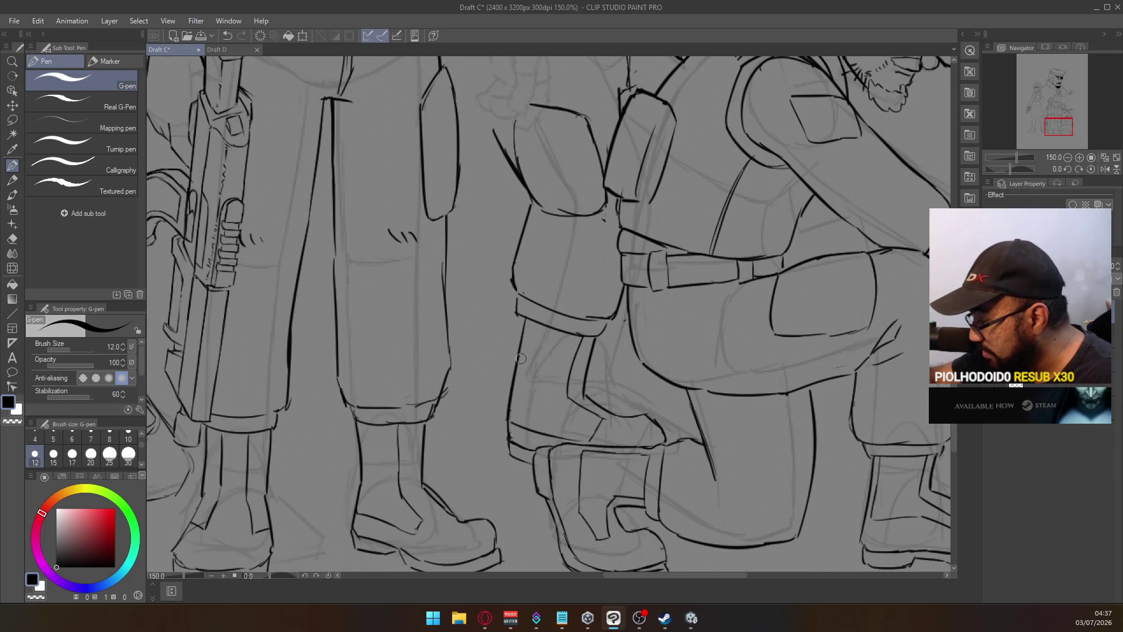
drag(509, 421, 524, 334)
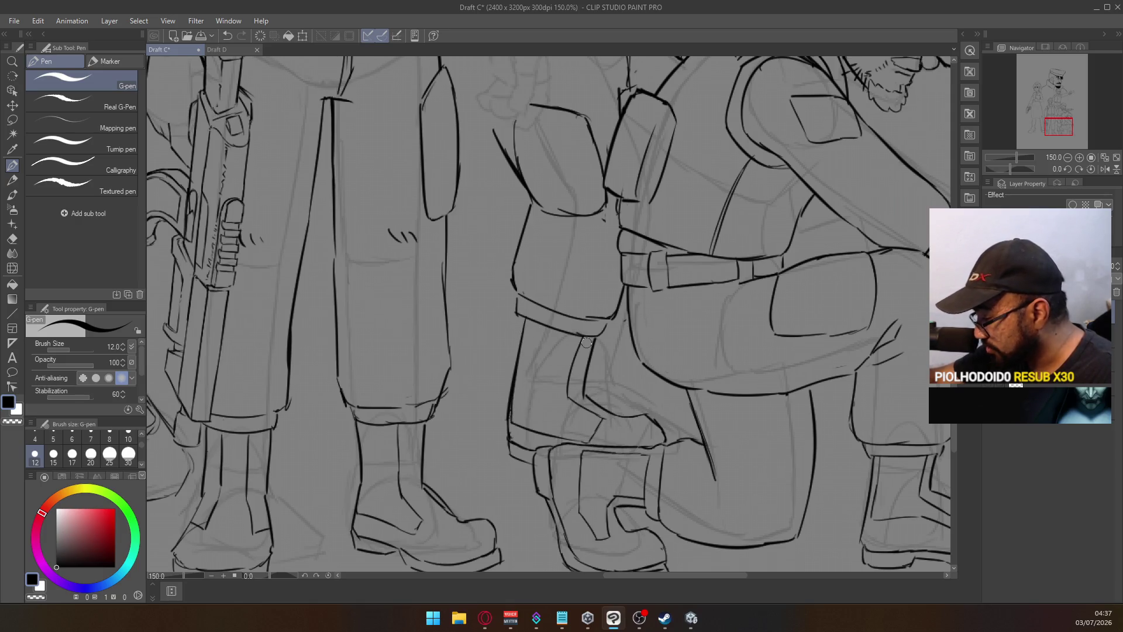
scroll(587, 332, down, 3)
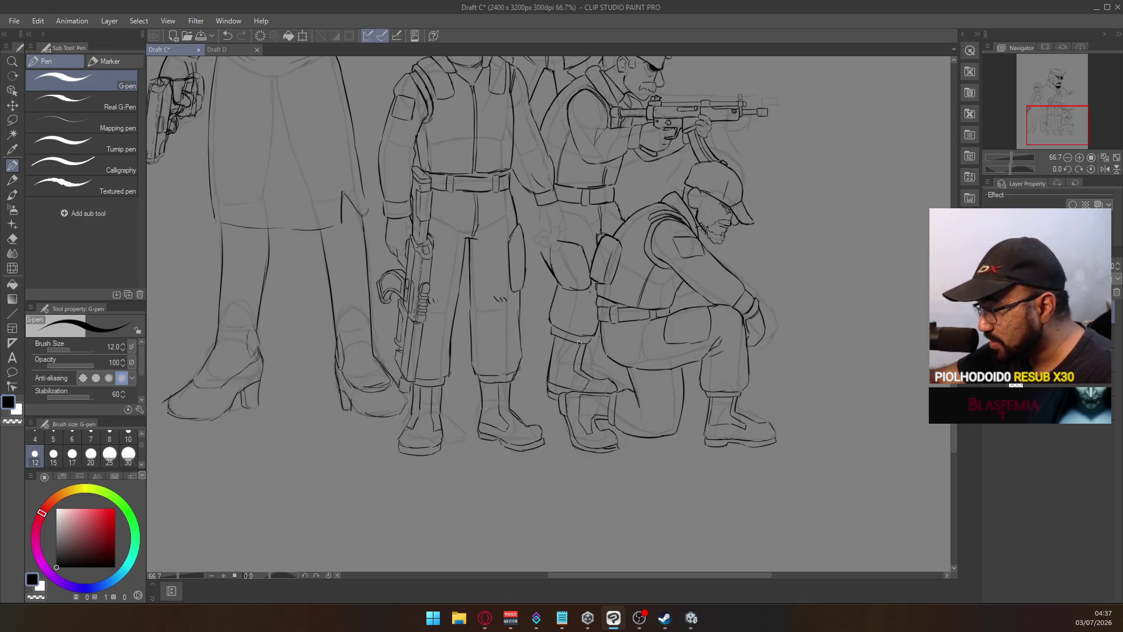
Set the G-pen to the 15 brush size preset for inking the kneeling soldier's arm
scroll(618, 314, up, 3)
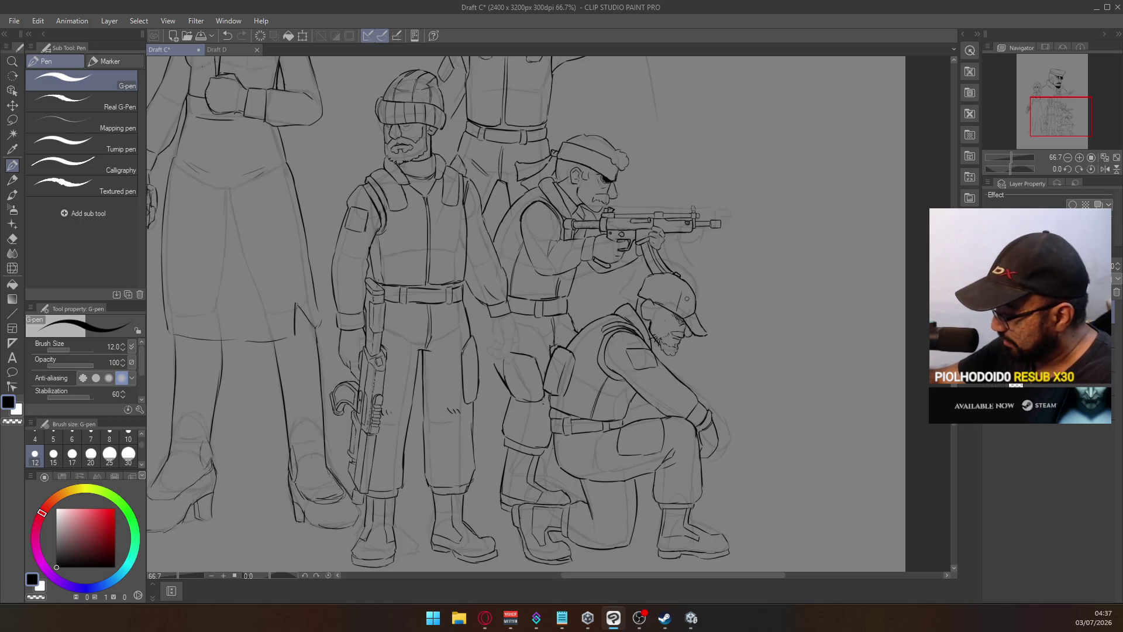
scroll(684, 428, up, 3)
key(e)
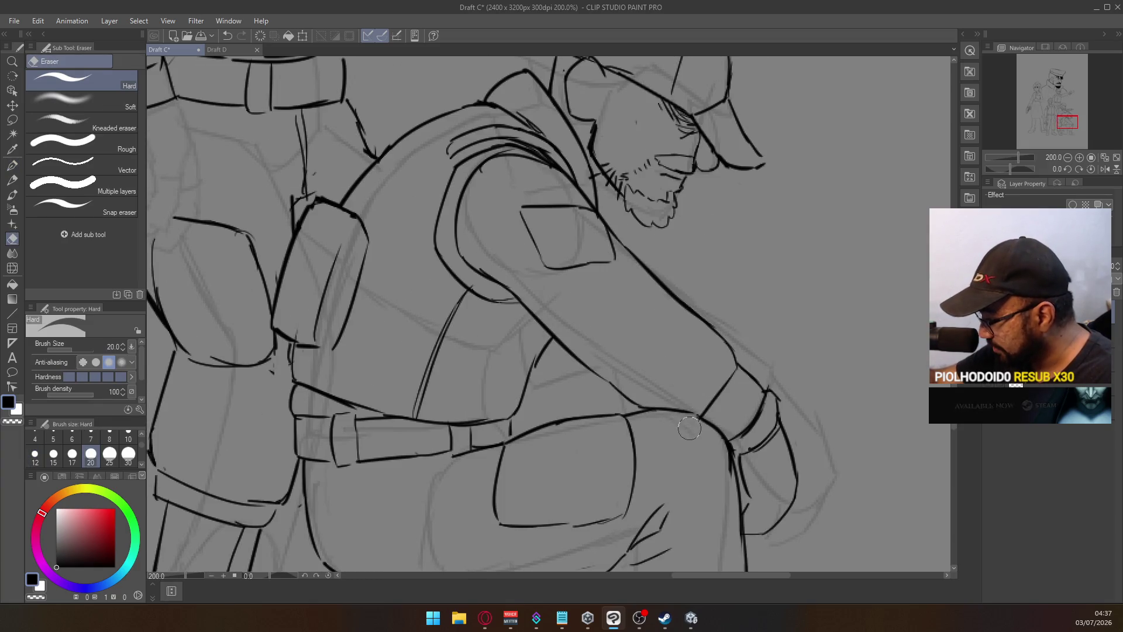
key(ctrl+z)
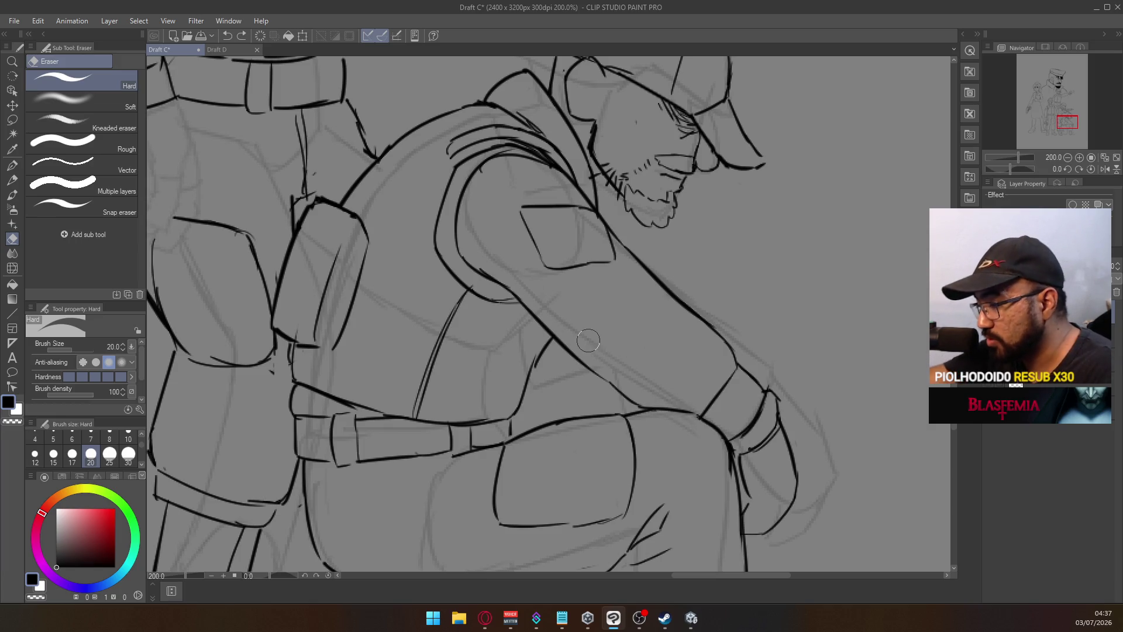
key(p)
click(54, 454)
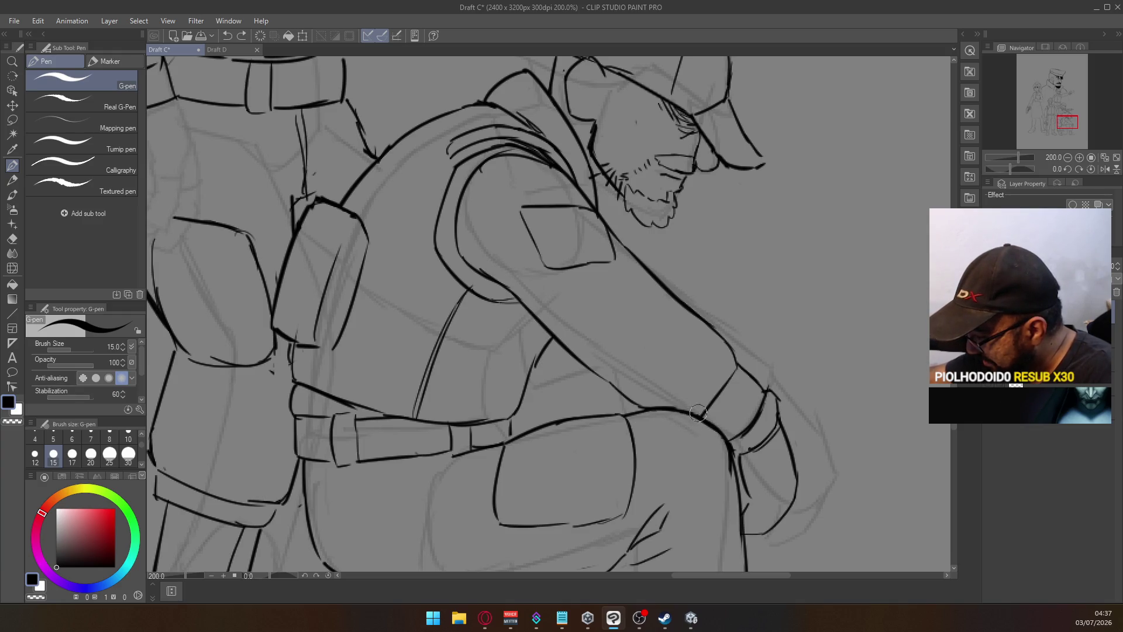
scroll(722, 379, down, 4)
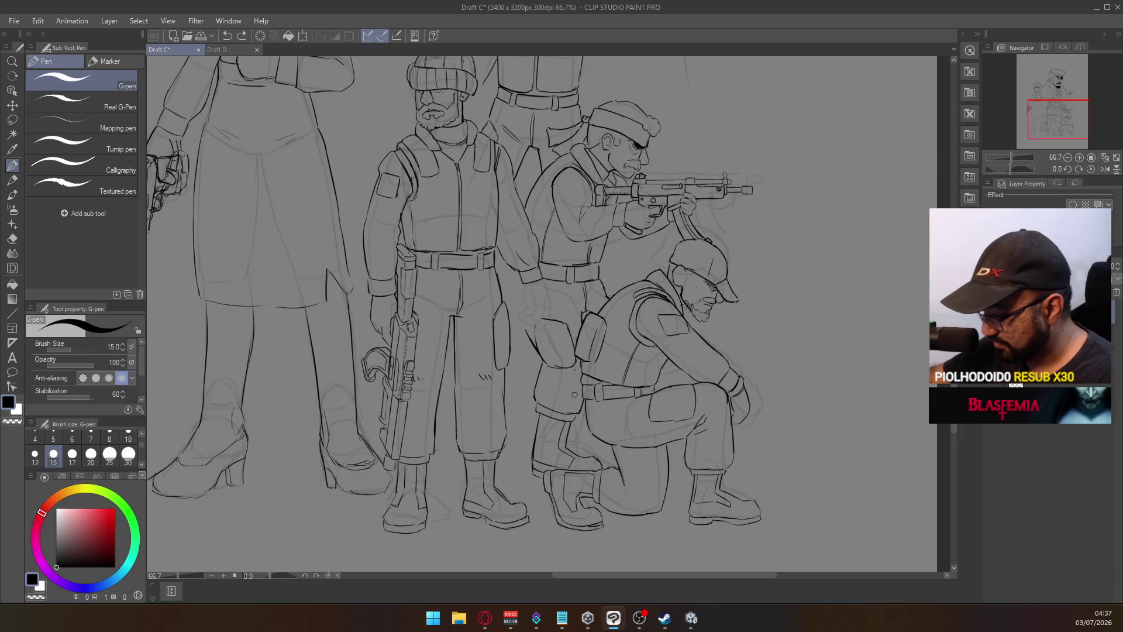
scroll(545, 299, up, 4)
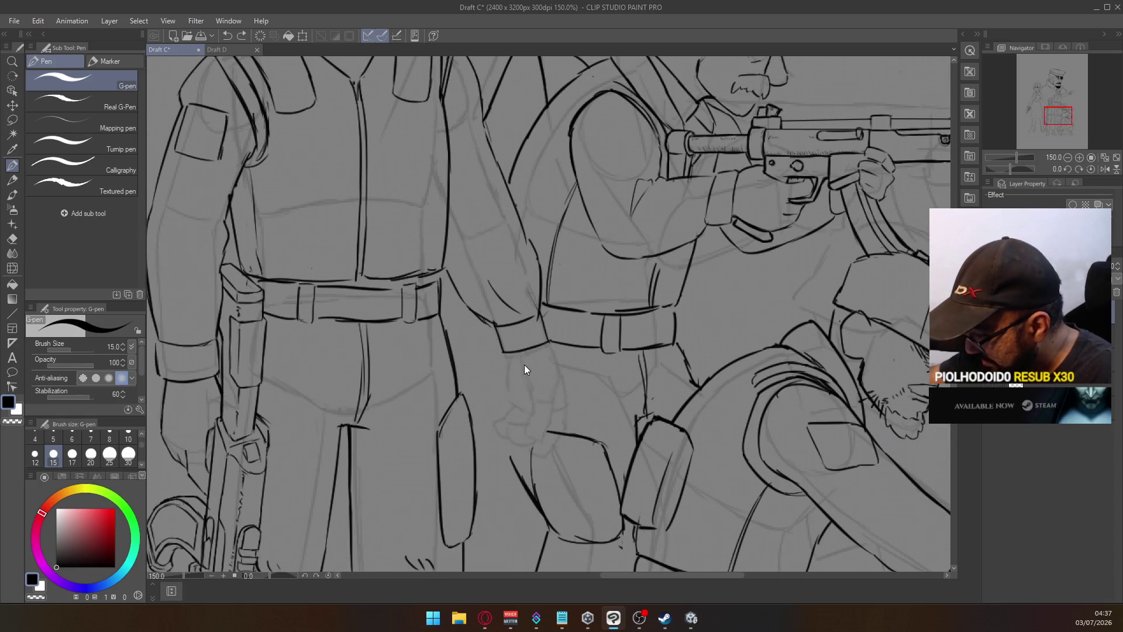
Try short ink strokes on the centre soldier's hand, undoing them
key(ctrl+z)
drag(519, 368, 529, 385)
key(ctrl+z)
key(ctrl+z)
key(ctrl+z)
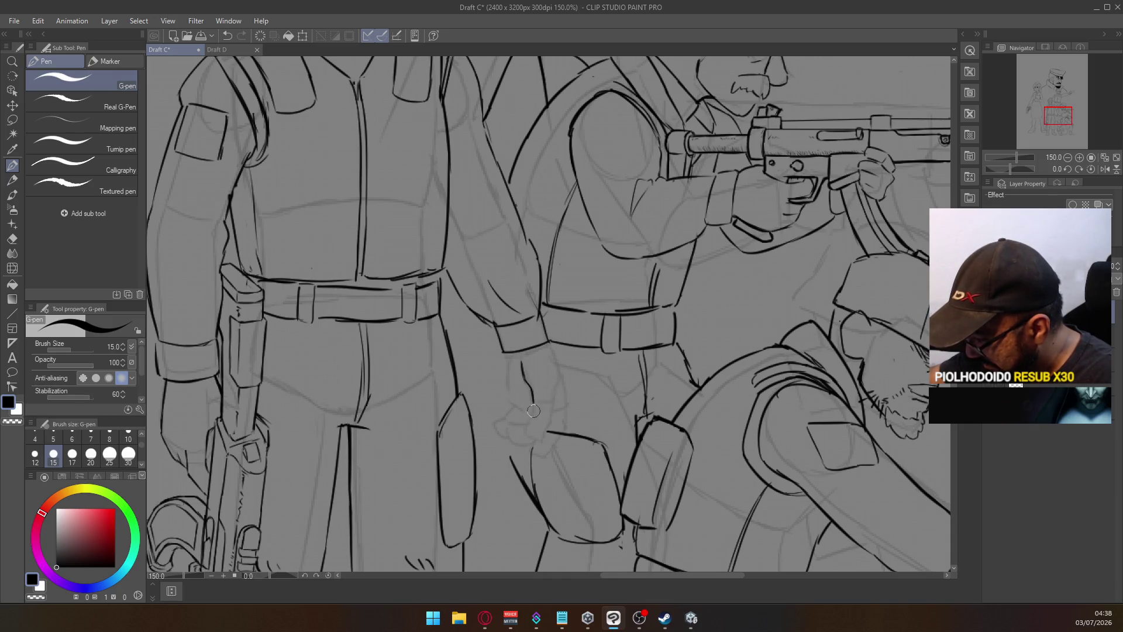
mouse_move(534, 409)
mouse_down()
mouse_move(535, 448)
mouse_move(548, 428)
mouse_up()
key(ctrl+z)
key(ctrl+z)
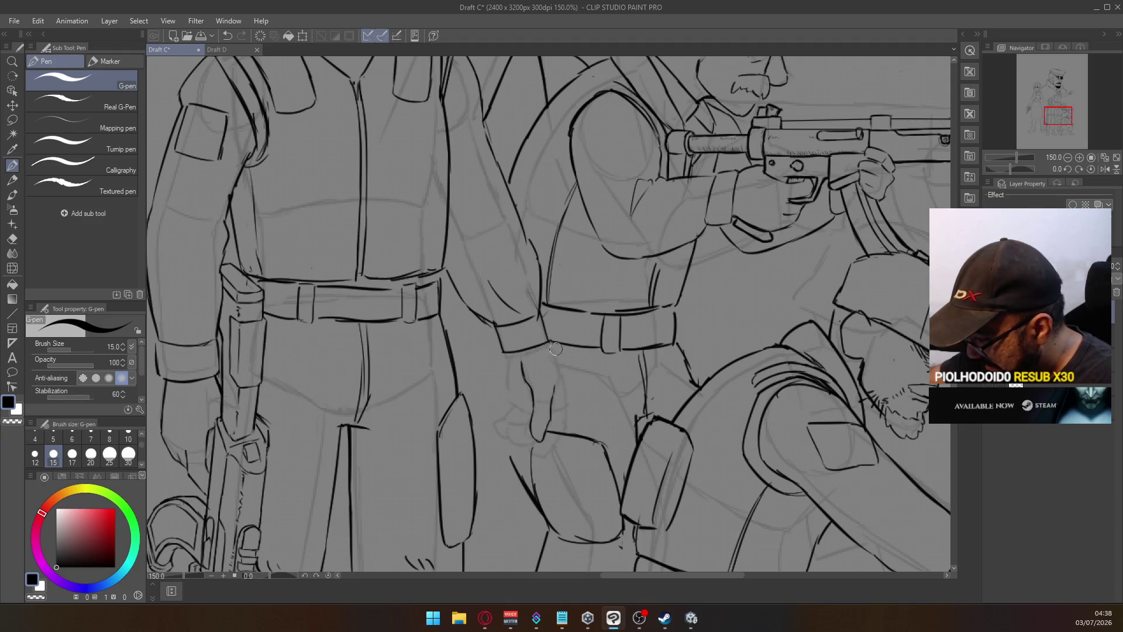
Ink the hand's outline and right edge down to the fingers
drag(544, 342, 564, 386)
drag(550, 344, 564, 393)
key(ctrl+z)
drag(544, 341, 566, 396)
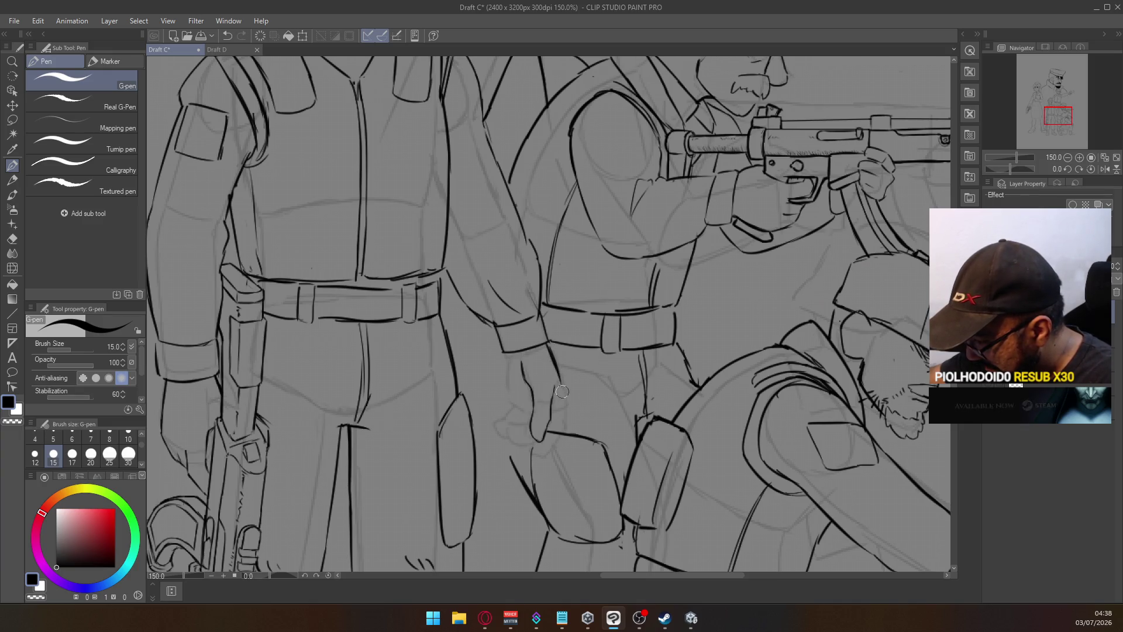
drag(547, 343, 563, 385)
drag(548, 348, 566, 427)
key(ctrl+z)
drag(564, 387, 565, 433)
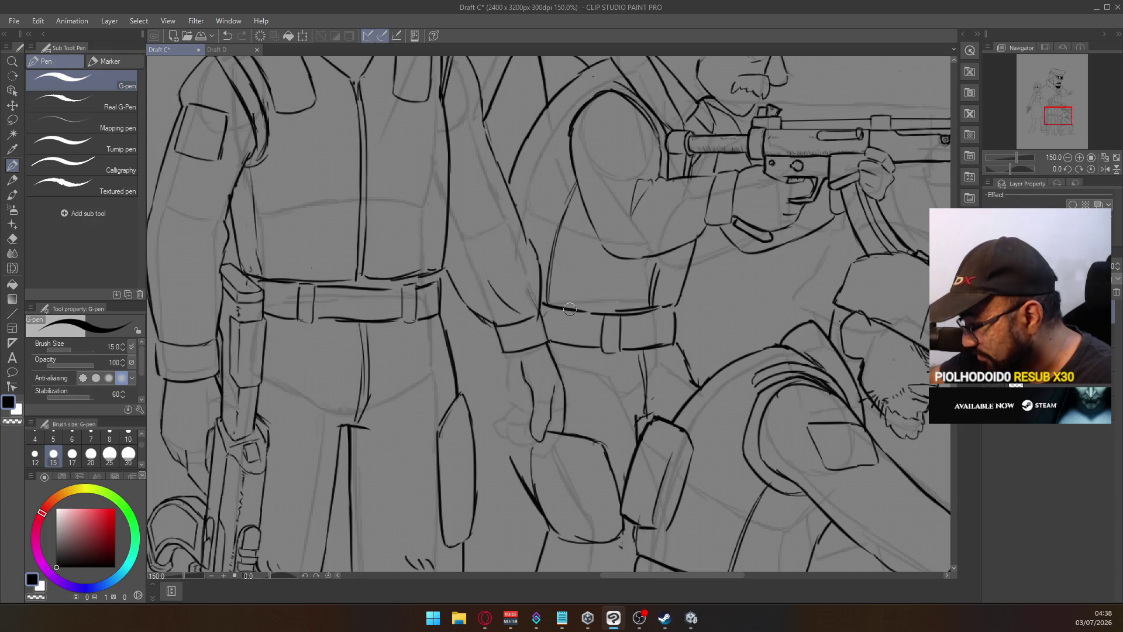
Ink the thumb outline plus short lines under the thumb and on the fingers
mouse_move(554, 404)
mouse_down()
mouse_move(562, 327)
mouse_move(576, 358)
mouse_up()
key(e)
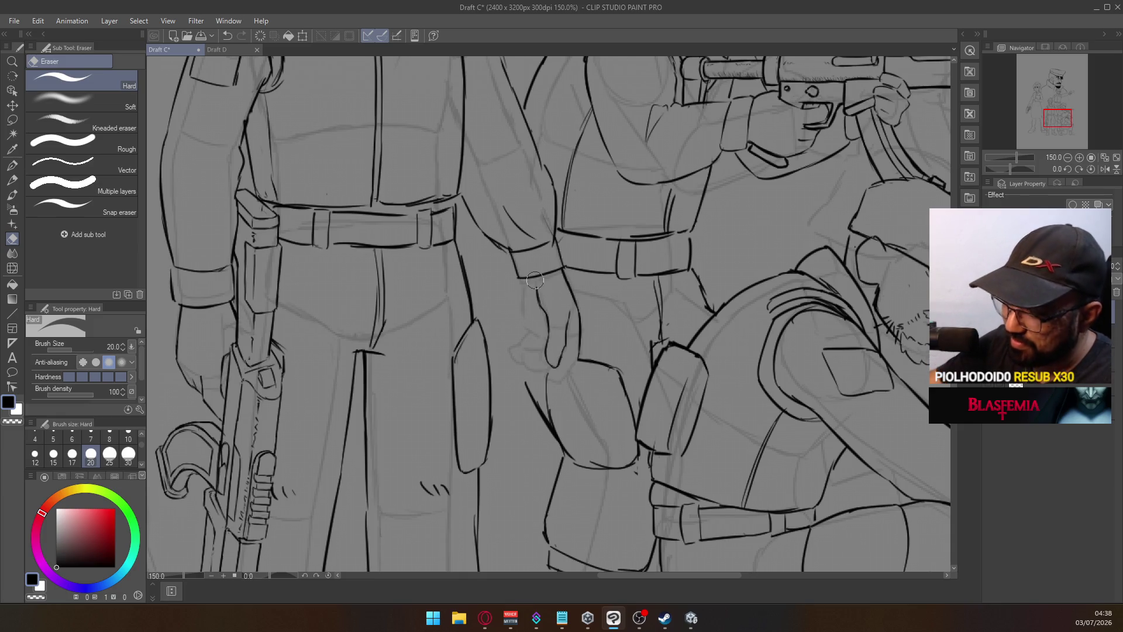
click(12, 167)
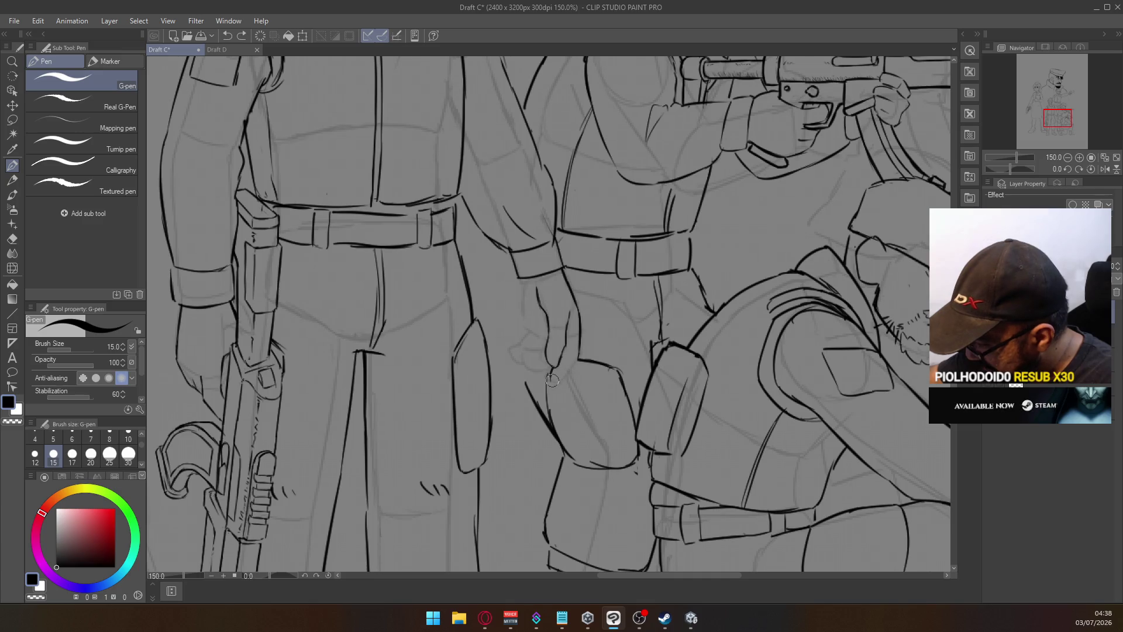
drag(559, 379, 581, 354)
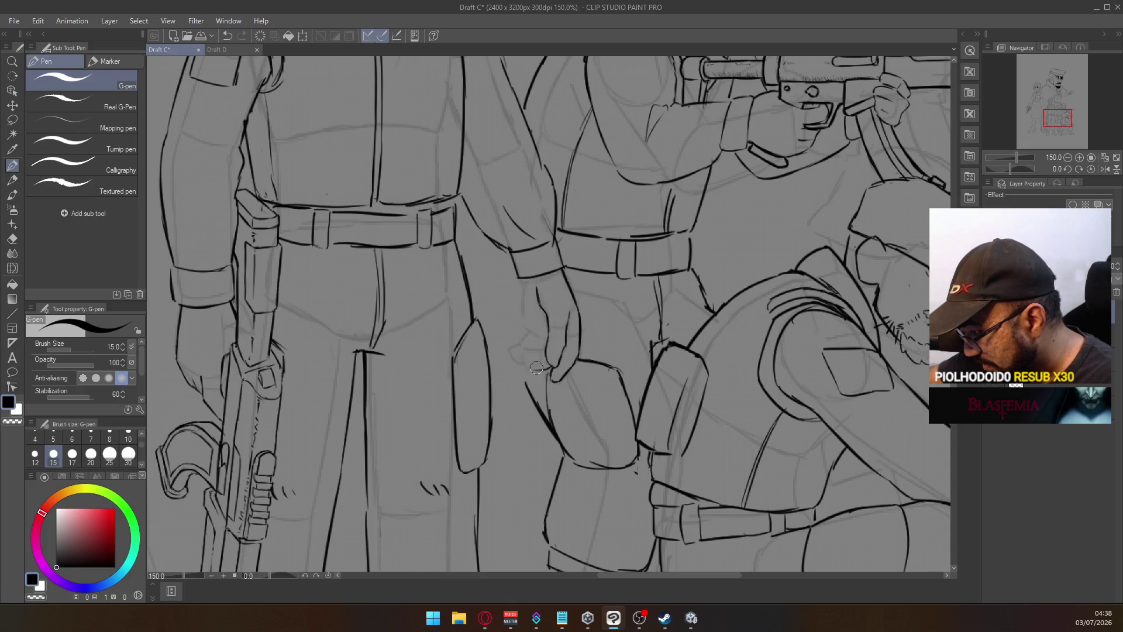
drag(537, 370, 544, 348)
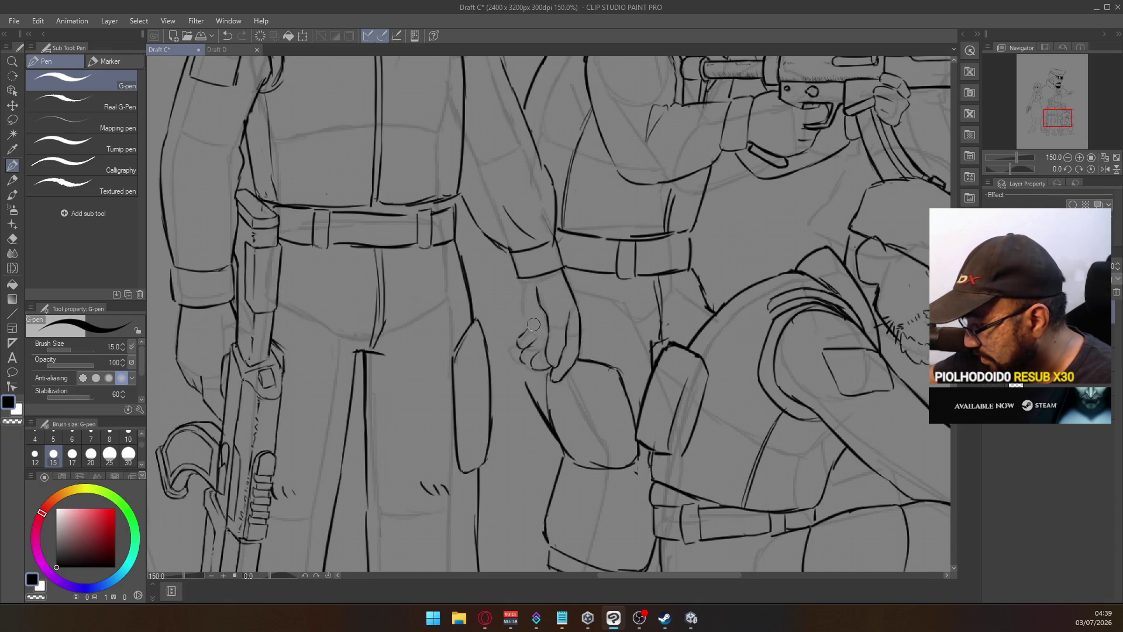
drag(517, 345, 526, 361)
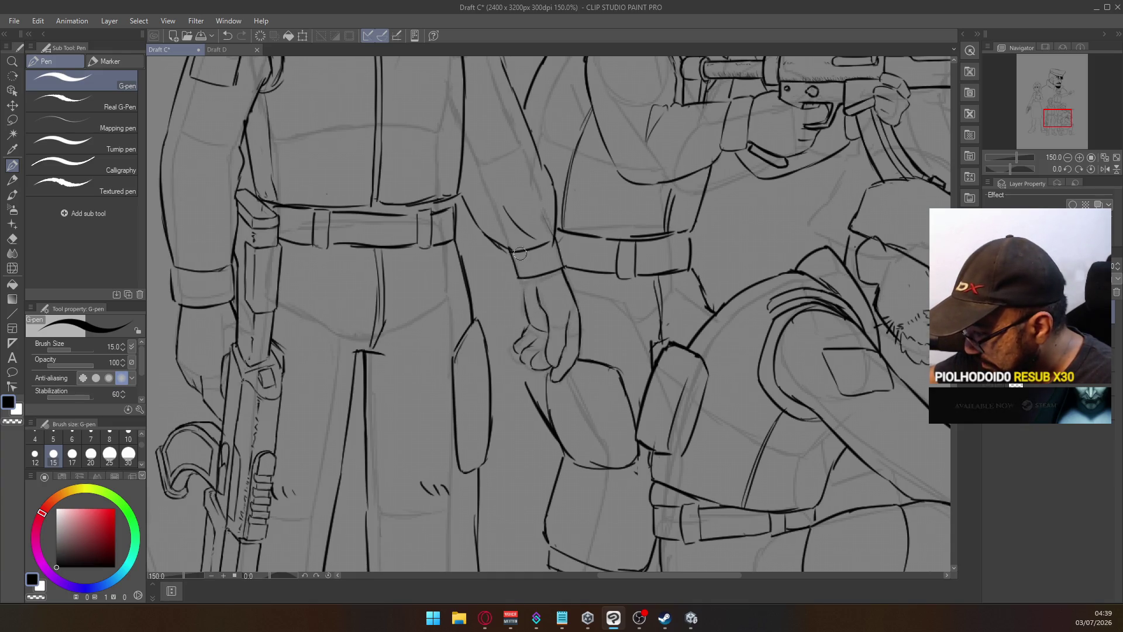
Redraw the wrist line extending into the hand and add a short finger stroke
key(ctrl+z)
drag(518, 280, 522, 309)
key(ctrl+z)
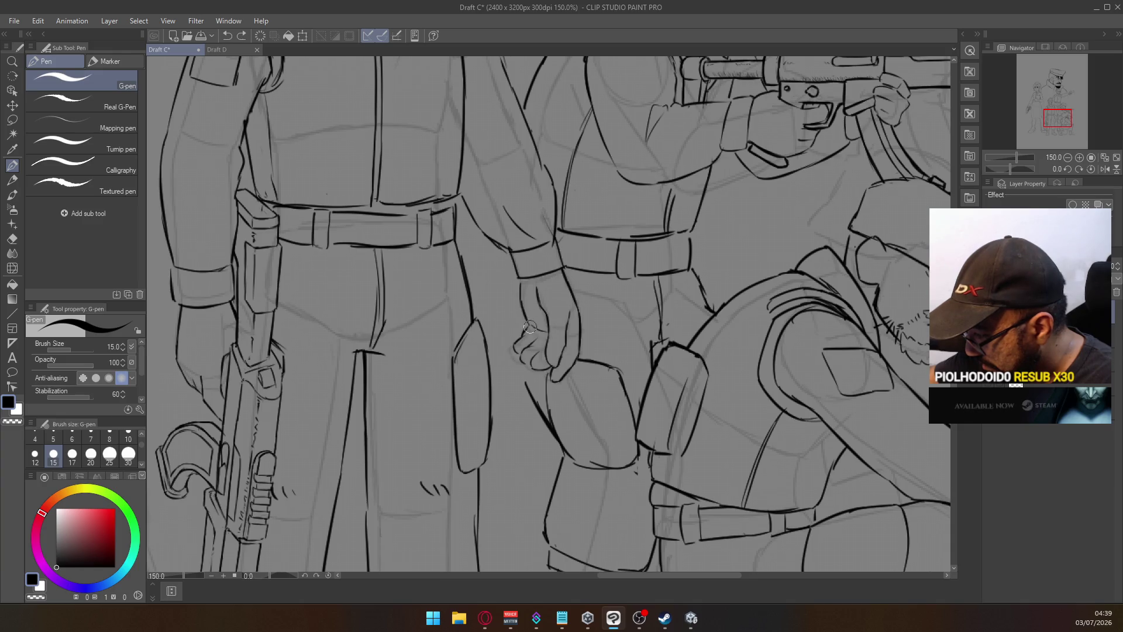
drag(520, 302, 532, 325)
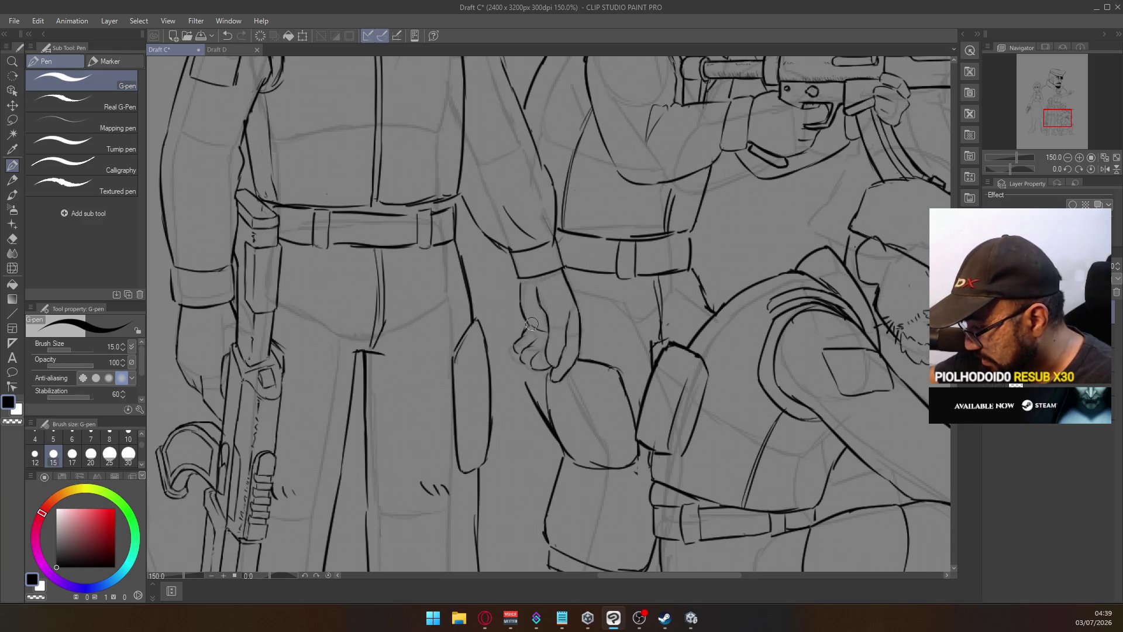
key(e)
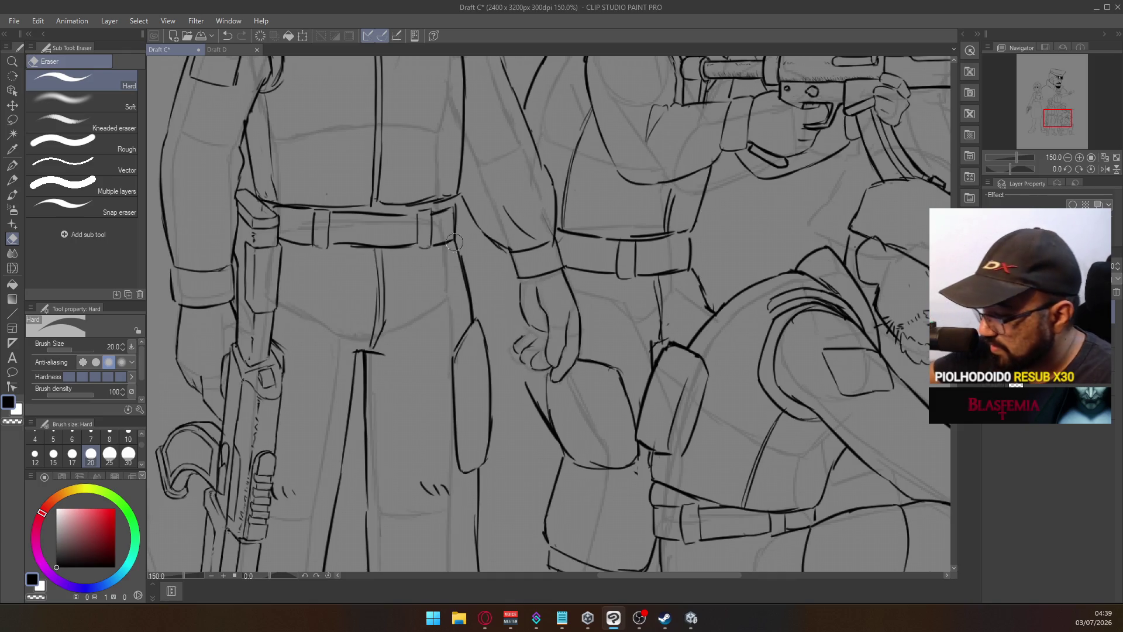
key(p)
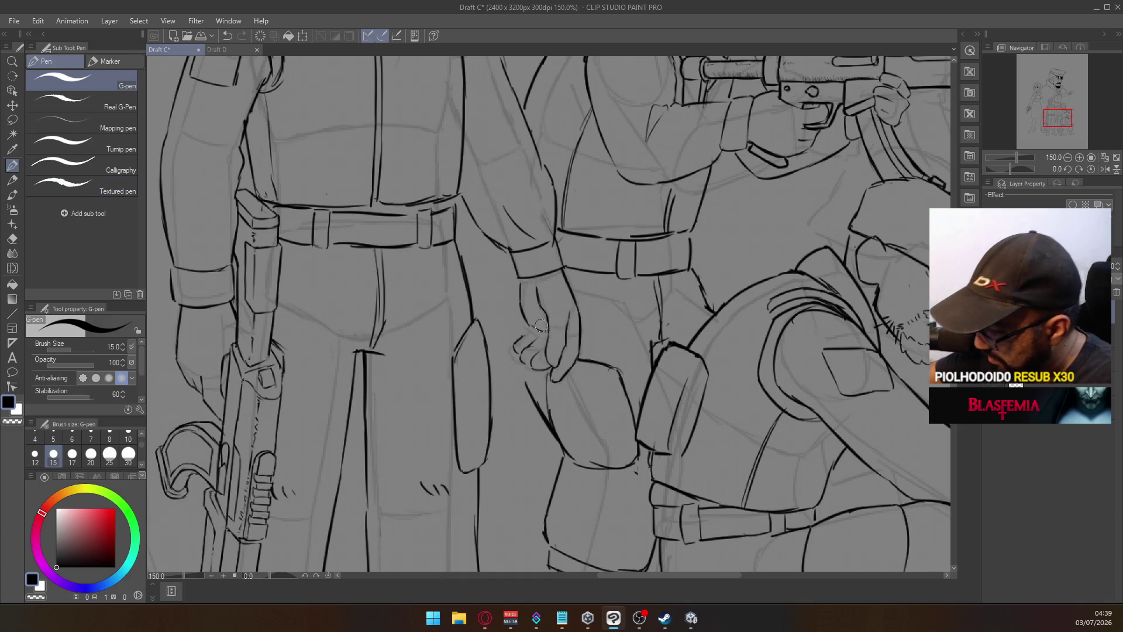
drag(527, 334, 532, 320)
key(ctrl+z)
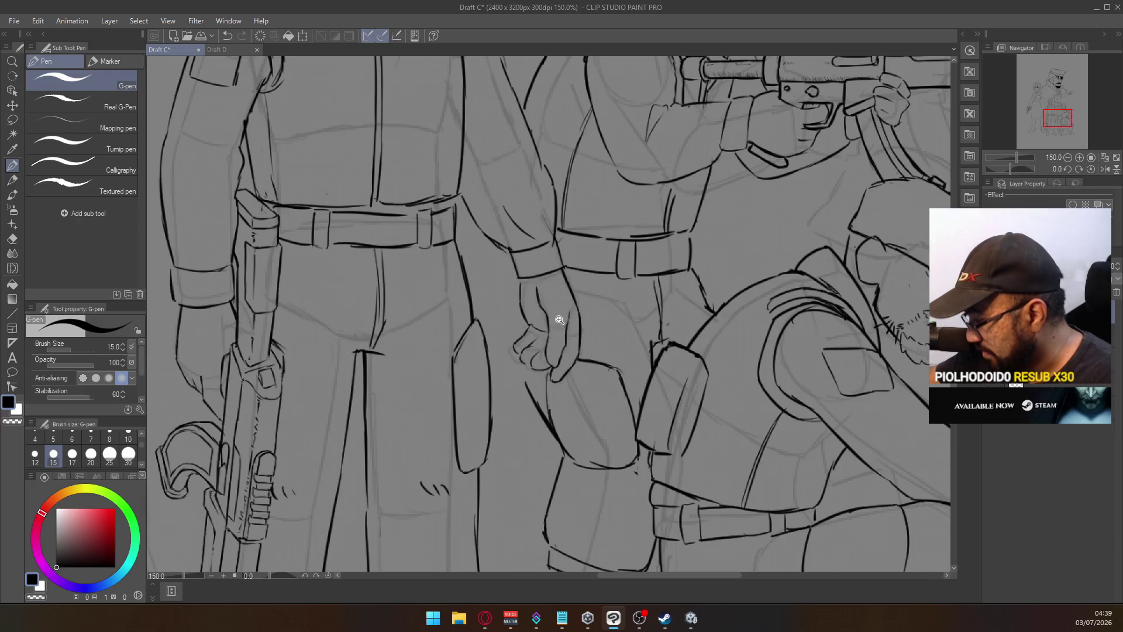
ctrl+alt+click(559, 313)
ctrl+alt+click(557, 316)
ctrl+click(552, 321)
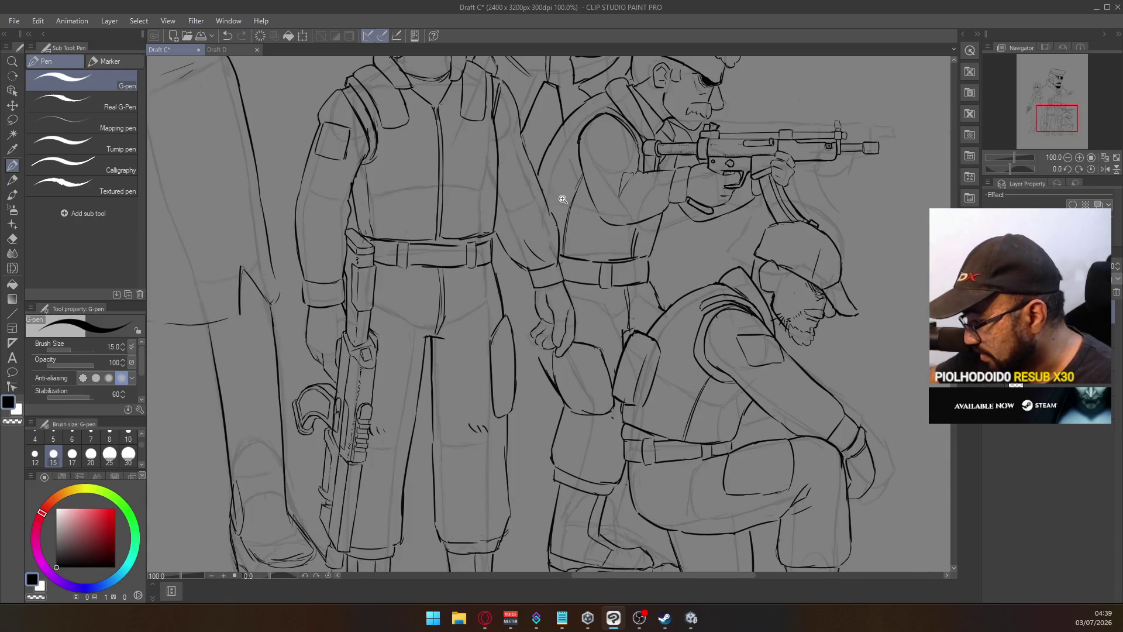
Ink the forearm's left edge from cuff to hand and continue down the hand's left edge
ctrl+click(537, 291)
drag(531, 270, 520, 344)
key(ctrl+z)
key(ctrl+y)
key(ctrl+z)
drag(526, 268, 521, 320)
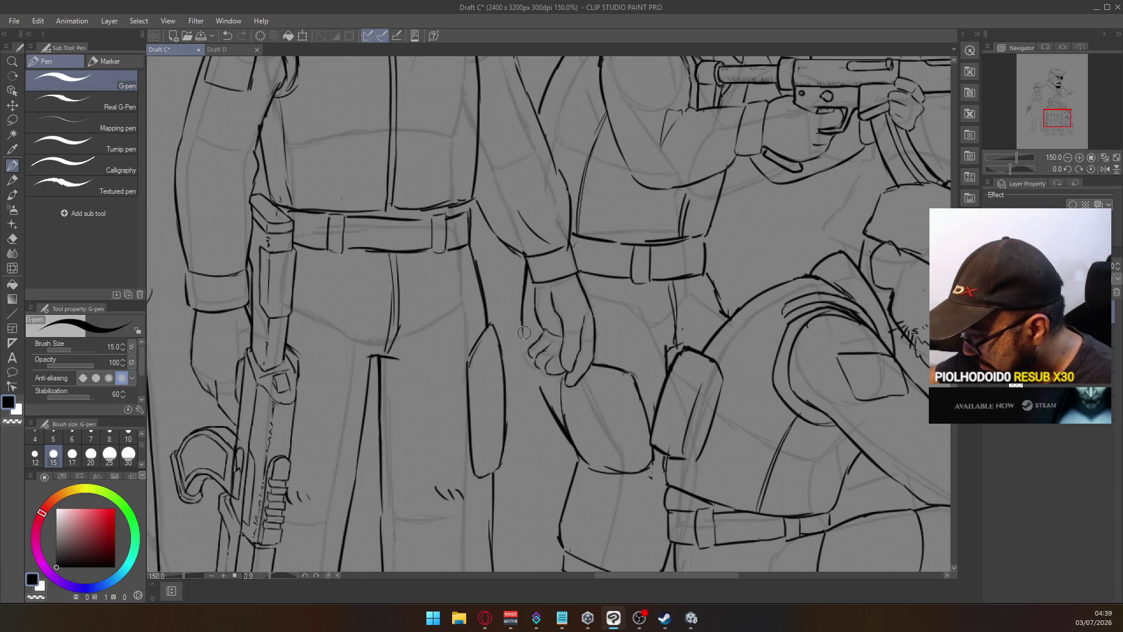
drag(519, 324, 542, 395)
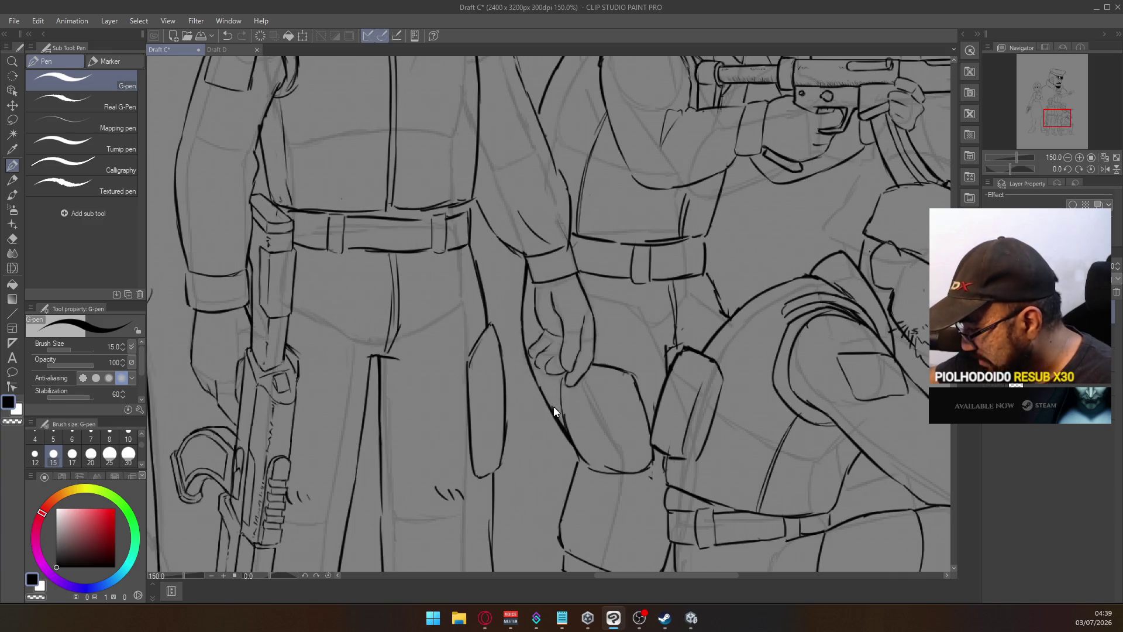
scroll(544, 384, down, 3)
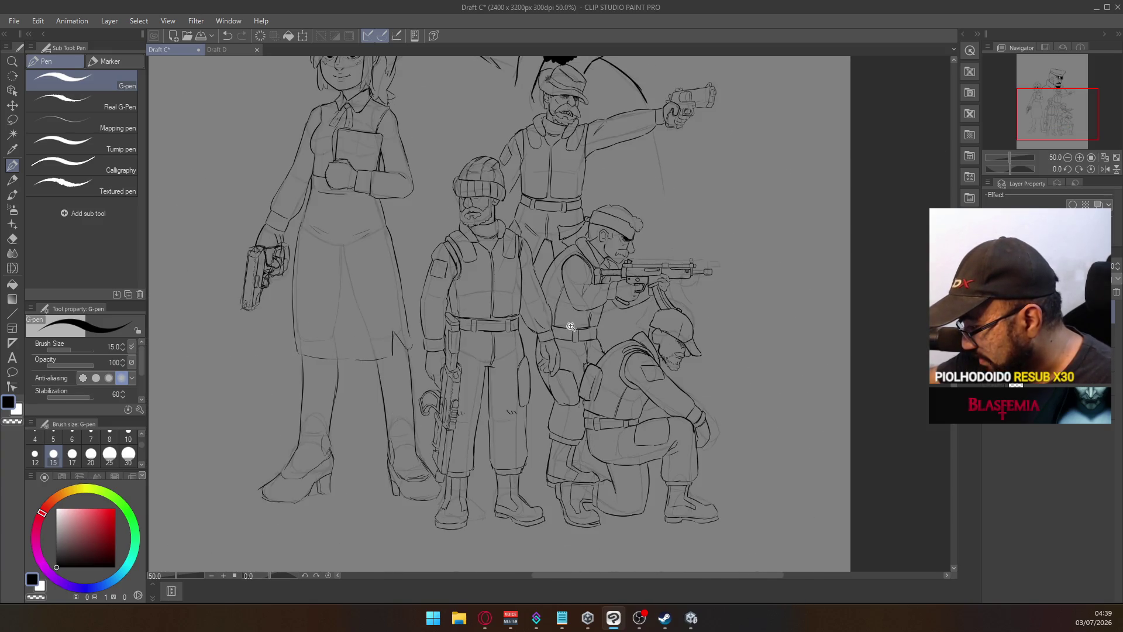
scroll(570, 327, up, 2)
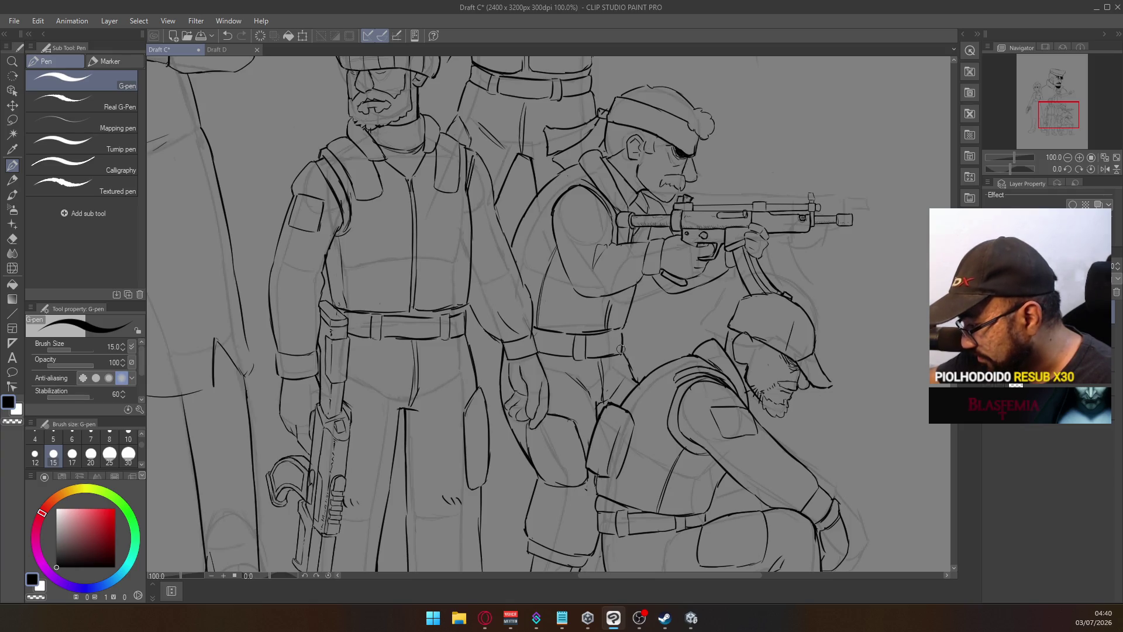
Ink the edge of the hip pouch below the hand, then switch to the eraser
drag(571, 389, 593, 395)
key(ctrl+z)
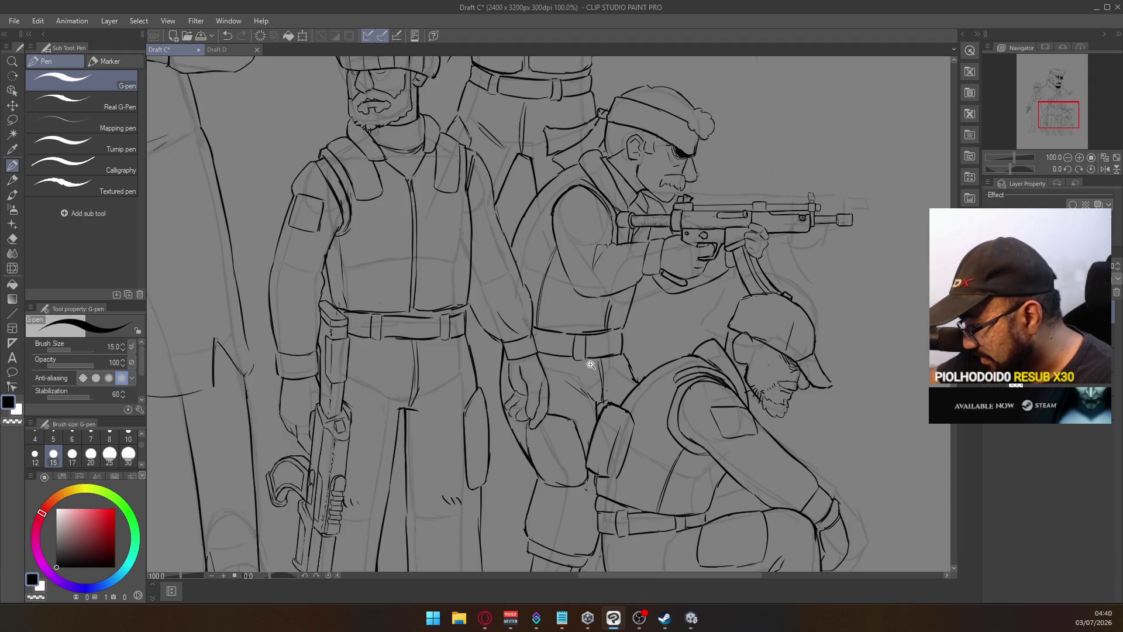
key(ctrl+minus)
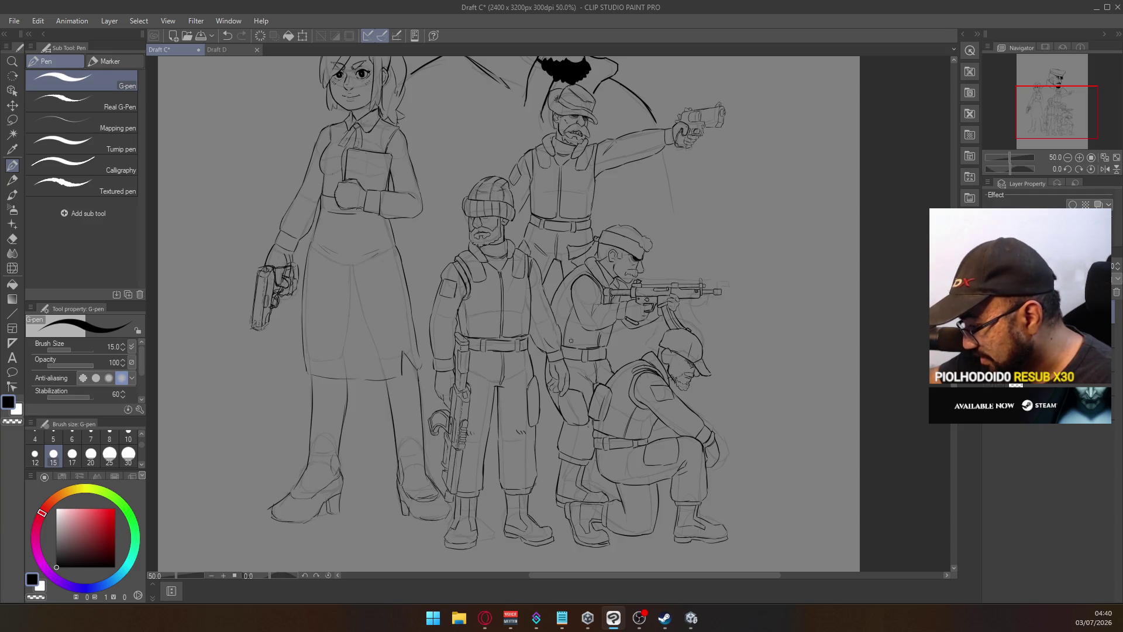
scroll(565, 392, up, 2)
drag(559, 391, 564, 426)
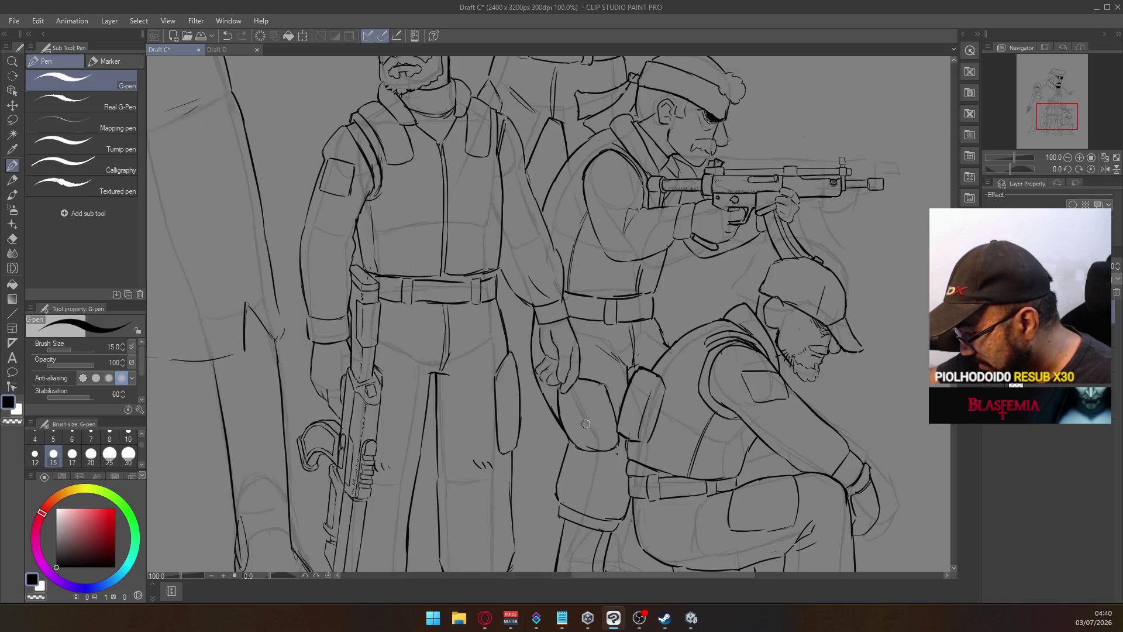
drag(568, 412, 542, 364)
key(e)
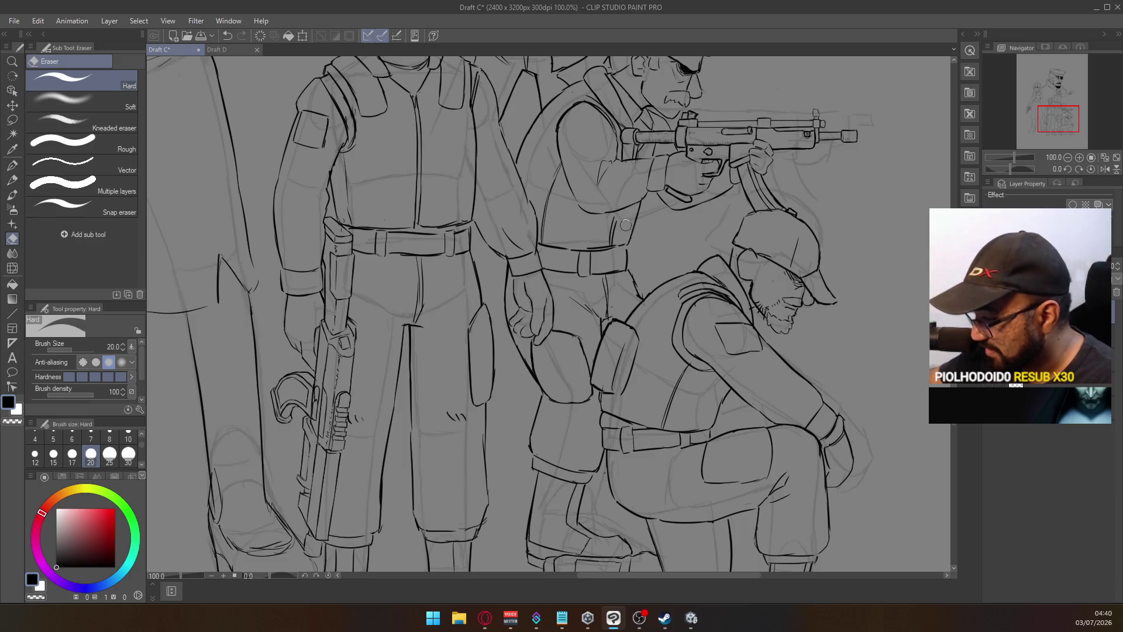
drag(576, 245, 541, 494)
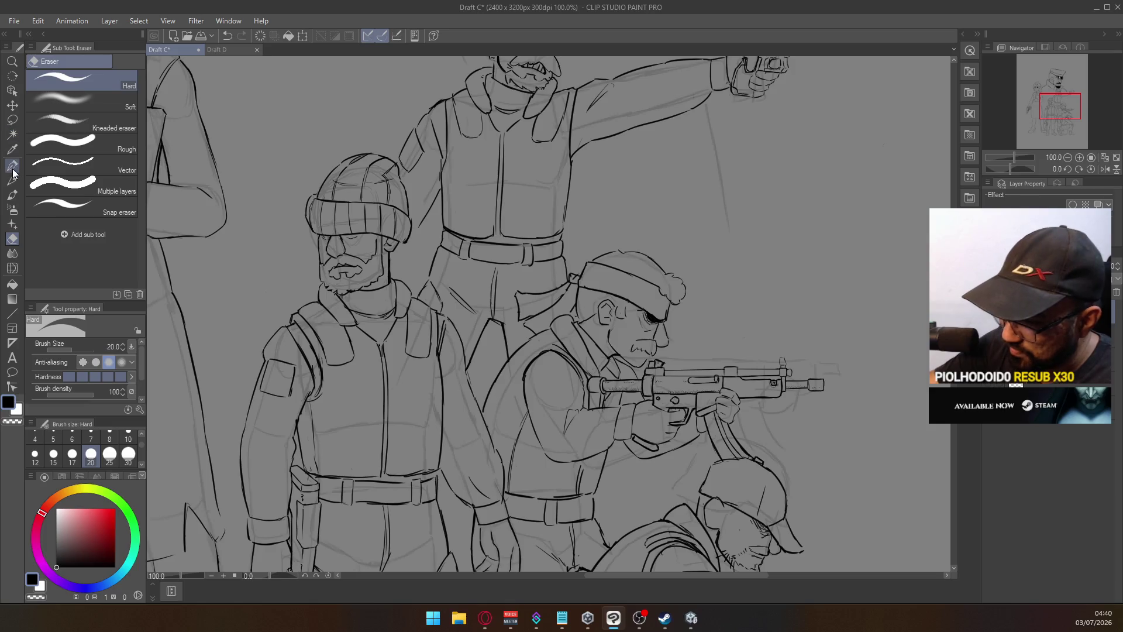
Re-ink the eyepatch soldier's jacket edge with the G-pen, retrying strokes until clean
key(p)
scroll(467, 384, up, 2)
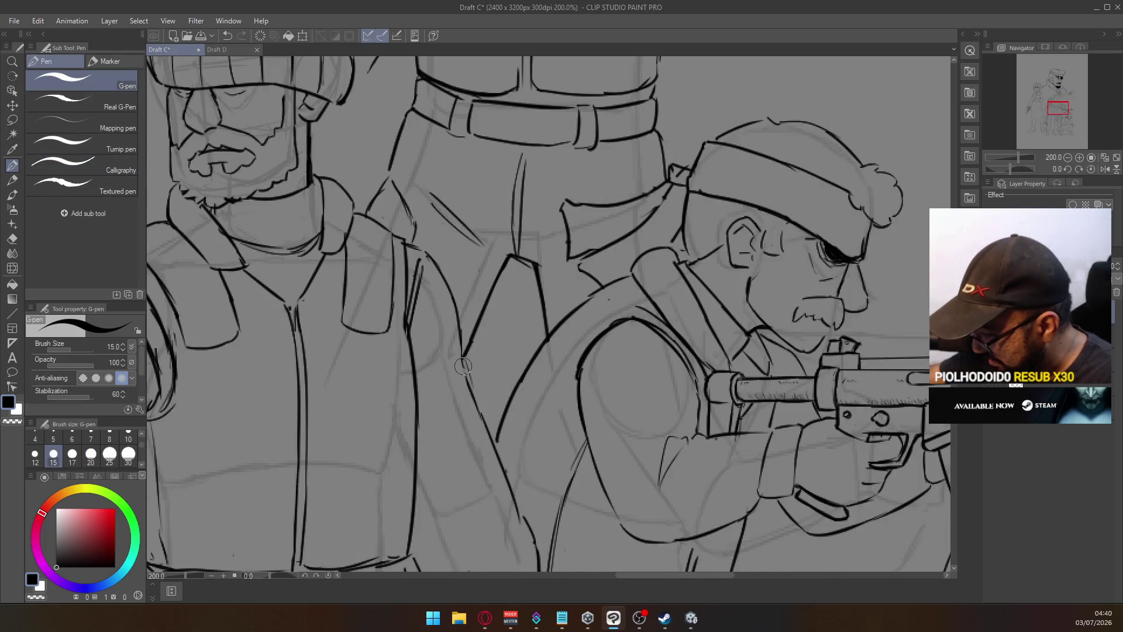
key(ctrl+z)
drag(462, 358, 491, 429)
drag(458, 322, 470, 393)
key(ctrl+z)
drag(458, 319, 465, 371)
key(ctrl+z)
drag(458, 319, 463, 351)
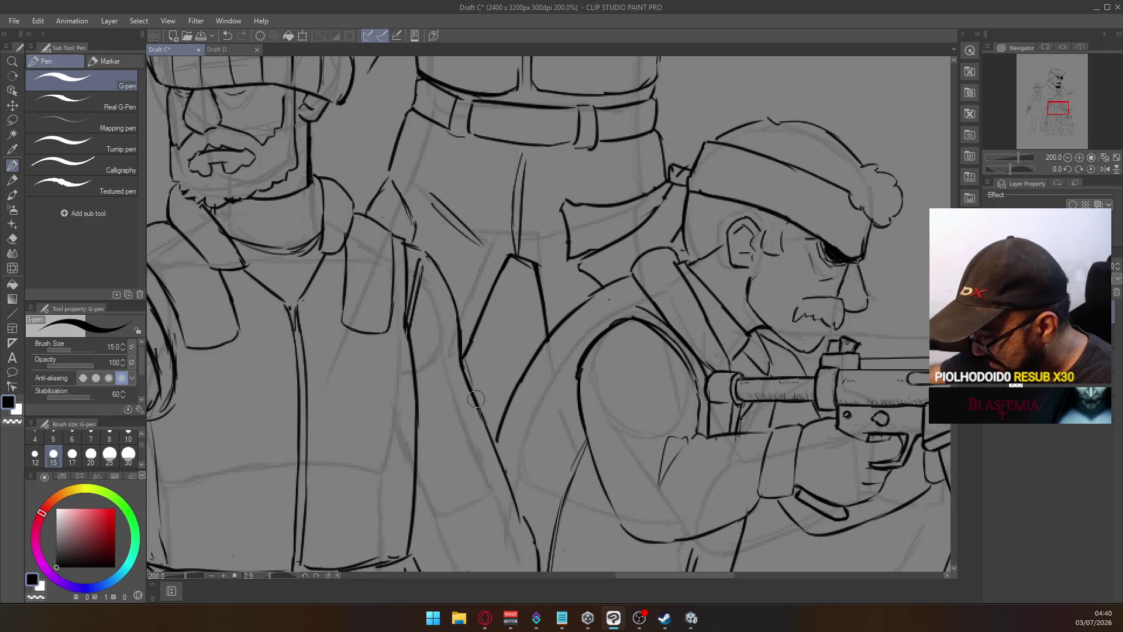
Move to the aiming soldier and ink his coat edge line, redrawing the upper part
drag(524, 471, 497, 359)
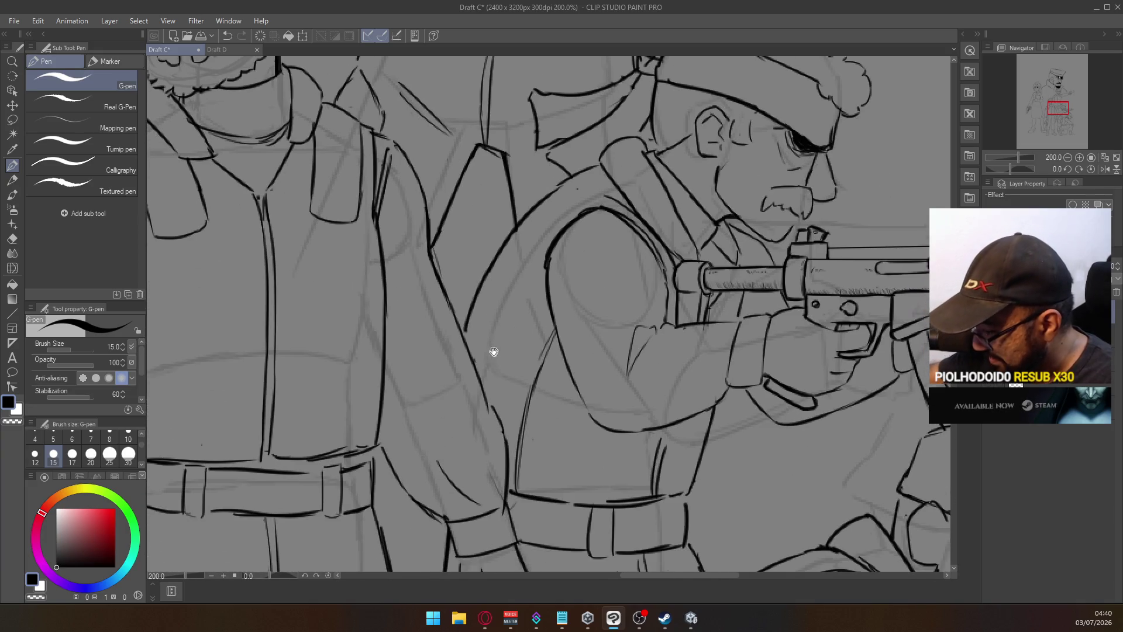
key(e)
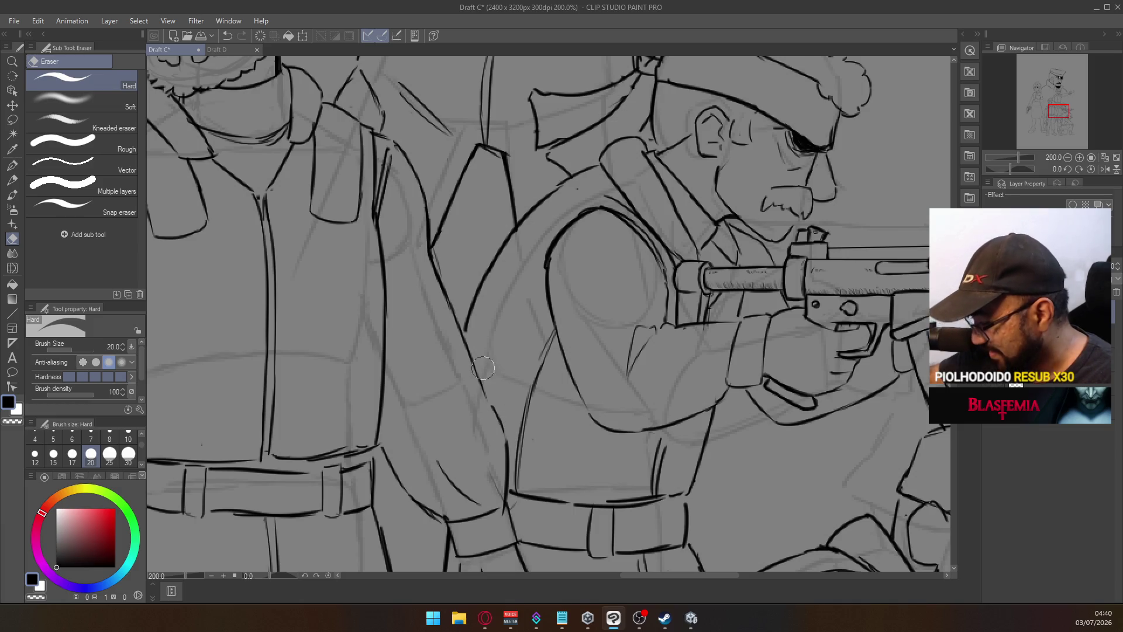
click(12, 165)
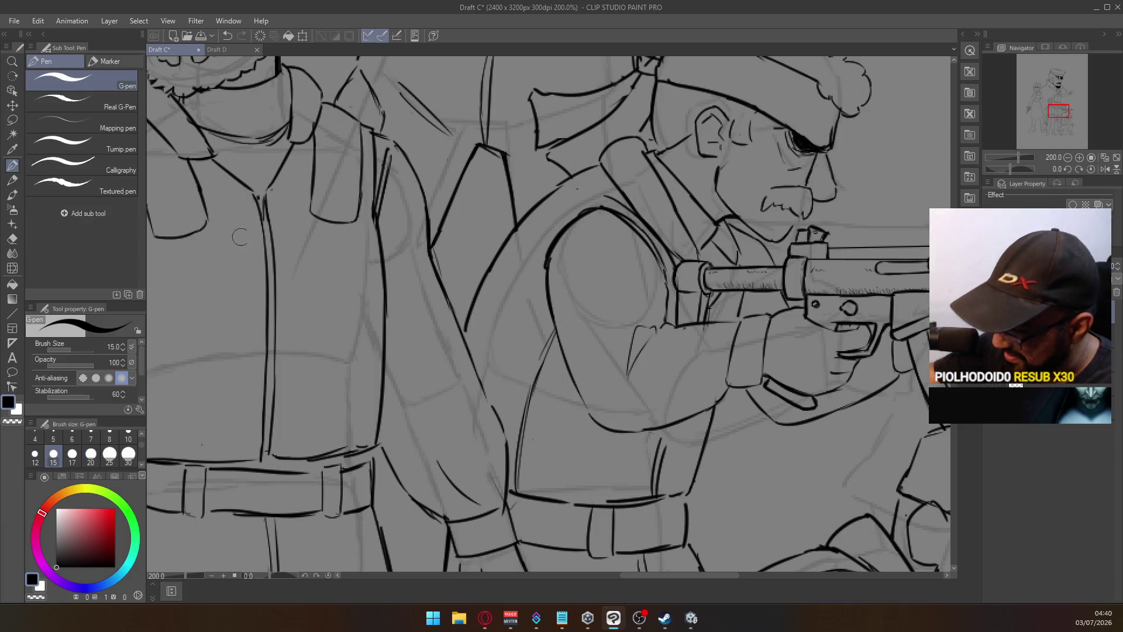
drag(489, 400, 512, 462)
key(ctrl+z)
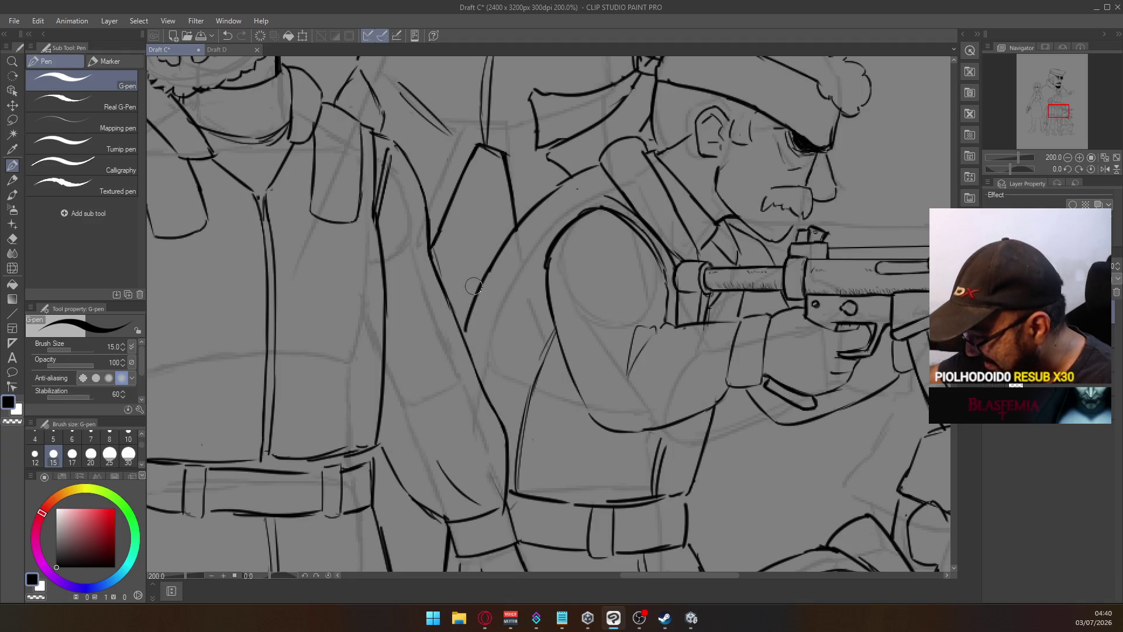
drag(466, 337, 471, 319)
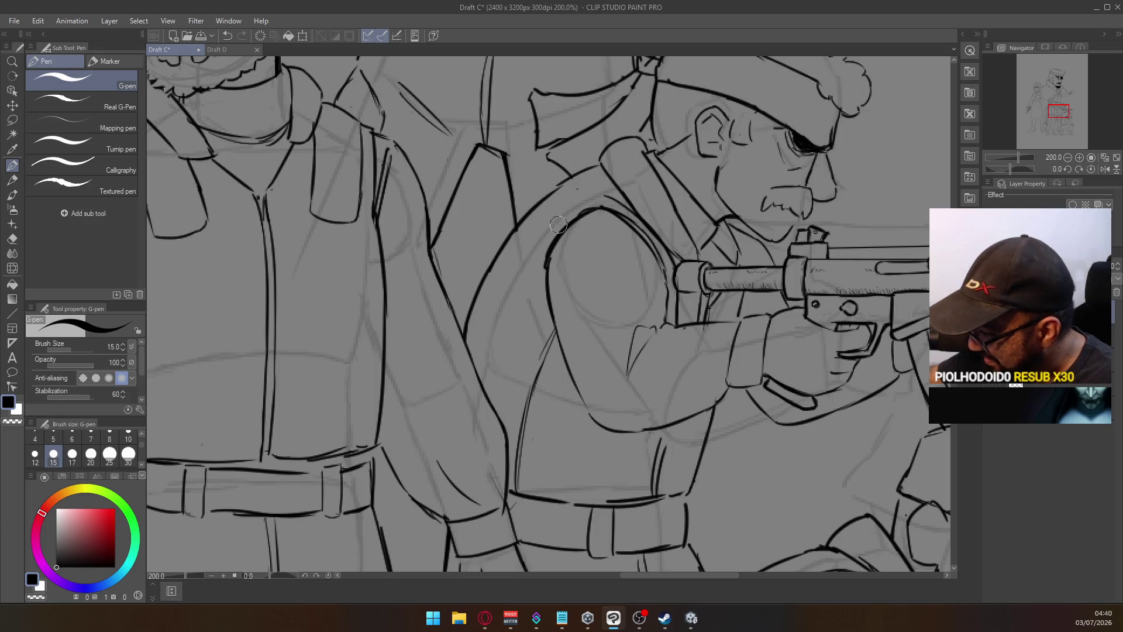
Erase and re-ink the aiming soldier's shoulder arc up to the collar, then zoom out
drag(598, 151, 572, 225)
key(e)
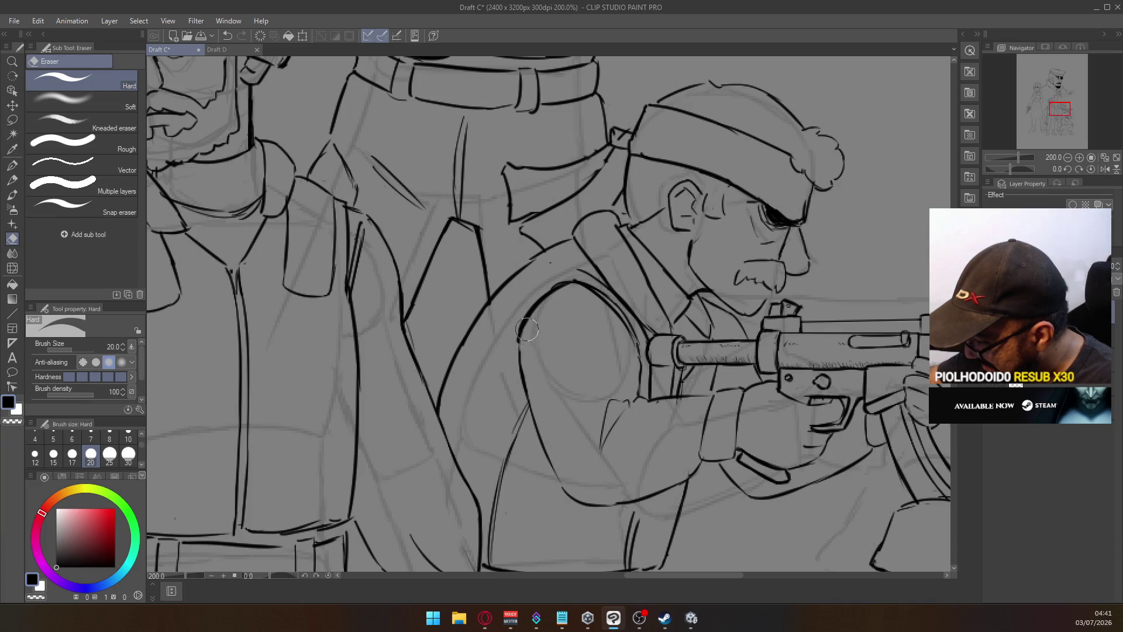
mouse_move(523, 332)
mouse_down()
mouse_move(571, 278)
mouse_move(533, 312)
mouse_up()
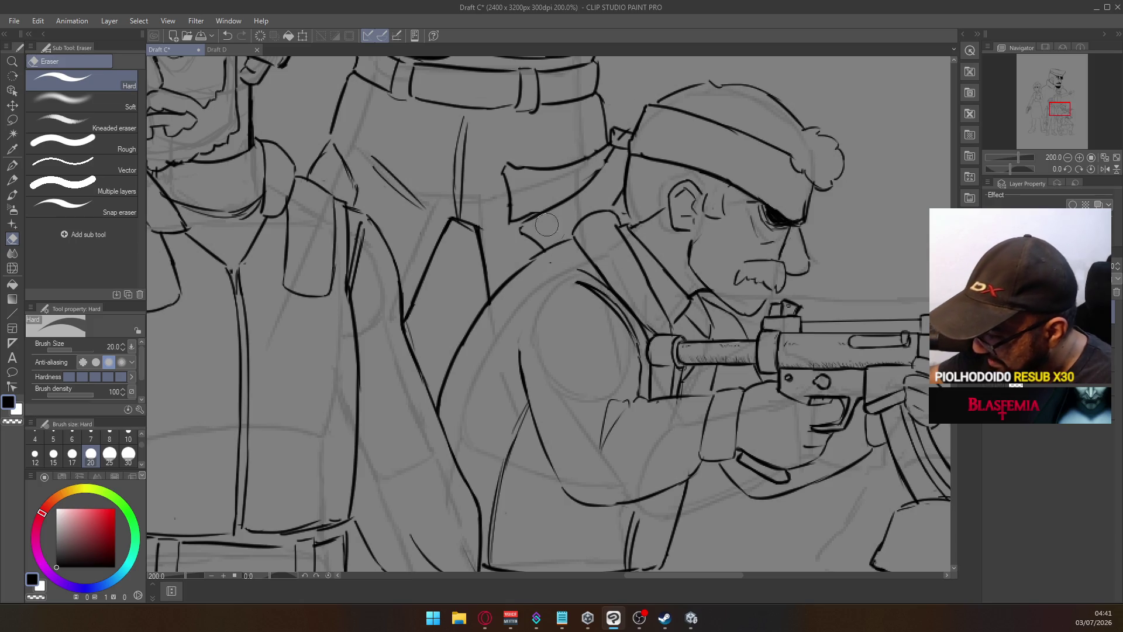
click(12, 166)
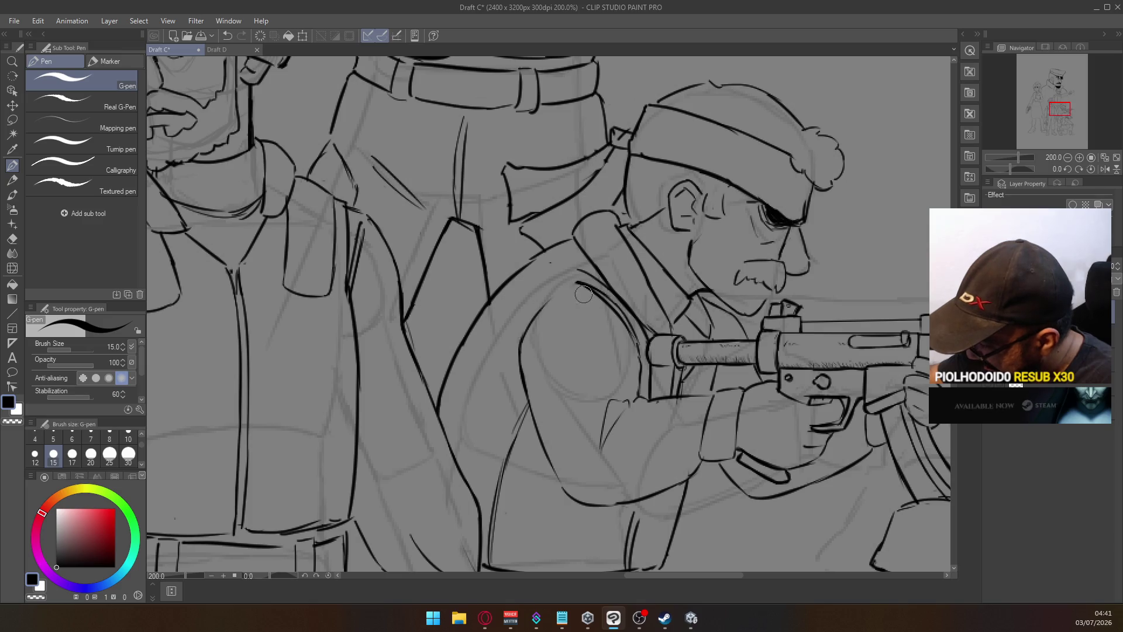
mouse_move(529, 325)
mouse_down()
mouse_move(567, 284)
mouse_move(604, 299)
mouse_up()
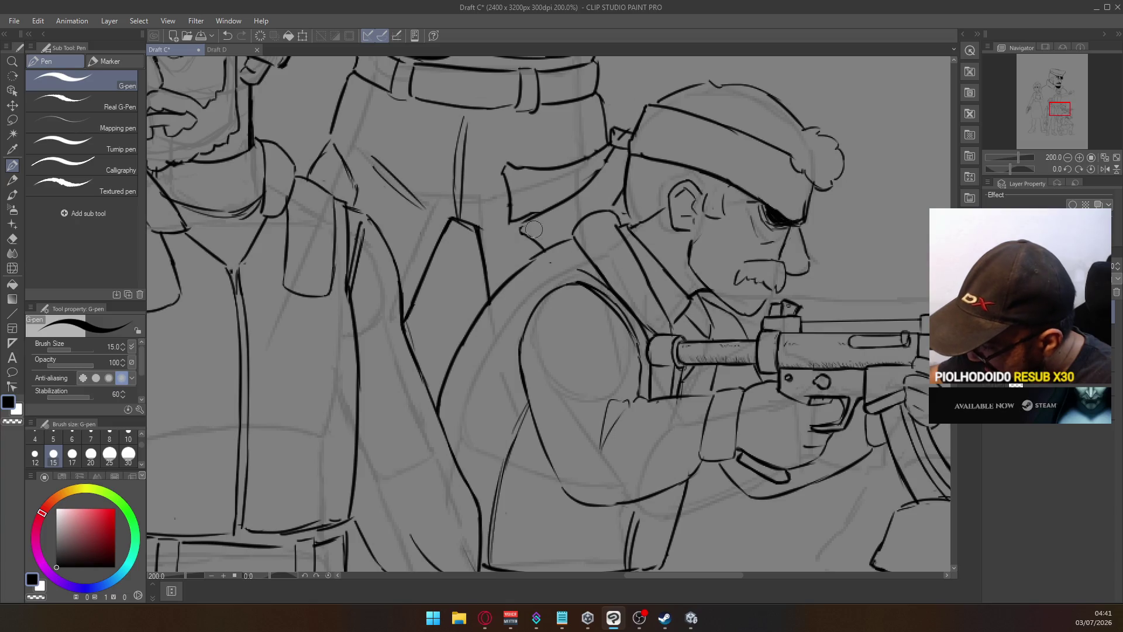
drag(523, 329, 538, 298)
key(ctrl+z)
drag(518, 351, 541, 293)
key(ctrl+z)
mouse_move(518, 343)
mouse_down()
mouse_move(562, 287)
mouse_move(592, 285)
mouse_up()
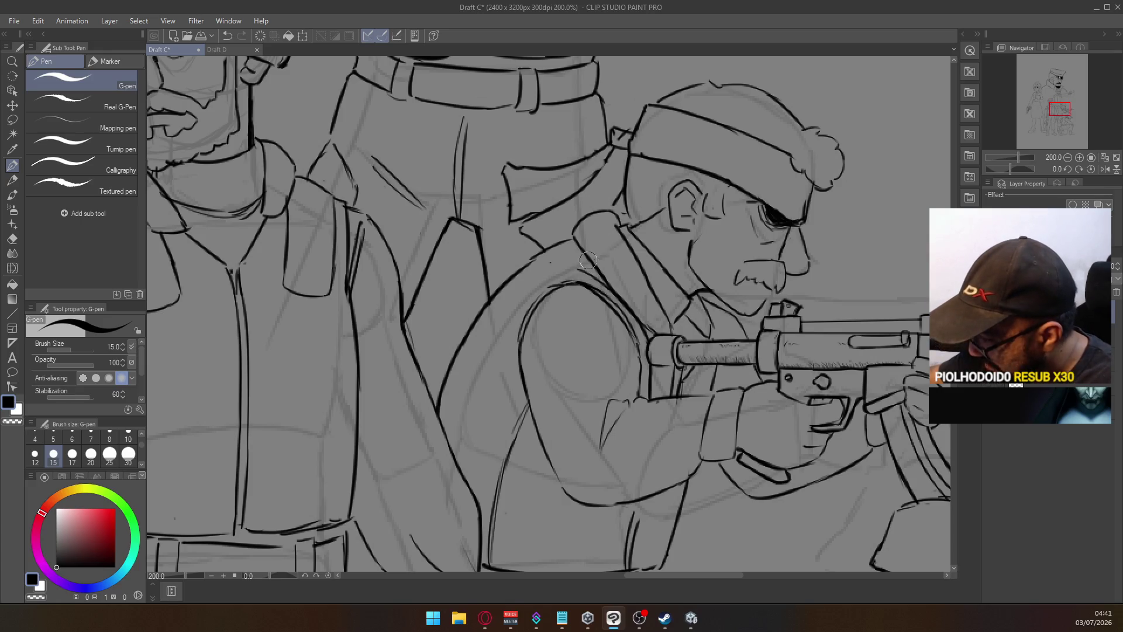
scroll(588, 256, down, 4)
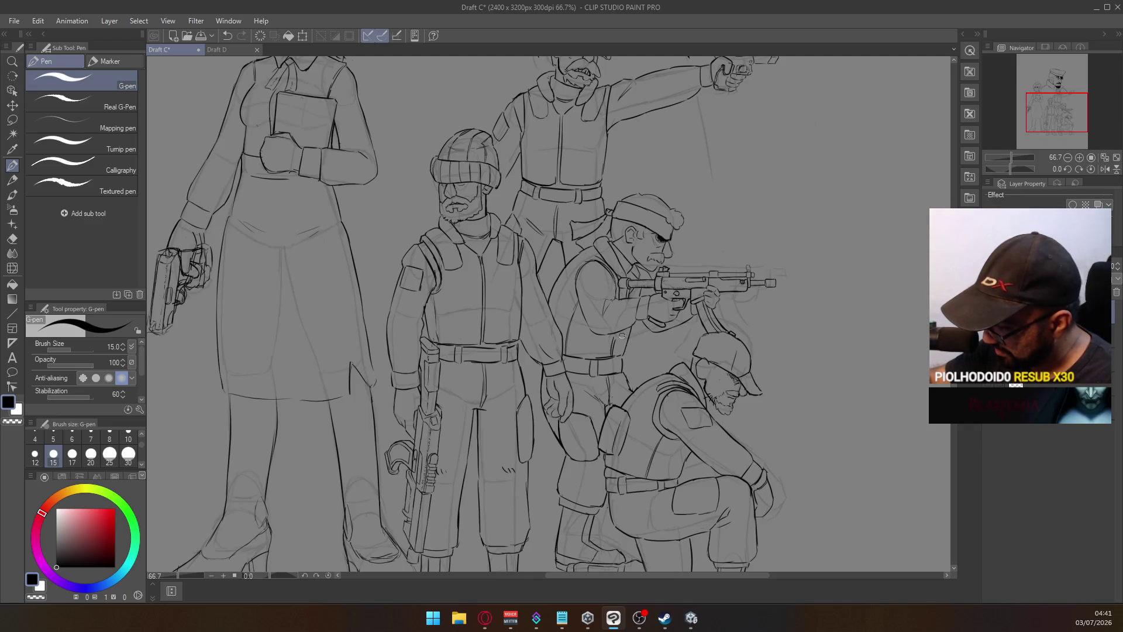
Erase rough cuff ink and draw a short line where the cuff meets the belt
scroll(545, 362, up, 4)
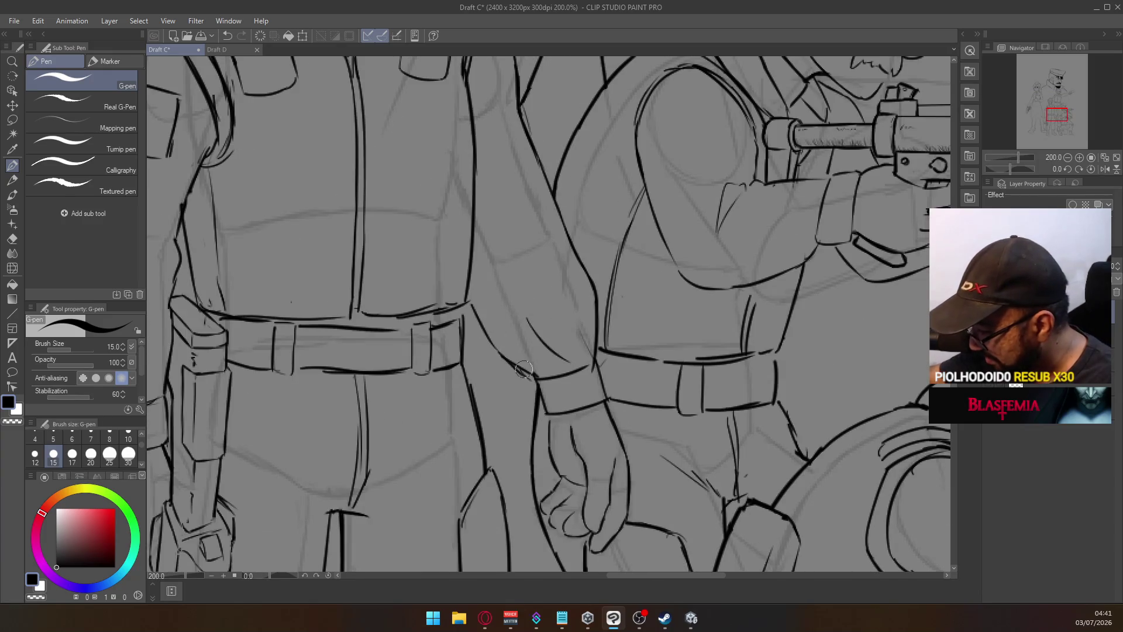
key(e)
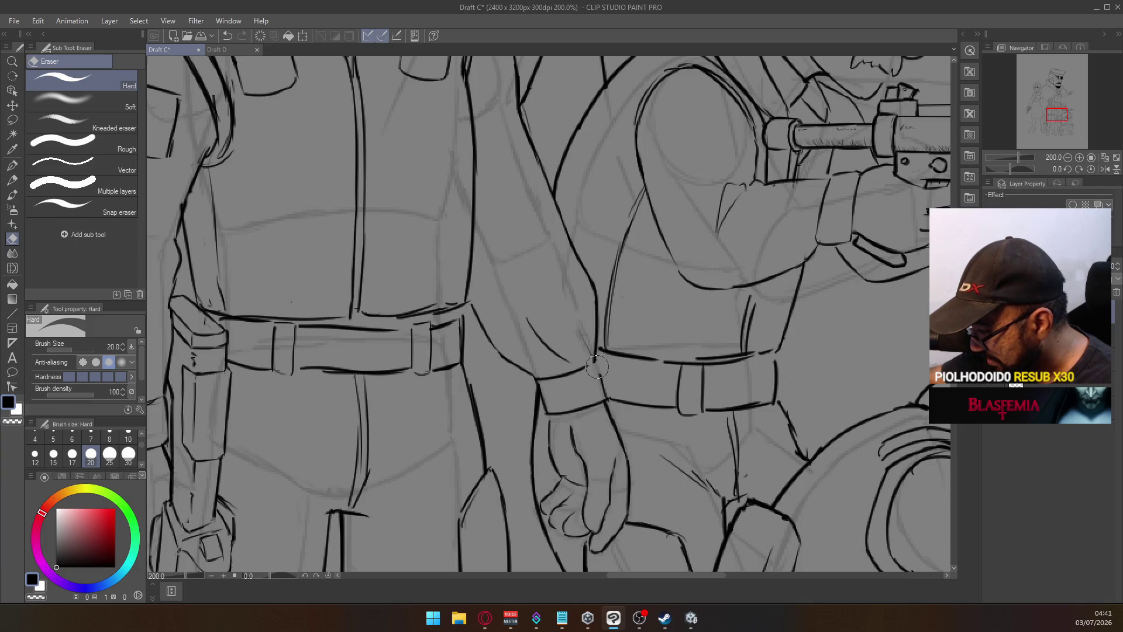
key(p)
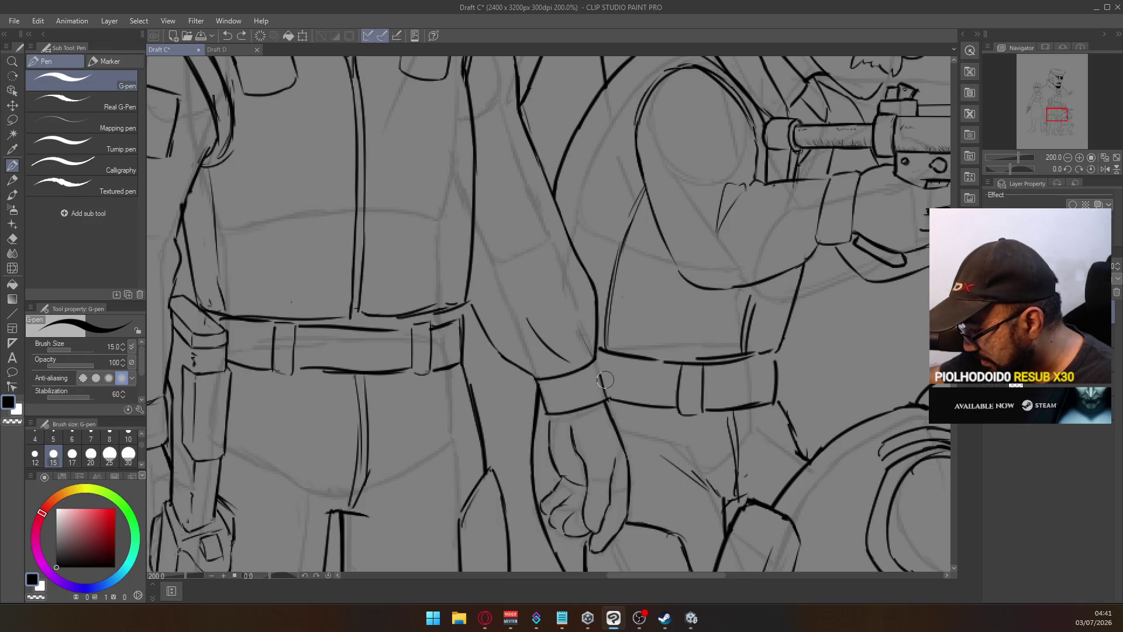
key(e)
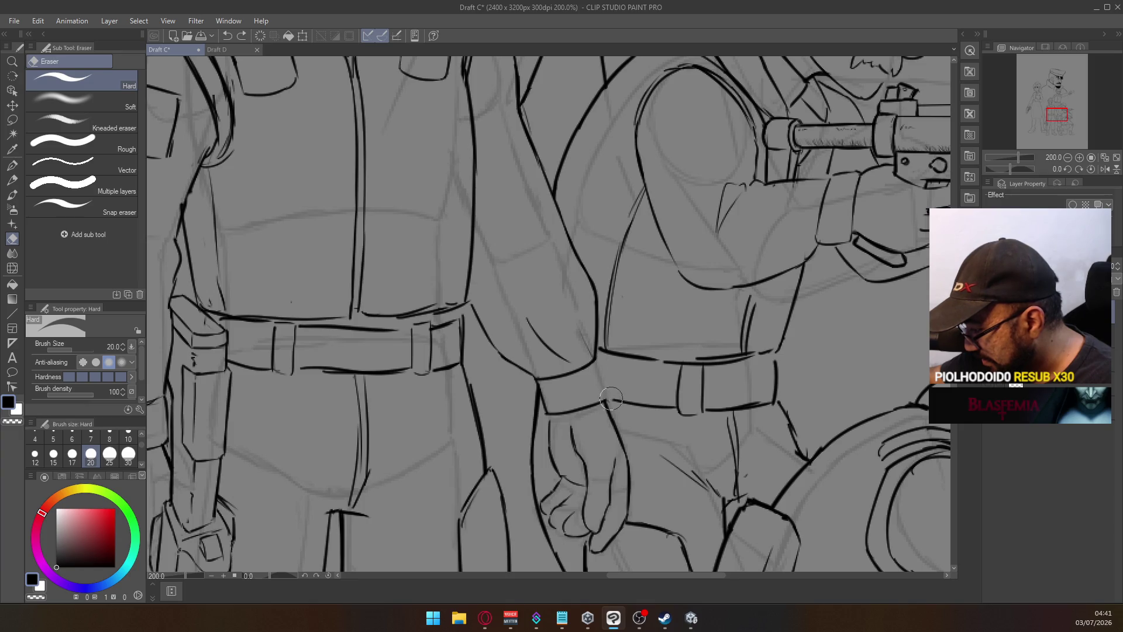
key(p)
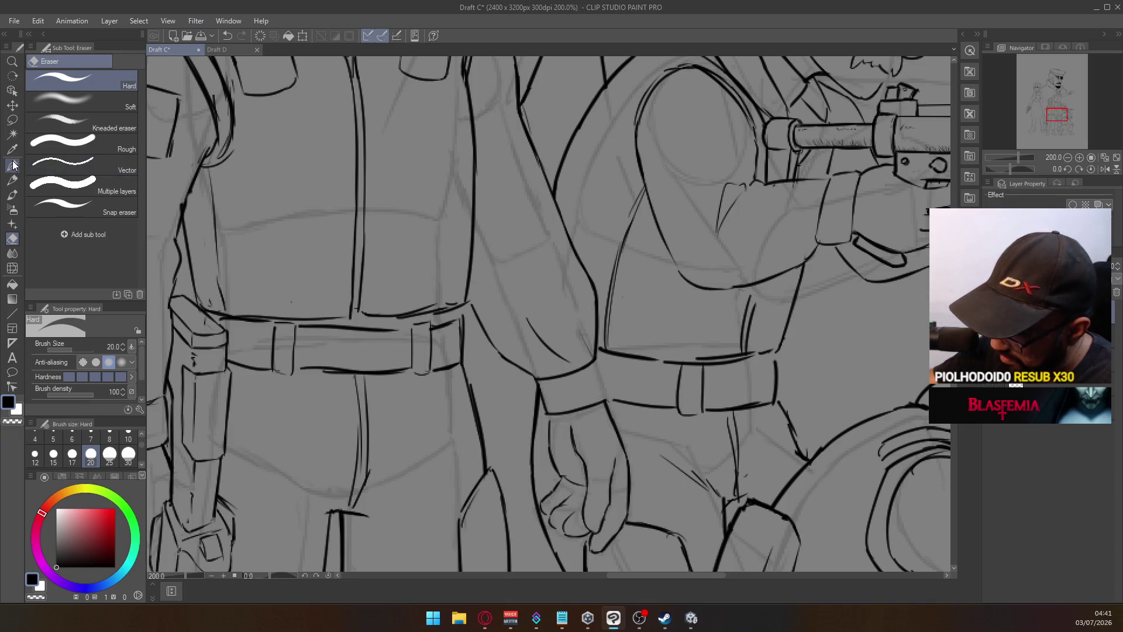
drag(599, 350, 612, 389)
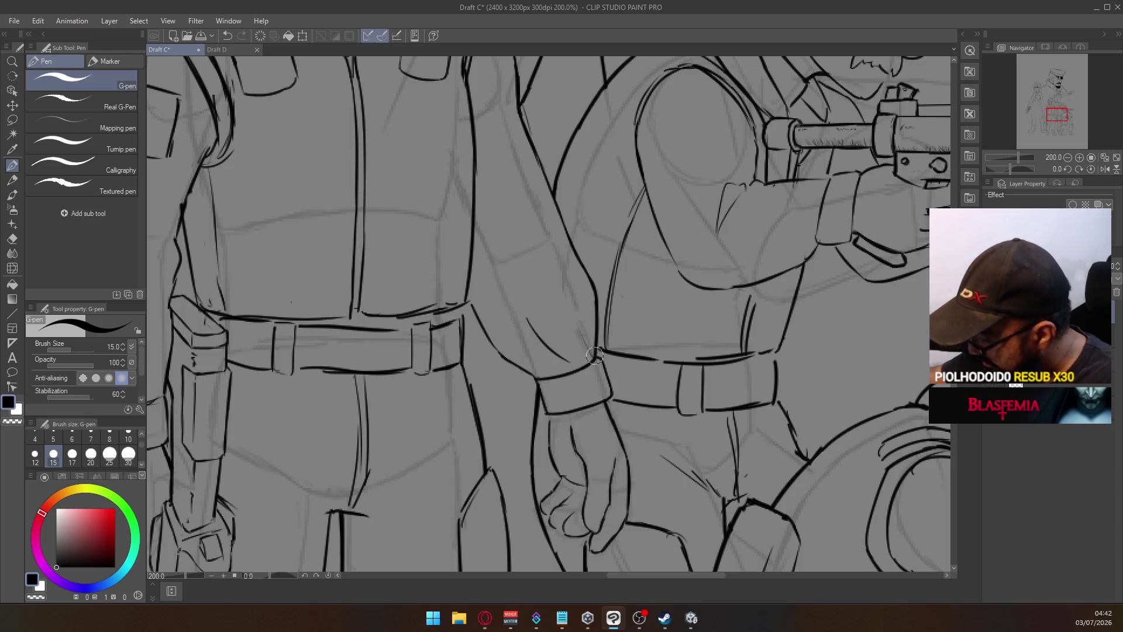
Erase more stray lines and outline the left side of the wrist cuff
scroll(586, 385, down, 6)
scroll(579, 398, up, 5)
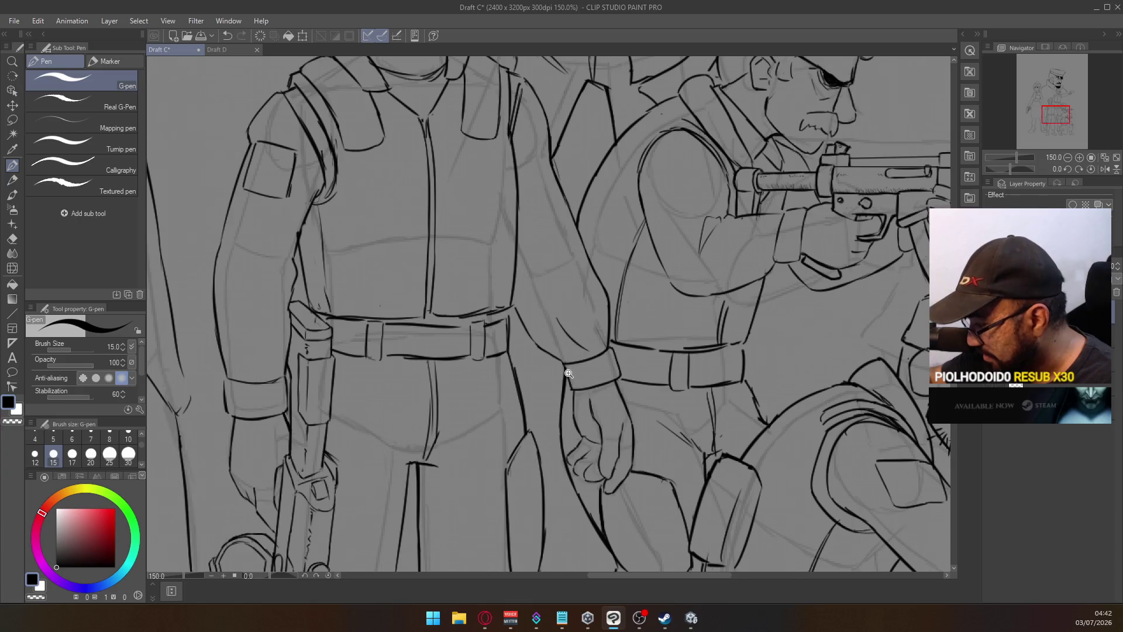
scroll(567, 376, up, 1)
key(e)
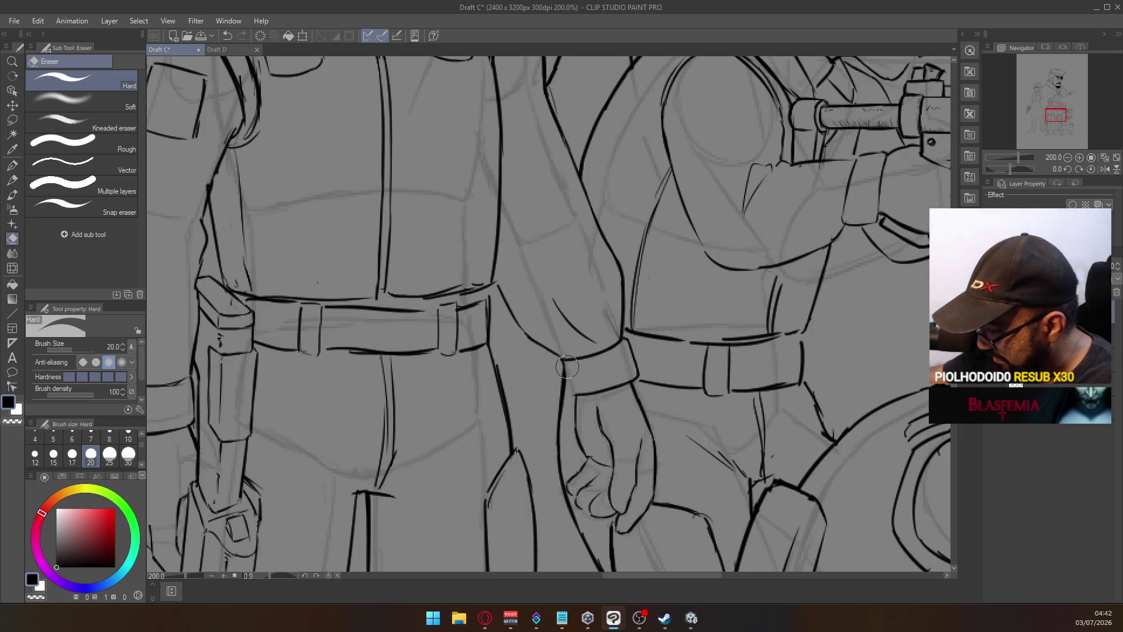
key(p)
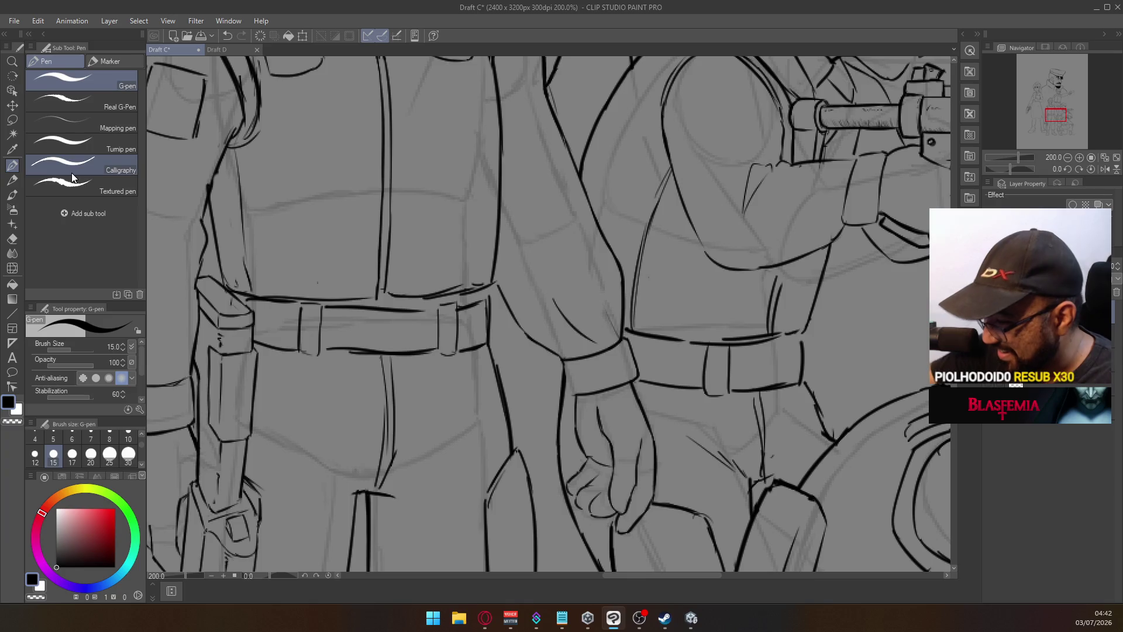
drag(563, 358, 570, 395)
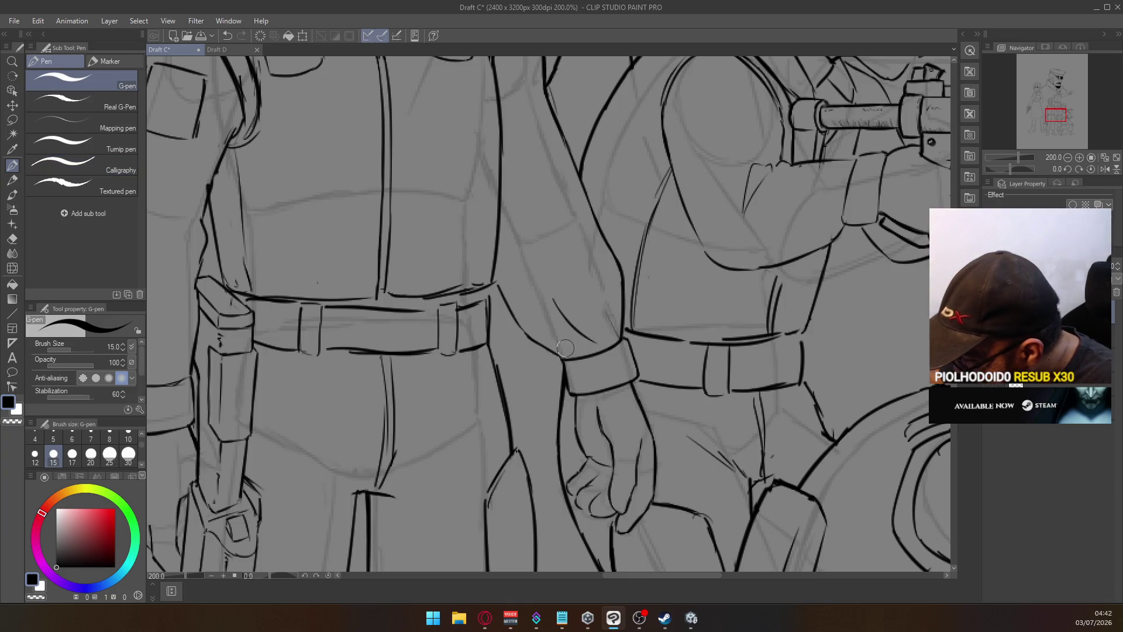
scroll(629, 307, down, 4)
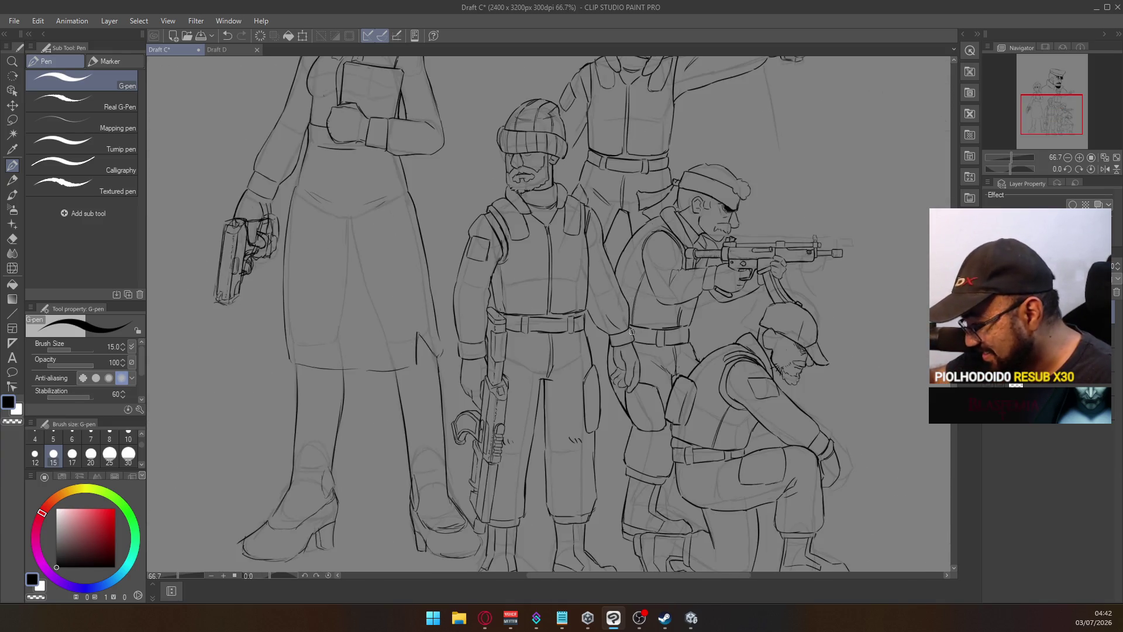
Zoom in and redraw the wrist cuff's left edge more cleanly, erasing stray ink
scroll(492, 343, up, 6)
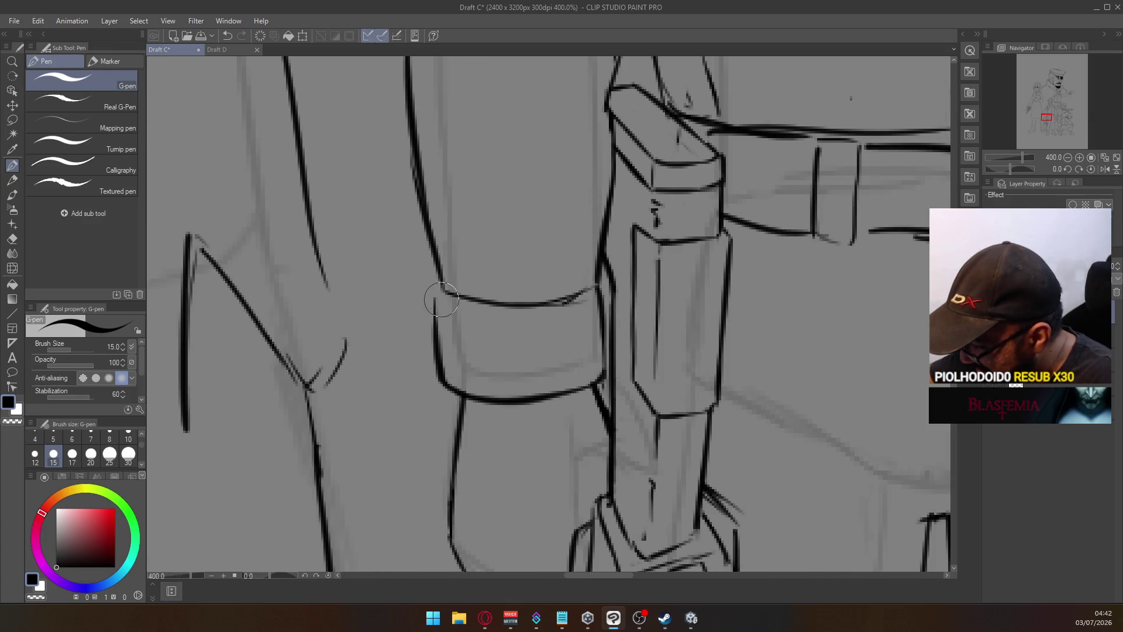
drag(438, 275, 440, 375)
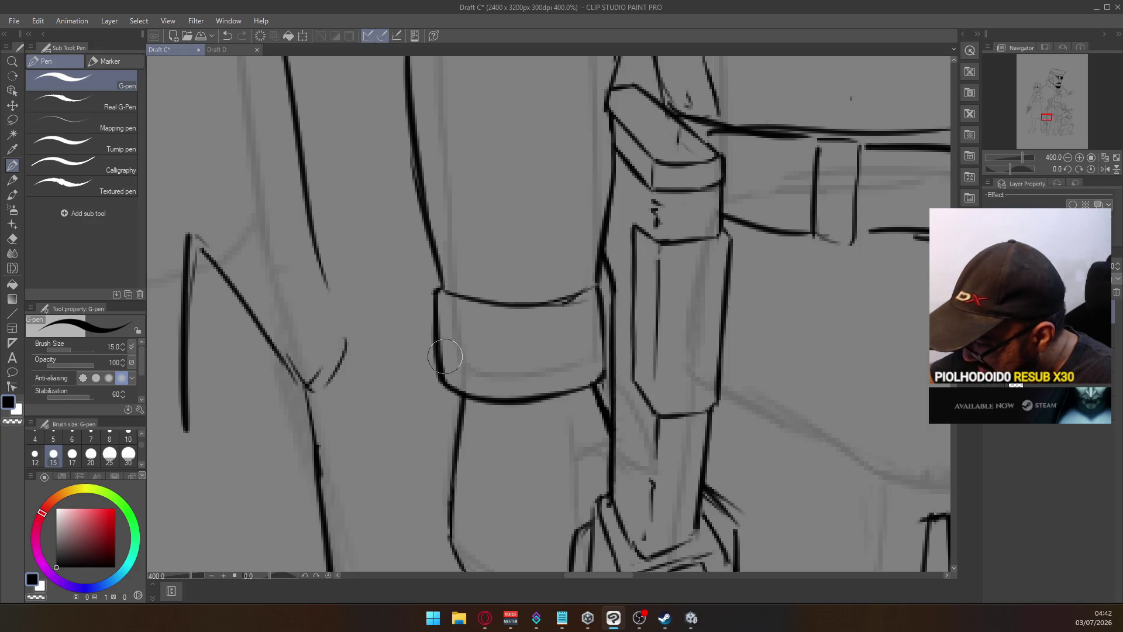
scroll(438, 302, down, 6)
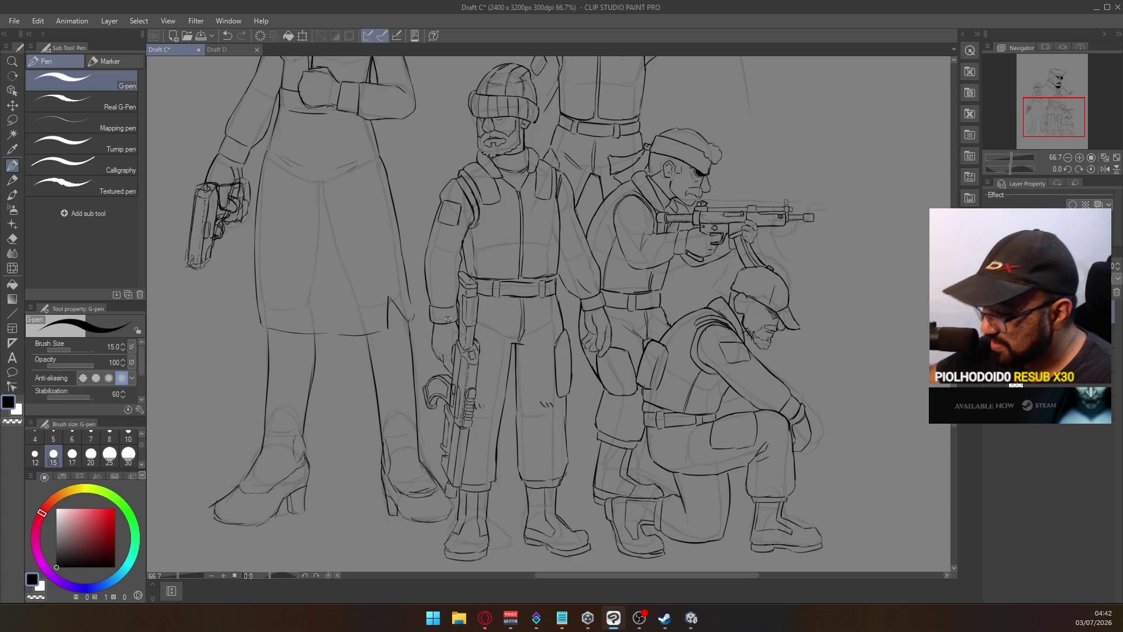
scroll(309, 383, up, 5)
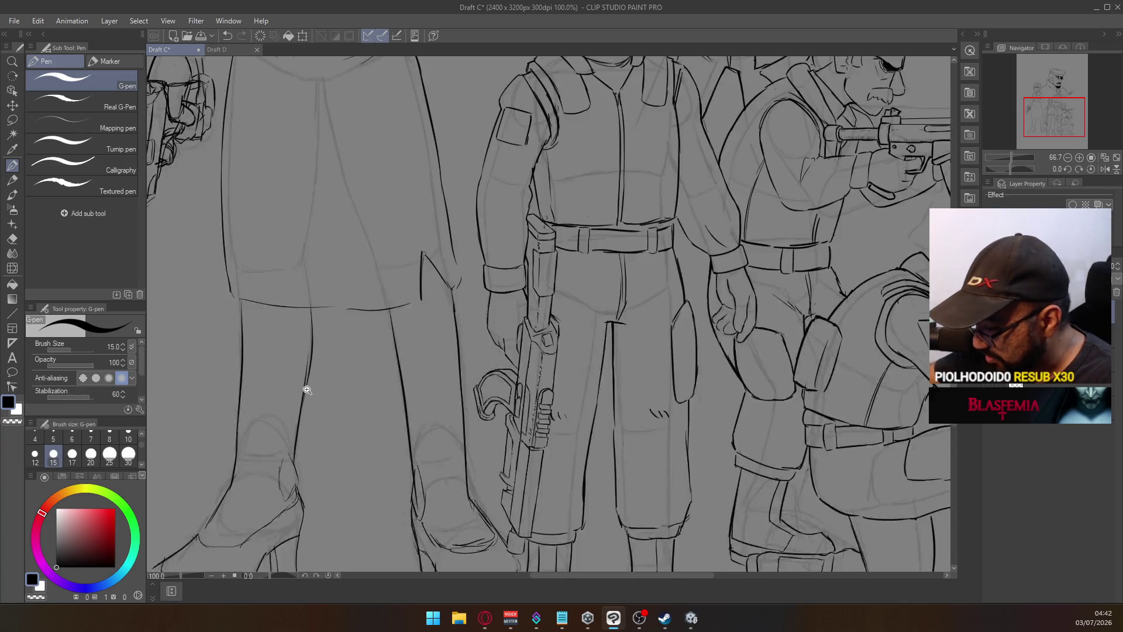
key(e)
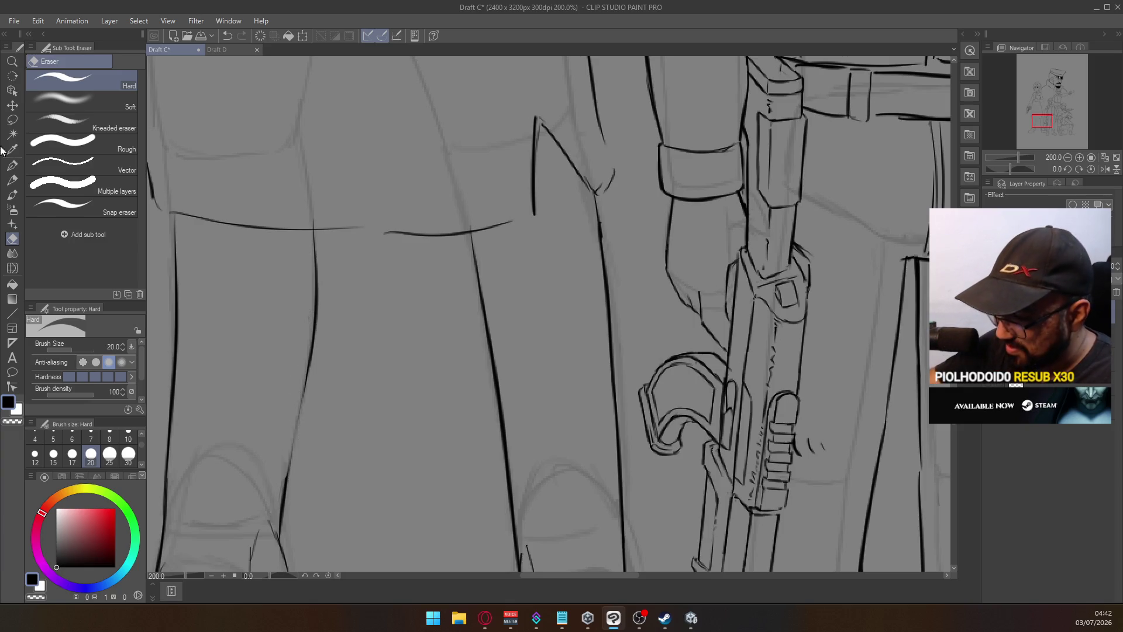
key(p)
Ink the woman's leg contour below her coat in one continuous line toward the boot
drag(306, 374, 287, 471)
key(ctrl+z)
drag(309, 353, 289, 454)
key(ctrl+z)
drag(316, 346, 288, 465)
key(ctrl+z)
drag(310, 351, 283, 462)
mouse_move(299, 425)
mouse_down()
mouse_move(275, 514)
mouse_move(287, 476)
mouse_up()
key(ctrl+z)
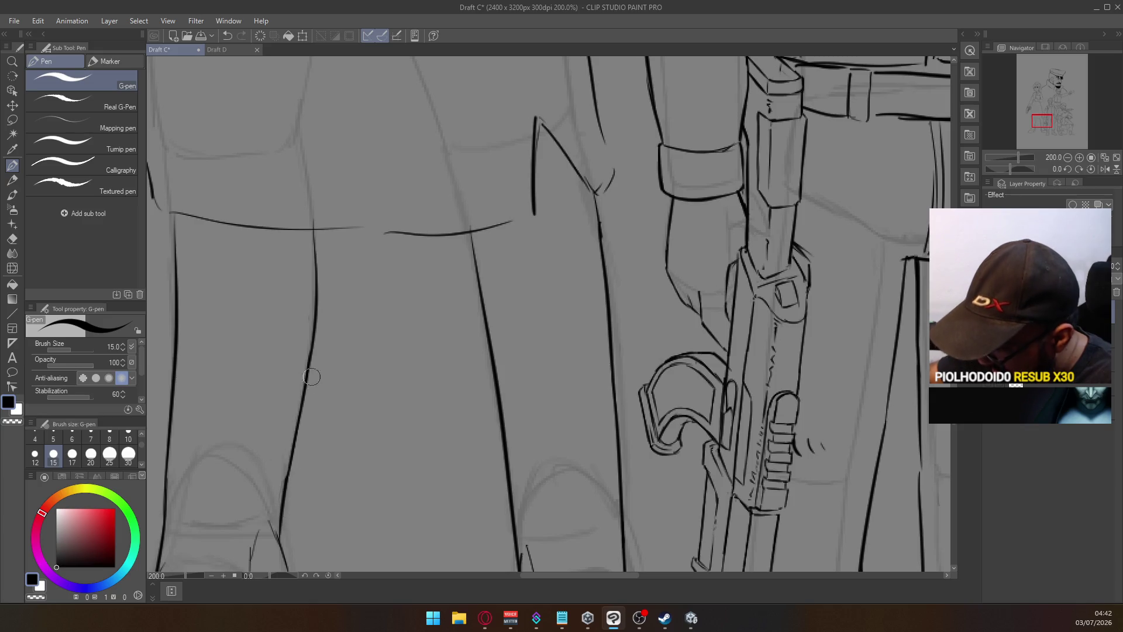
key(e)
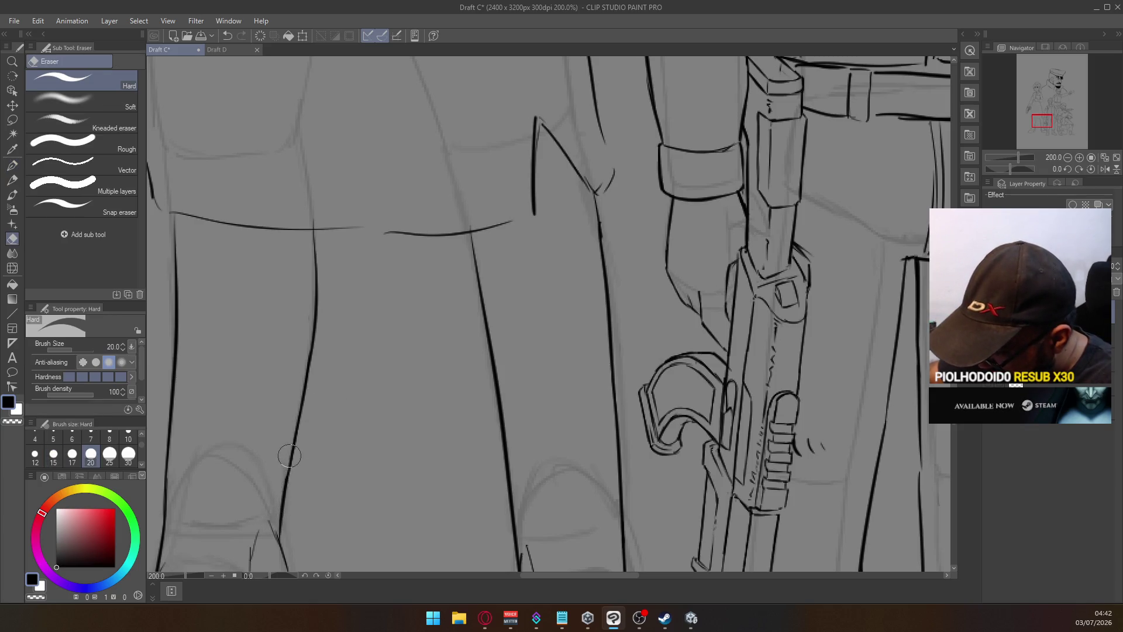
scroll(315, 433, down, 4)
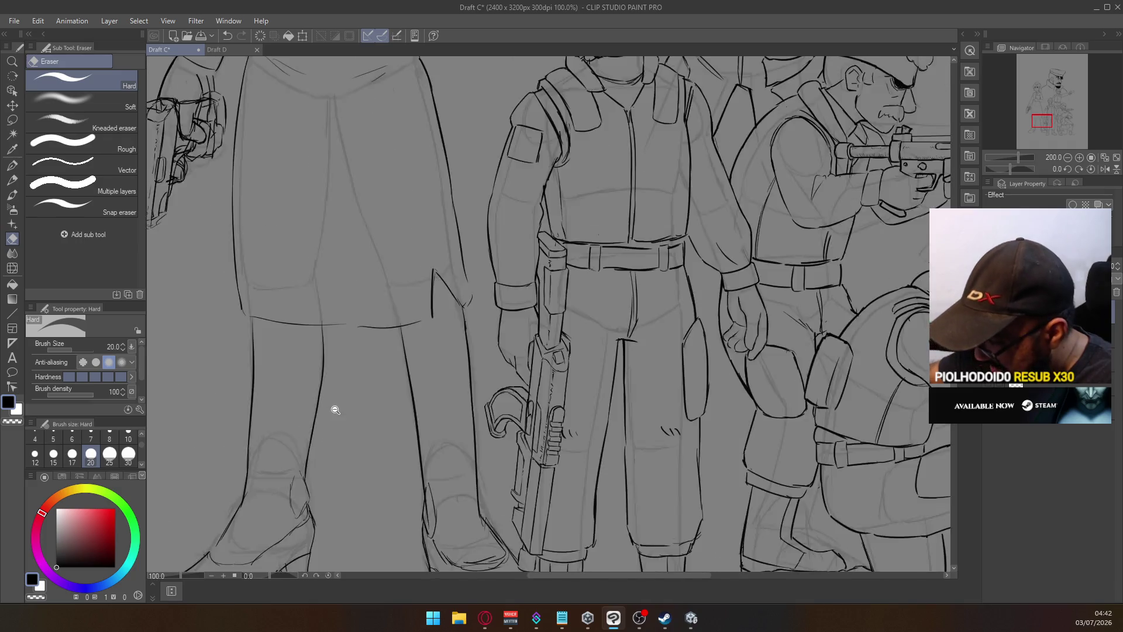
Check the sketch by toggling the ink layer, then tint the ink layer's lines blue
key(p)
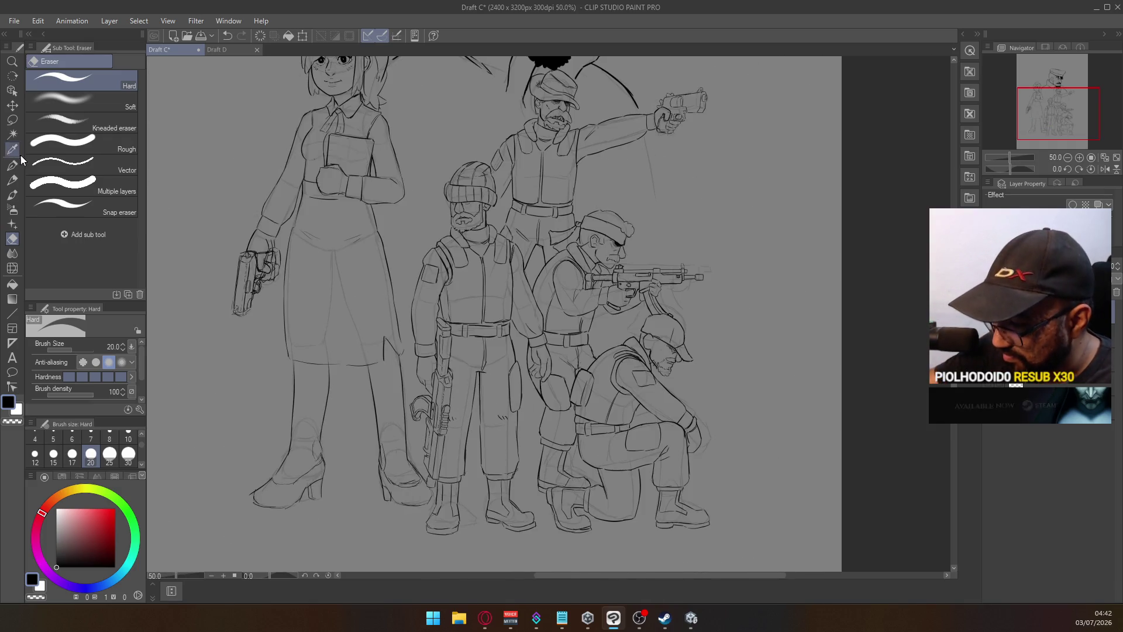
scroll(181, 246, up, 4)
key(e)
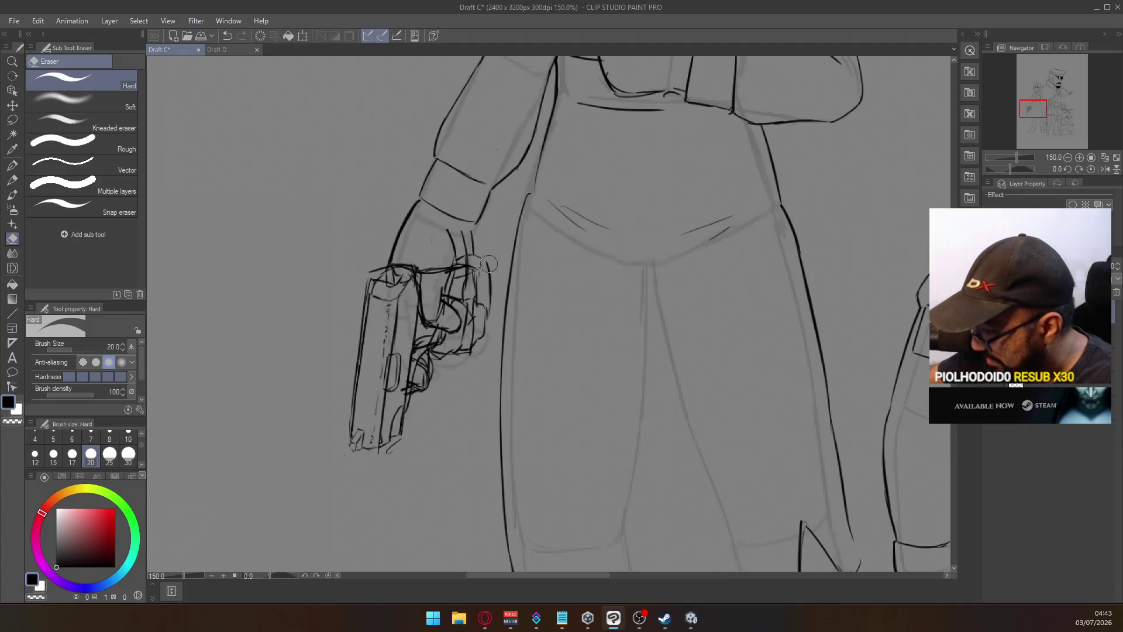
key(Delete)
key(ctrl+z)
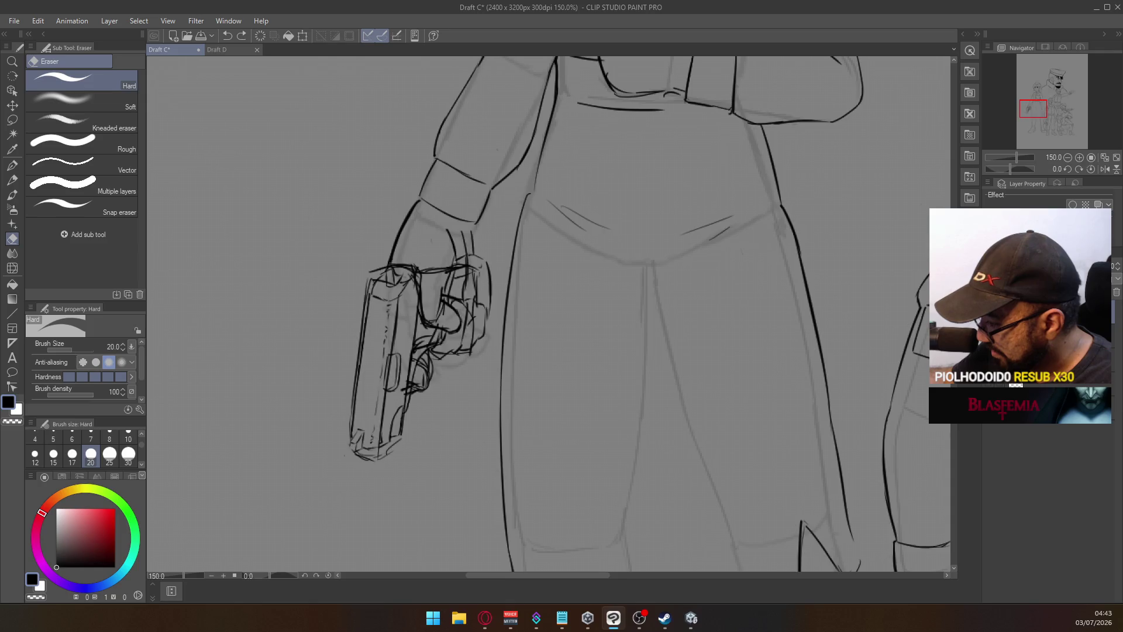
key(ctrl+shift+l)
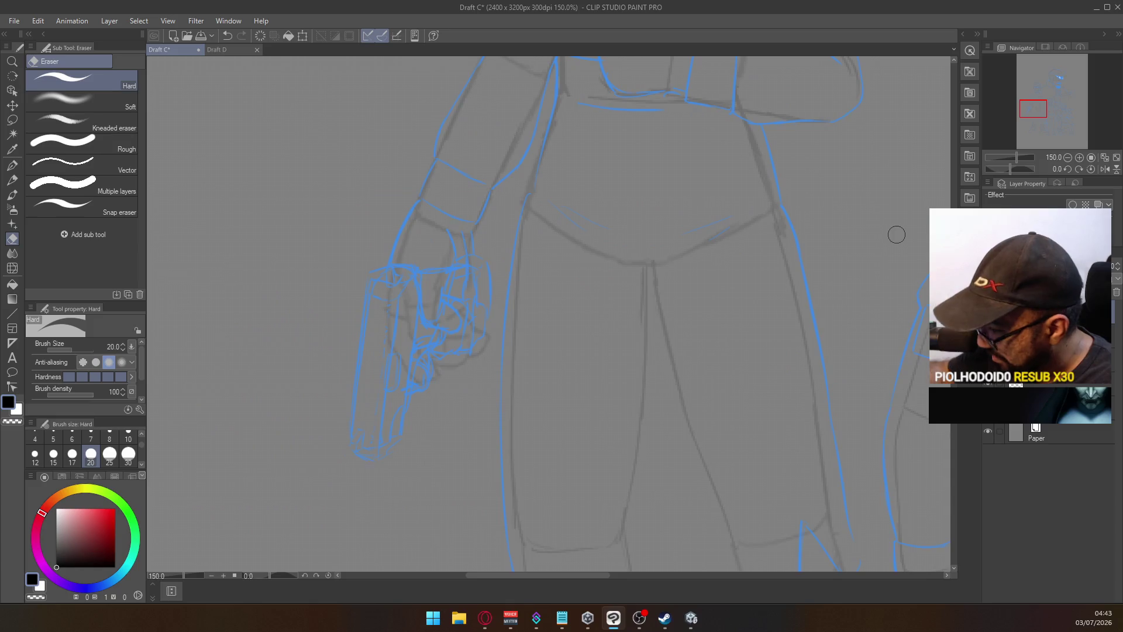
Try strokes for the pistol's bottom corner and lower edge, undoing each attempt
click(11, 168)
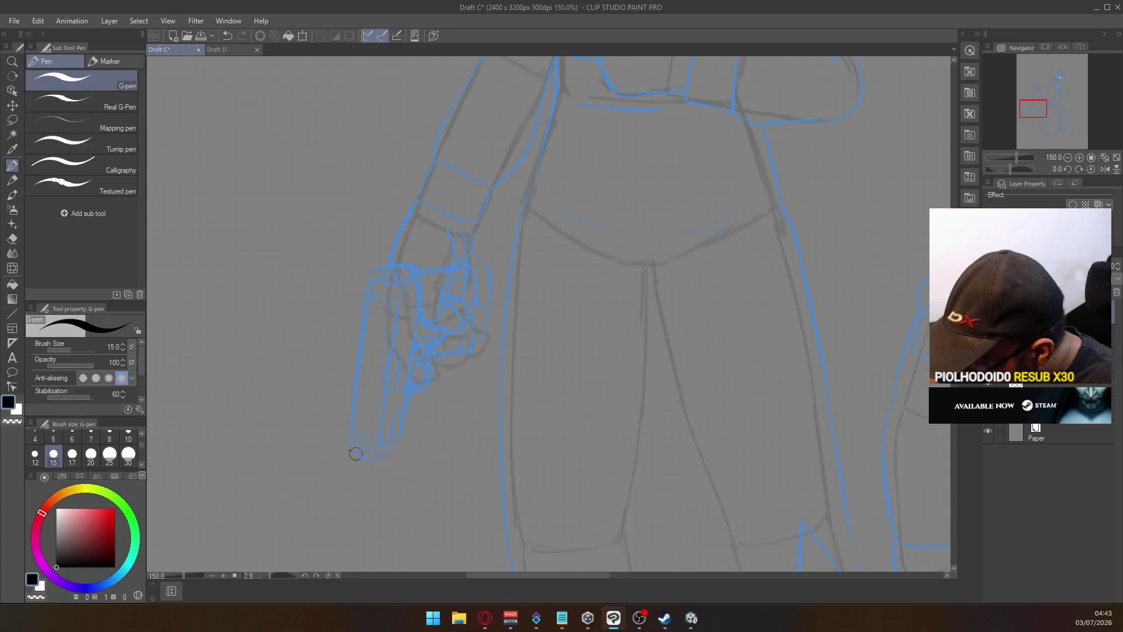
mouse_move(349, 452)
mouse_down()
mouse_move(364, 435)
mouse_move(350, 442)
mouse_up()
key(ctrl+z)
key(ctrl+z)
key(ctrl+z)
key(ctrl+z)
key(ctrl+z)
key(ctrl+z)
key(ctrl+z)
key(ctrl+z)
key(ctrl+z)
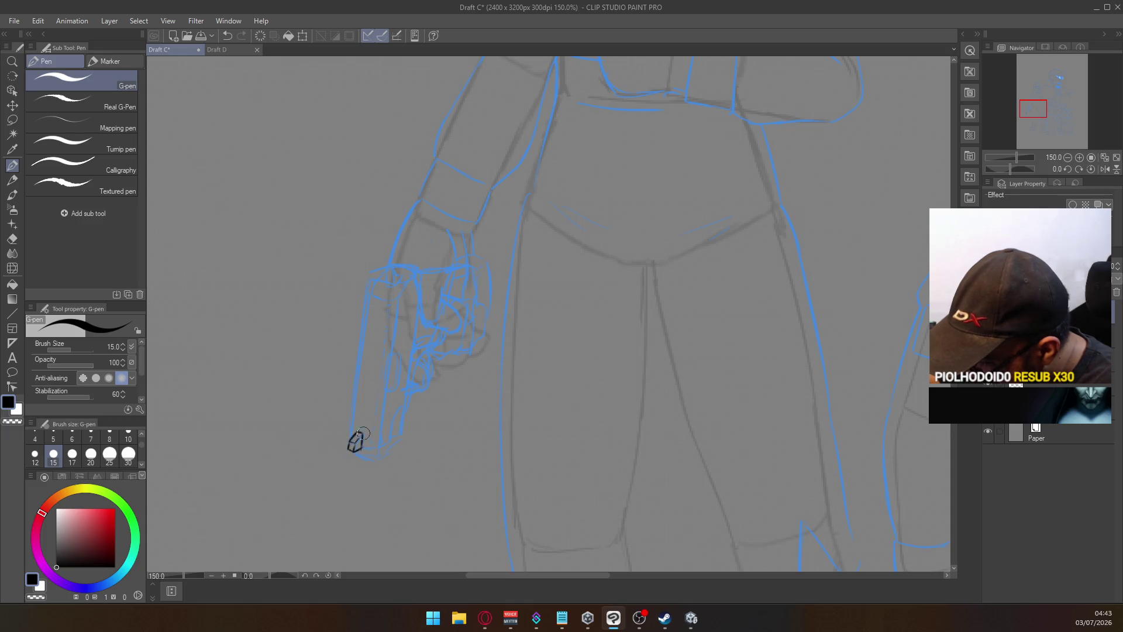
key(ctrl+z)
mouse_move(358, 433)
mouse_down()
mouse_move(366, 451)
mouse_move(388, 442)
mouse_move(402, 404)
mouse_up()
key(ctrl+z)
key(ctrl+z)
key(ctrl+z)
key(ctrl+z)
key(ctrl+z)
key(ctrl+z)
key(ctrl+z)
key(ctrl+z)
key(ctrl+z)
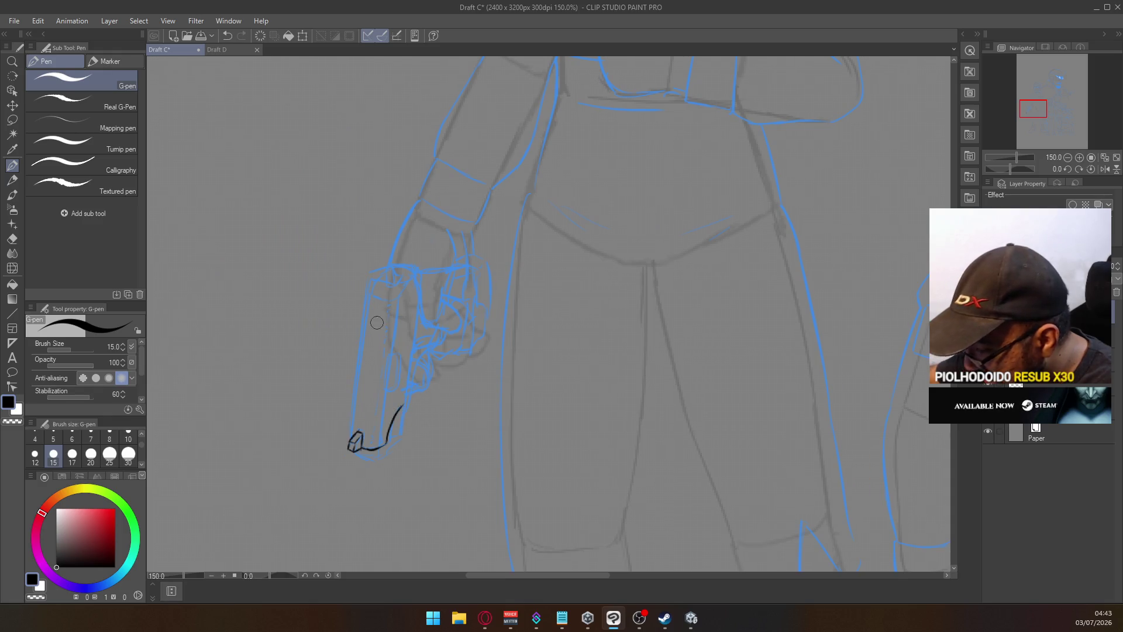
drag(383, 388, 388, 350)
key(ctrl+z)
key(ctrl+z)
key(ctrl+z)
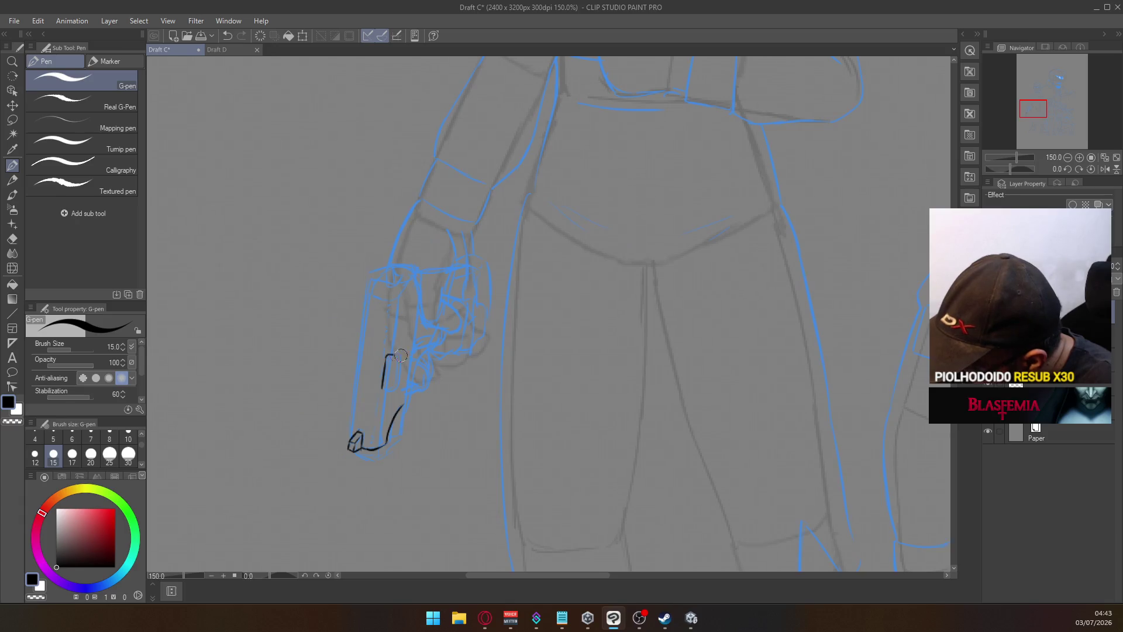
mouse_move(383, 389)
mouse_down()
mouse_move(400, 386)
mouse_move(397, 347)
mouse_up()
key(ctrl+z)
key(ctrl+z)
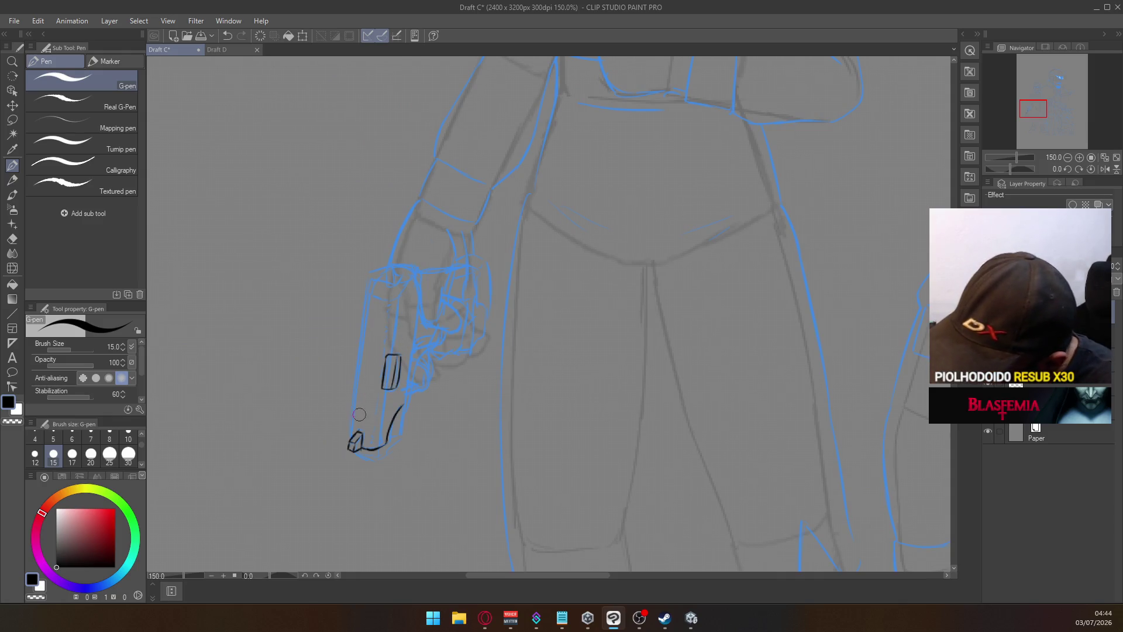
Ink the left edge of the pistol's barrel, retrying until clean
drag(350, 444, 356, 353)
key(ctrl+z)
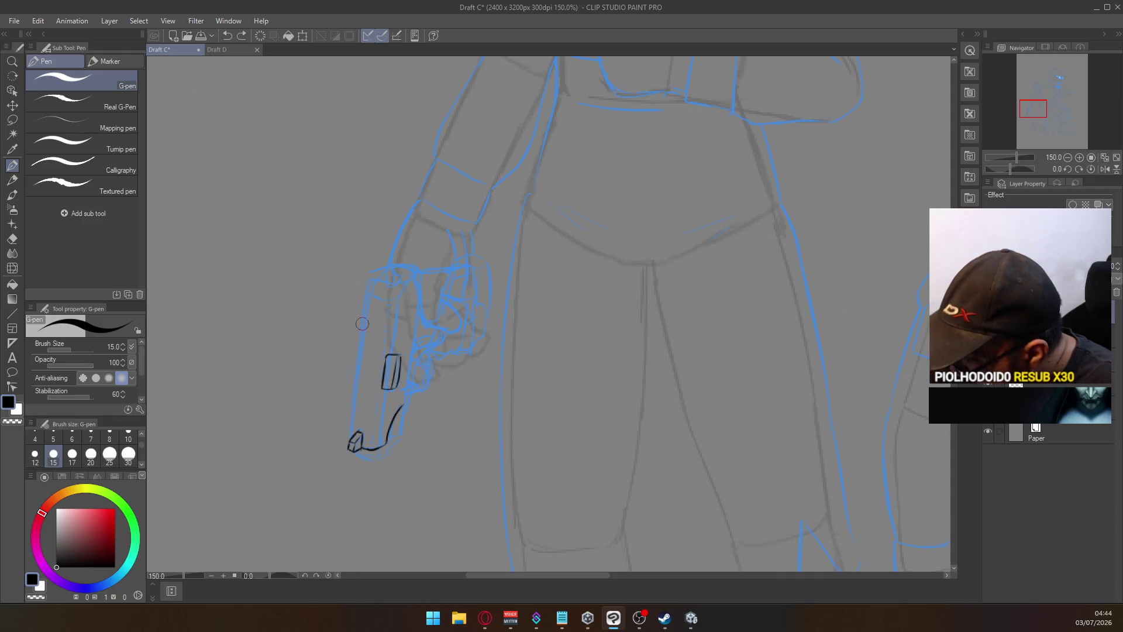
drag(366, 297, 353, 403)
key(ctrl+z)
drag(367, 293, 353, 409)
key(ctrl+z)
Extend the pistol's left edge down to the bottom of the grip
key(ctrl+z)
drag(368, 301, 354, 401)
mouse_move(362, 330)
mouse_down()
mouse_move(345, 436)
mouse_move(358, 368)
mouse_move(351, 411)
mouse_up()
key(ctrl+z)
key(ctrl+z)
drag(362, 330, 348, 441)
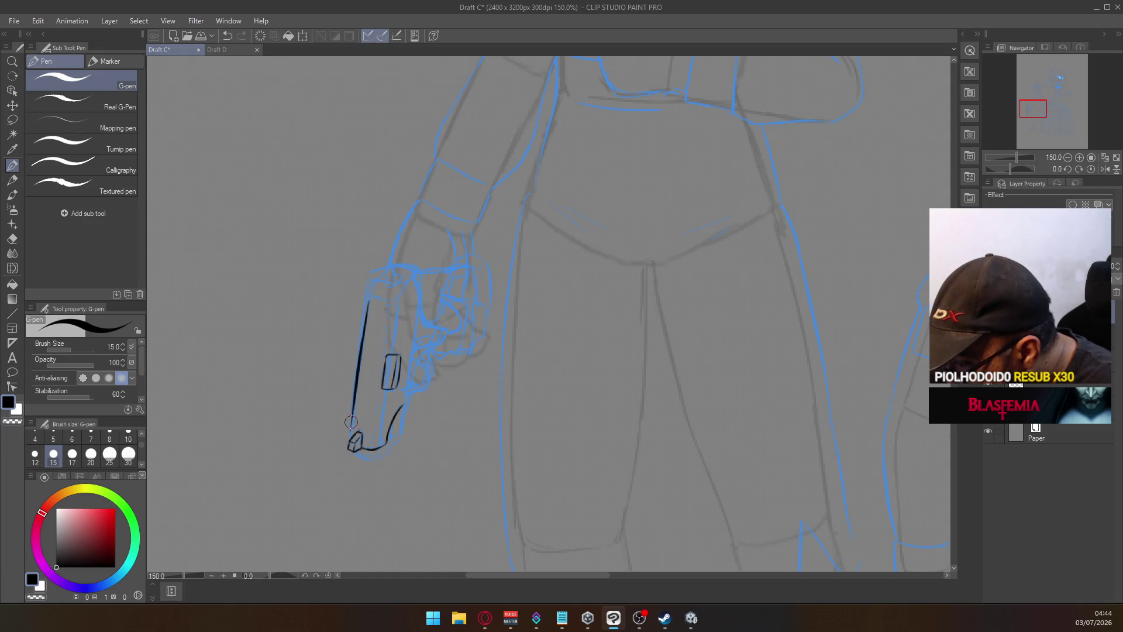
drag(355, 395, 347, 448)
key(ctrl+z)
mouse_move(361, 362)
mouse_down()
mouse_move(349, 439)
mouse_move(363, 450)
mouse_move(397, 403)
mouse_up()
key(ctrl+z)
Ink the grip's bottom-right corner and the top edge and corner of the slide
drag(378, 447, 381, 444)
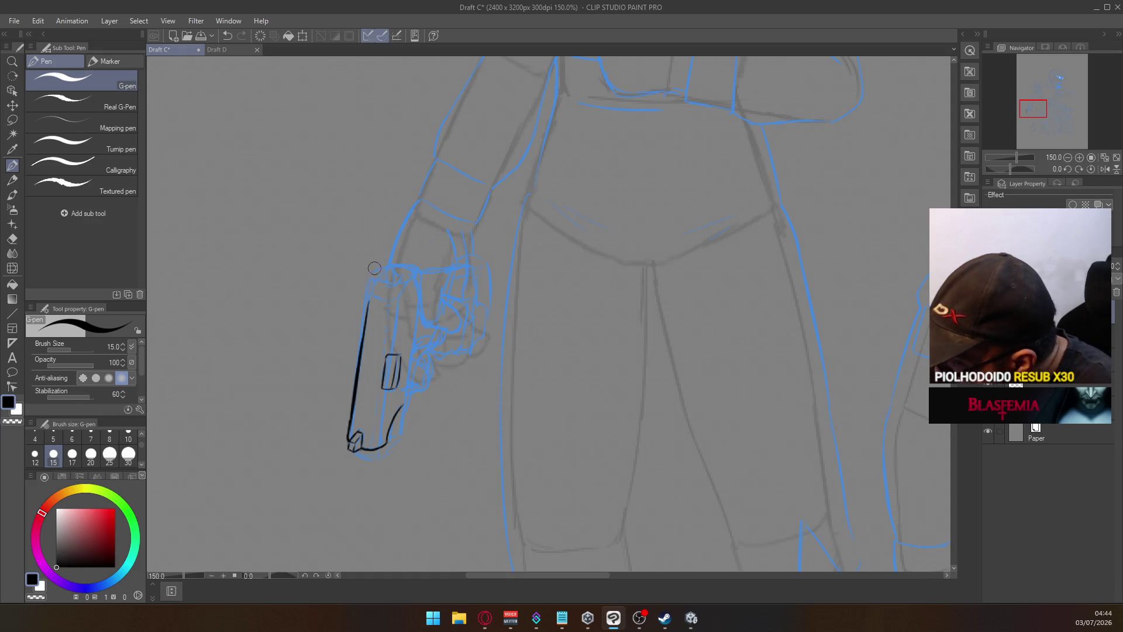
mouse_move(371, 287)
mouse_down()
mouse_move(388, 267)
mouse_move(394, 296)
mouse_move(413, 273)
mouse_move(403, 287)
mouse_up()
key(ctrl+z)
key(ctrl+z)
key(ctrl+z)
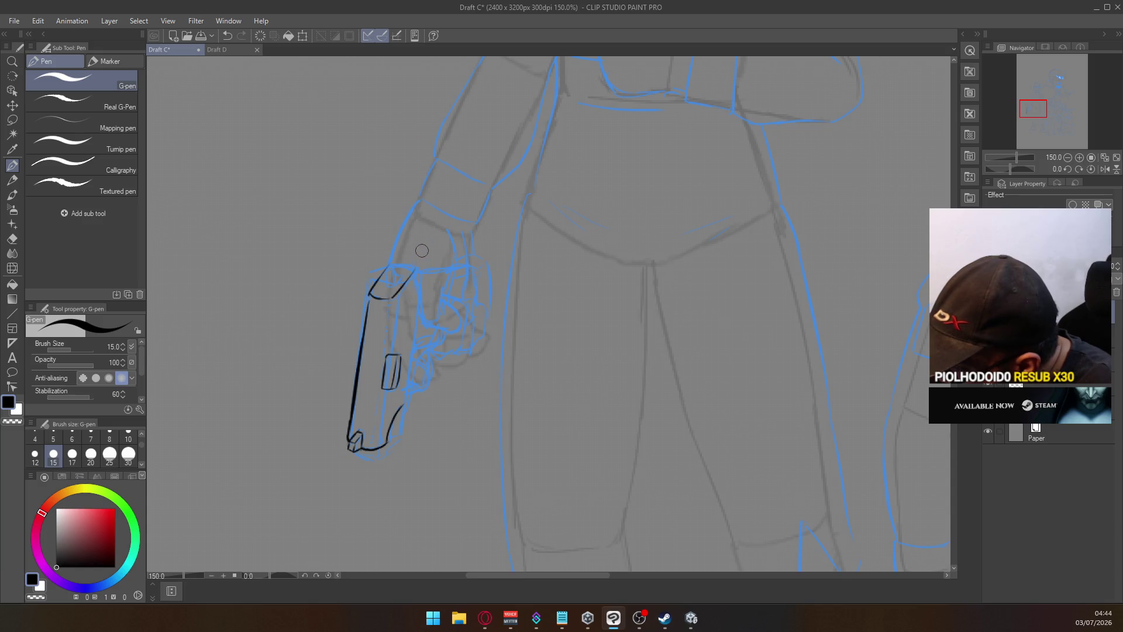
key(ctrl+z)
drag(380, 280, 391, 258)
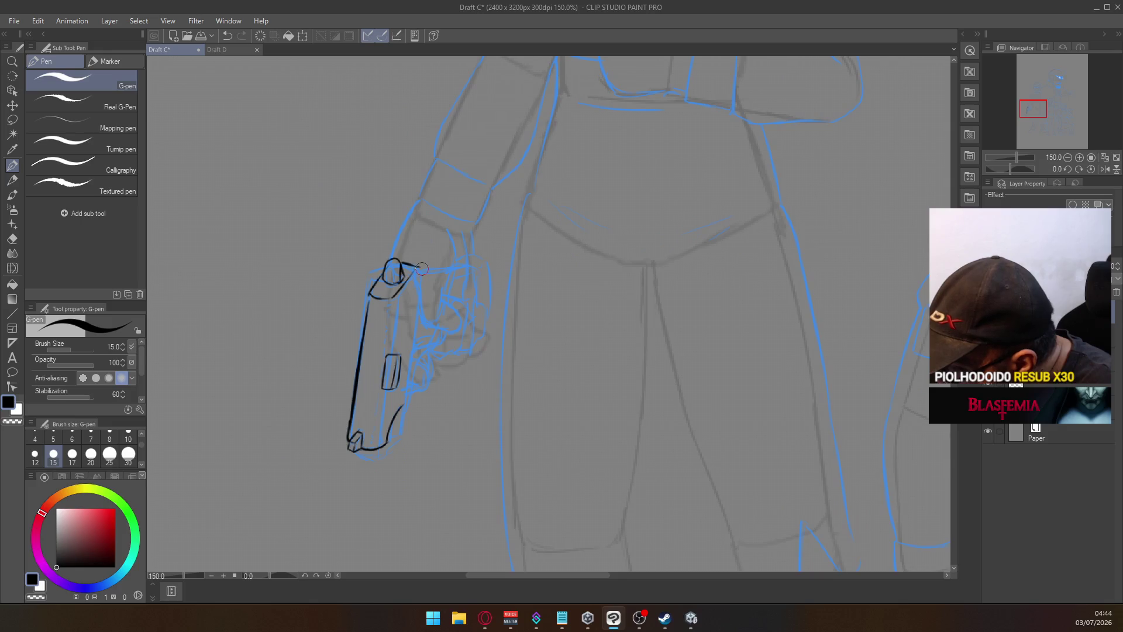
Ink the pistol's right side downward from its top-right corner
drag(421, 269, 419, 327)
key(ctrl+z)
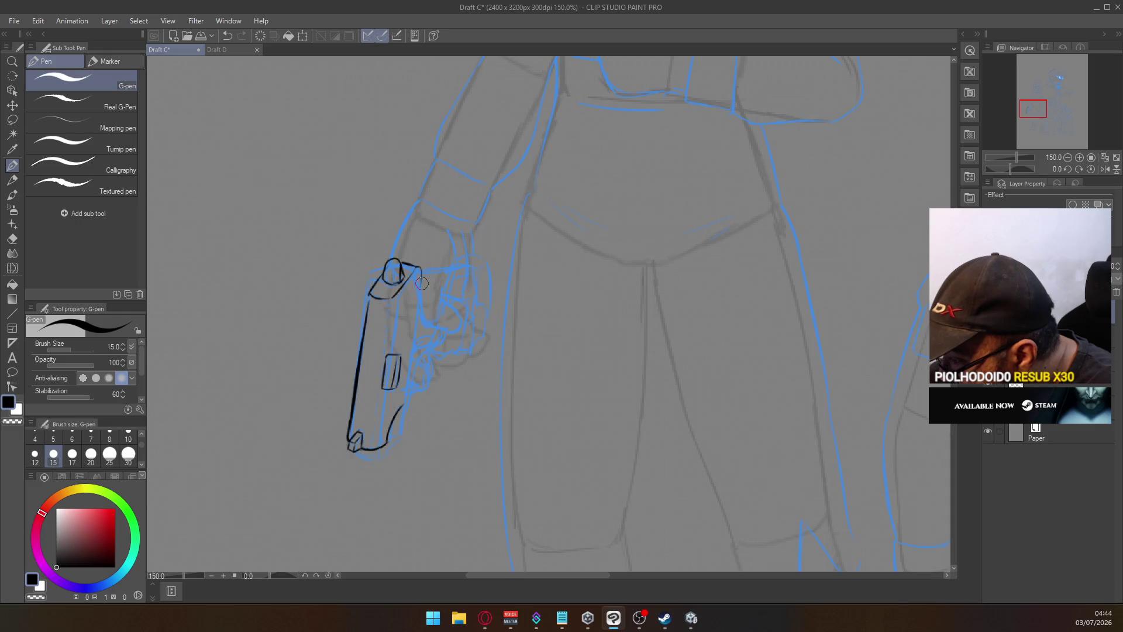
drag(421, 268, 413, 350)
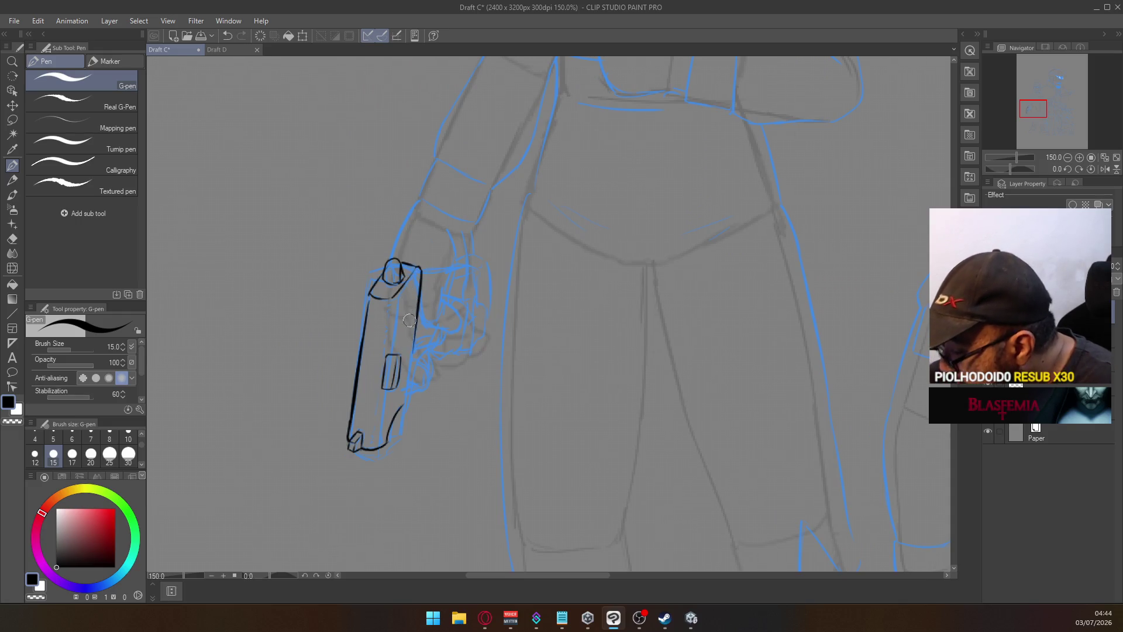
drag(419, 316, 403, 406)
key(ctrl+z)
drag(419, 319, 404, 404)
Refine the pistol's lower right edge and bottom tip, then switch to the eraser
mouse_move(412, 356)
mouse_down()
mouse_move(404, 406)
mouse_move(413, 334)
mouse_up()
key(ctrl+z)
key(ctrl+z)
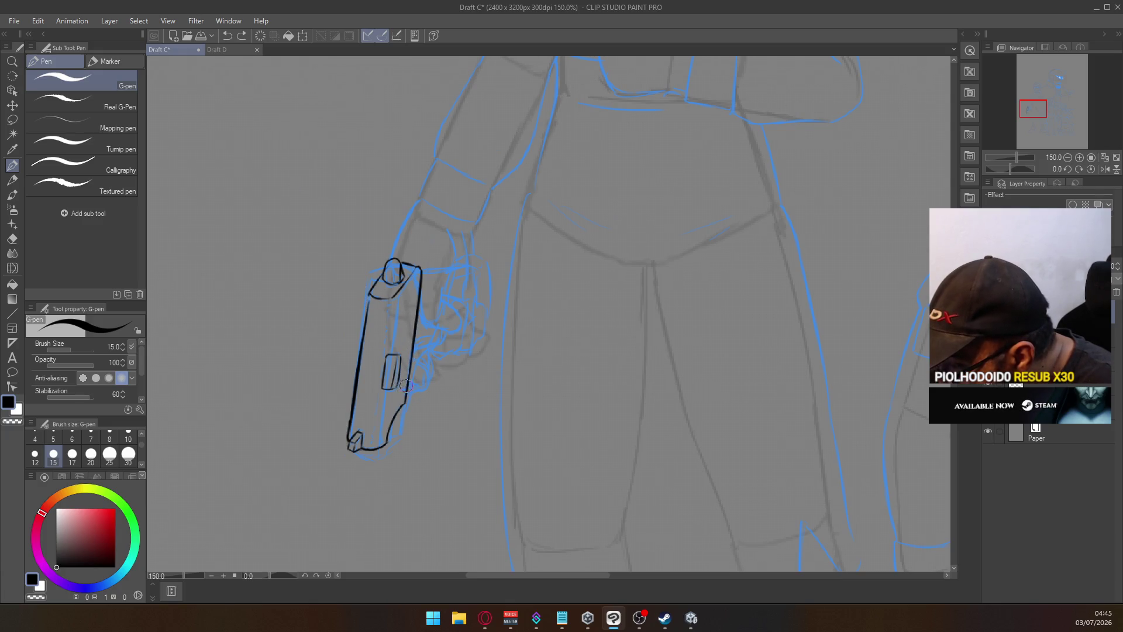
drag(403, 397, 410, 347)
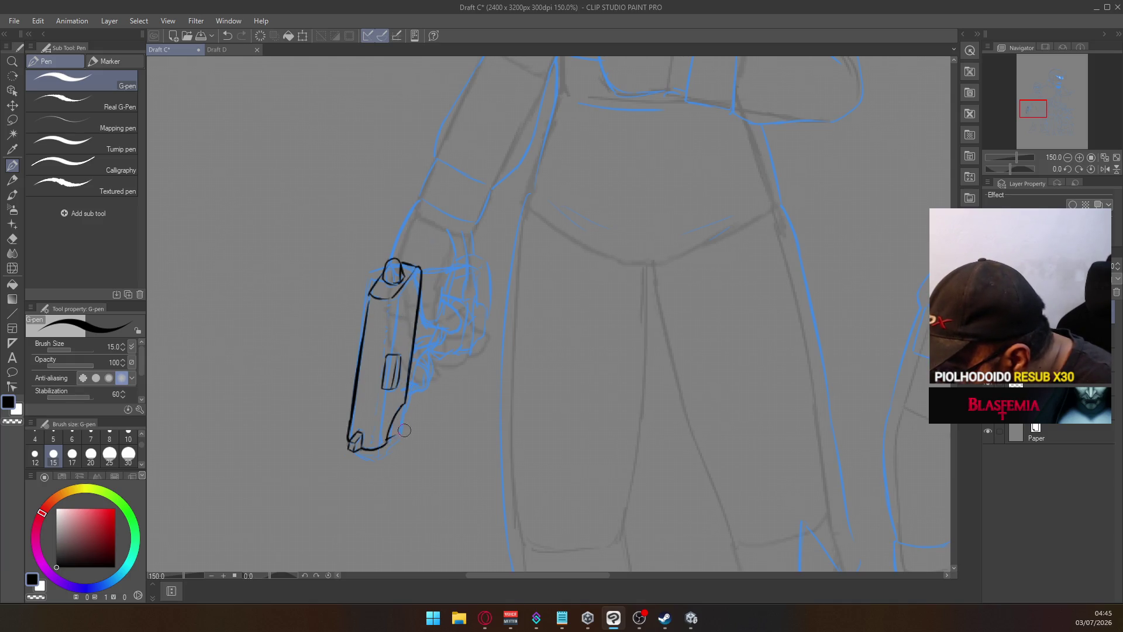
mouse_move(386, 440)
mouse_down()
mouse_move(411, 429)
mouse_move(410, 395)
mouse_move(403, 407)
mouse_up()
key(ctrl+z)
key(ctrl+y)
key(ctrl+z)
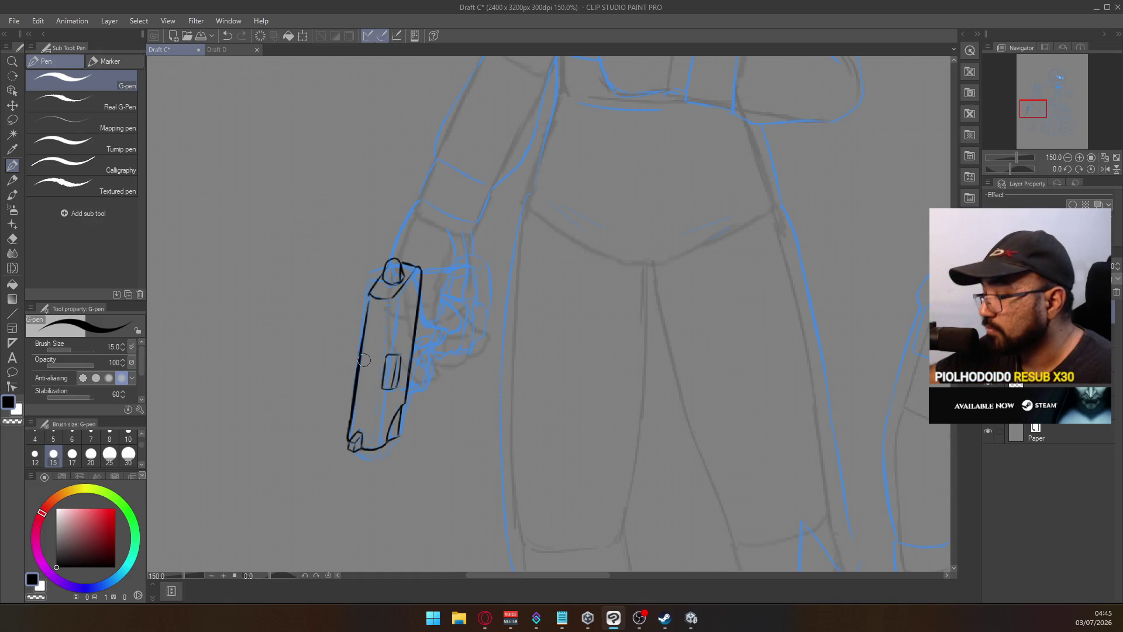
drag(358, 452, 379, 451)
key(ctrl+z)
key(ctrl+z)
key(ctrl+z)
key(ctrl+z)
key(ctrl+z)
key(ctrl+z)
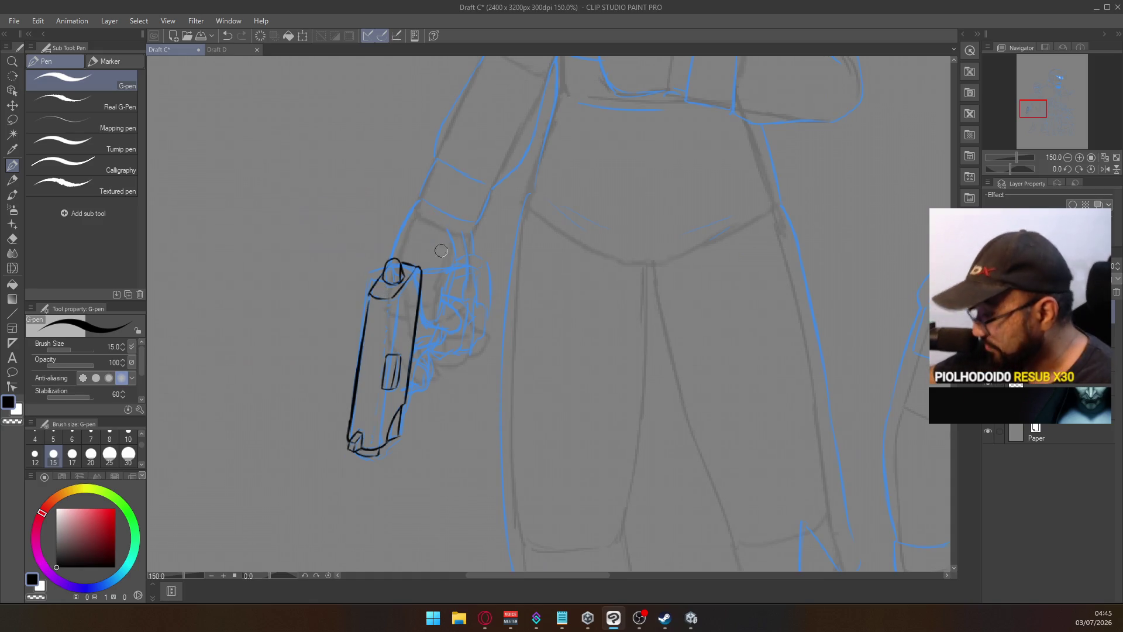
key(e)
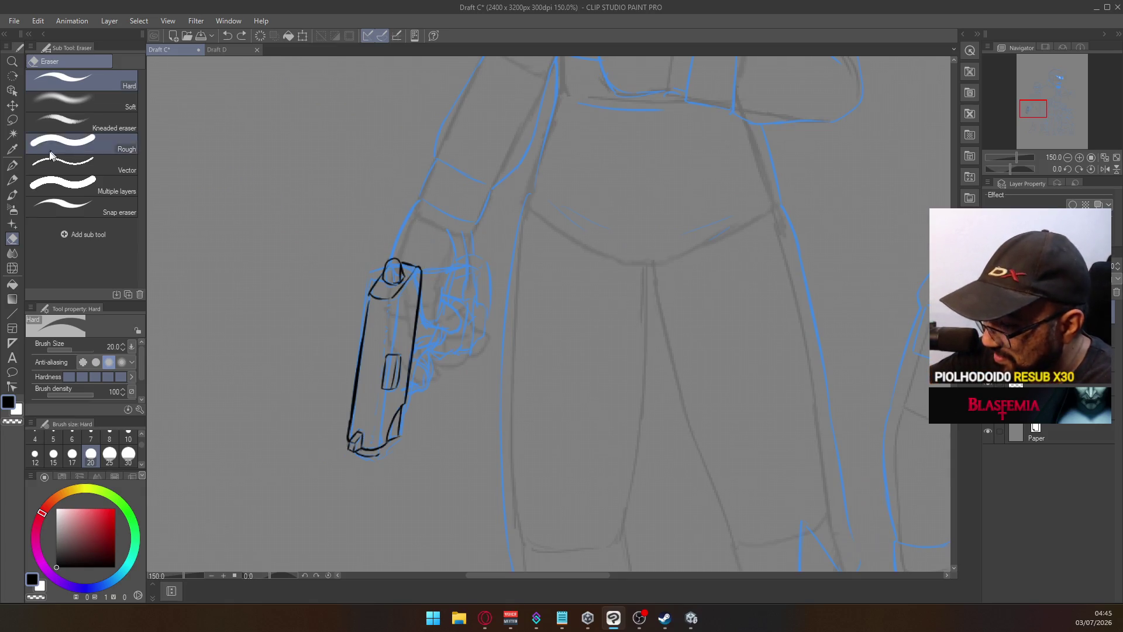
Ink the fingers and knuckles curling around the pistol grip, retrying strokes
click(12, 166)
mouse_move(421, 294)
mouse_down()
mouse_move(422, 322)
mouse_move(436, 319)
mouse_up()
key(ctrl+z)
key(ctrl+z)
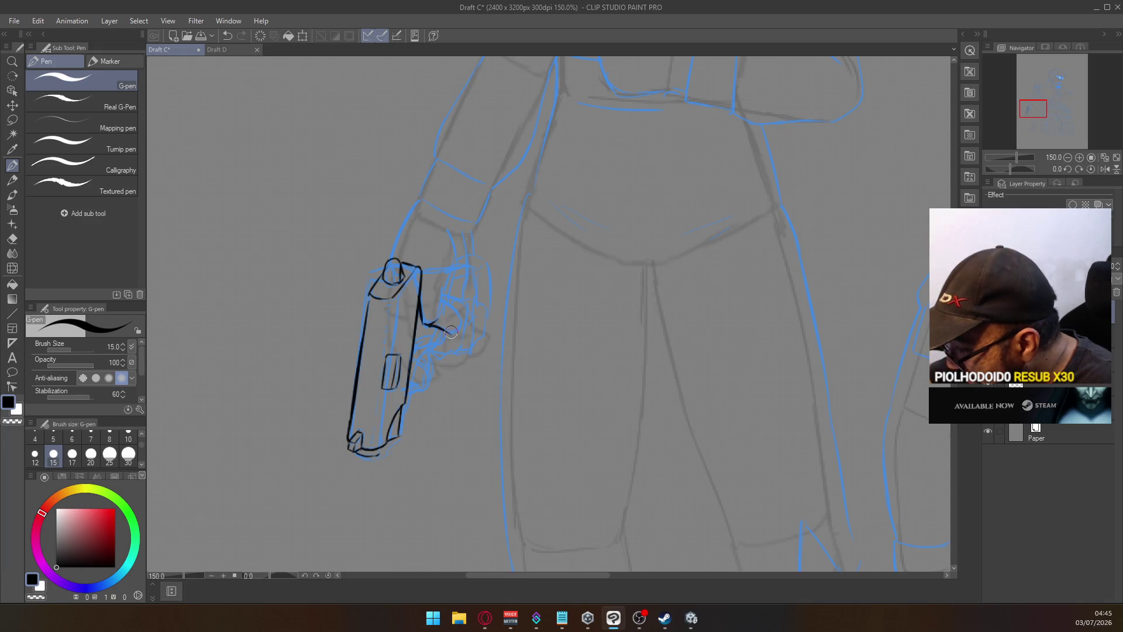
mouse_move(450, 332)
mouse_down()
mouse_move(460, 315)
mouse_move(443, 299)
mouse_move(453, 269)
mouse_move(445, 223)
mouse_move(450, 242)
mouse_up()
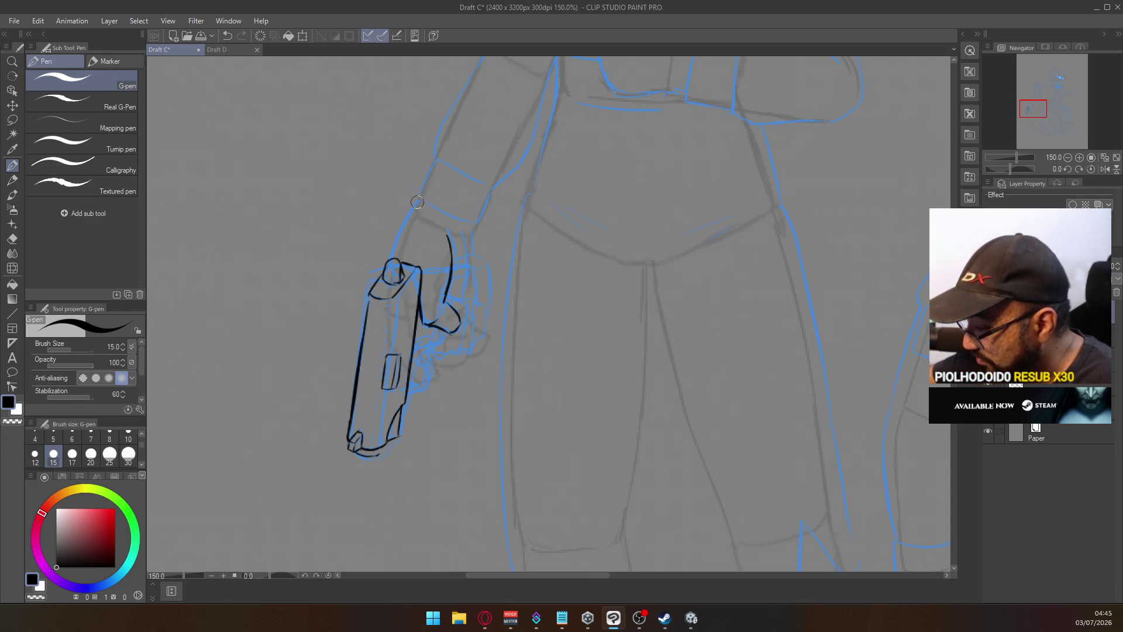
key(ctrl+z)
drag(422, 323, 444, 329)
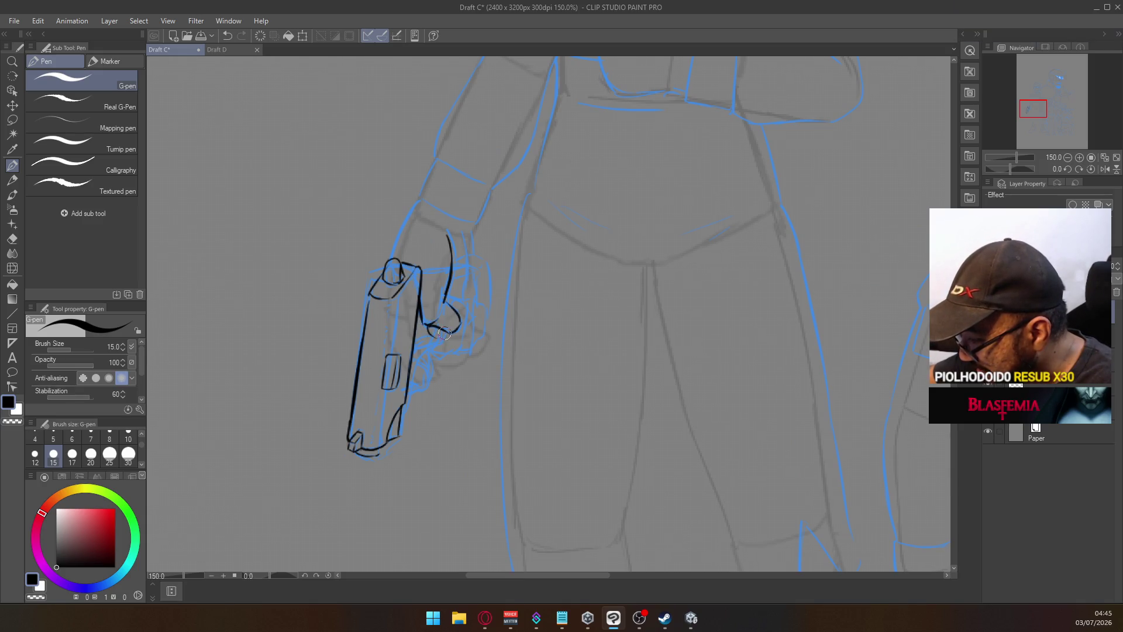
key(ctrl+z)
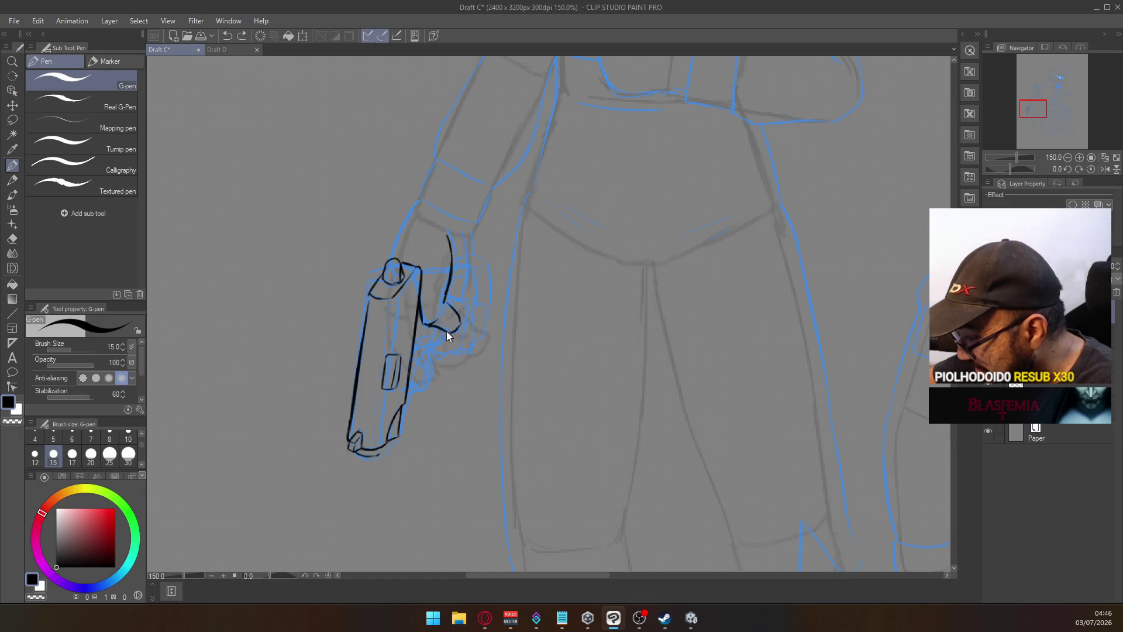
mouse_move(438, 351)
mouse_down()
mouse_move(447, 319)
mouse_move(441, 336)
mouse_move(425, 326)
mouse_move(450, 353)
mouse_move(456, 301)
mouse_move(487, 323)
mouse_up()
key(ctrl+z)
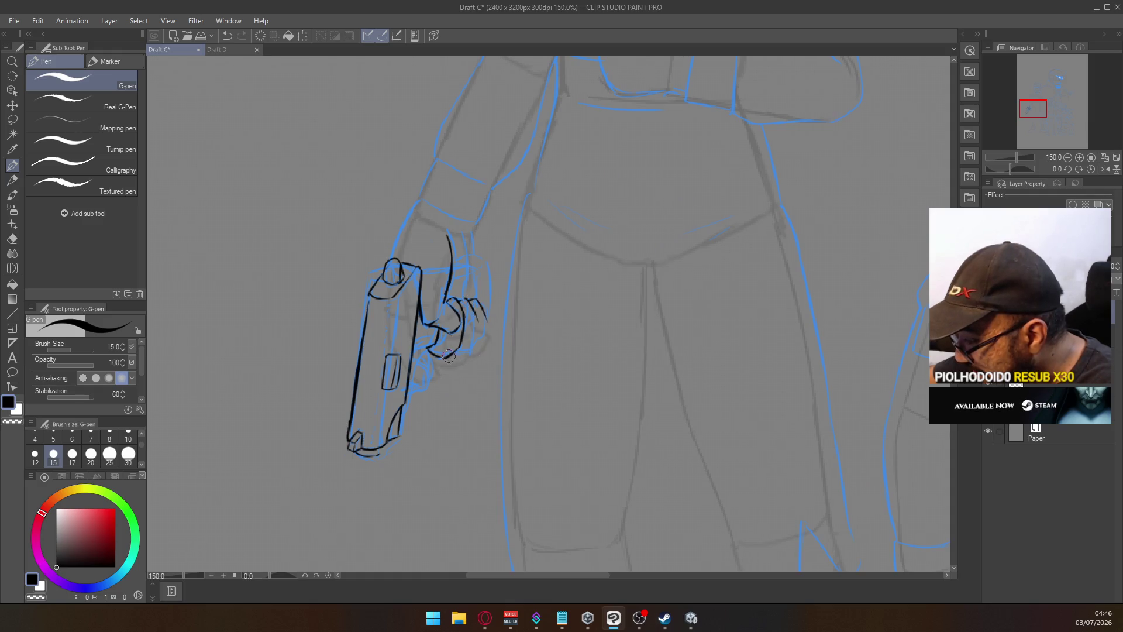
drag(463, 359, 474, 351)
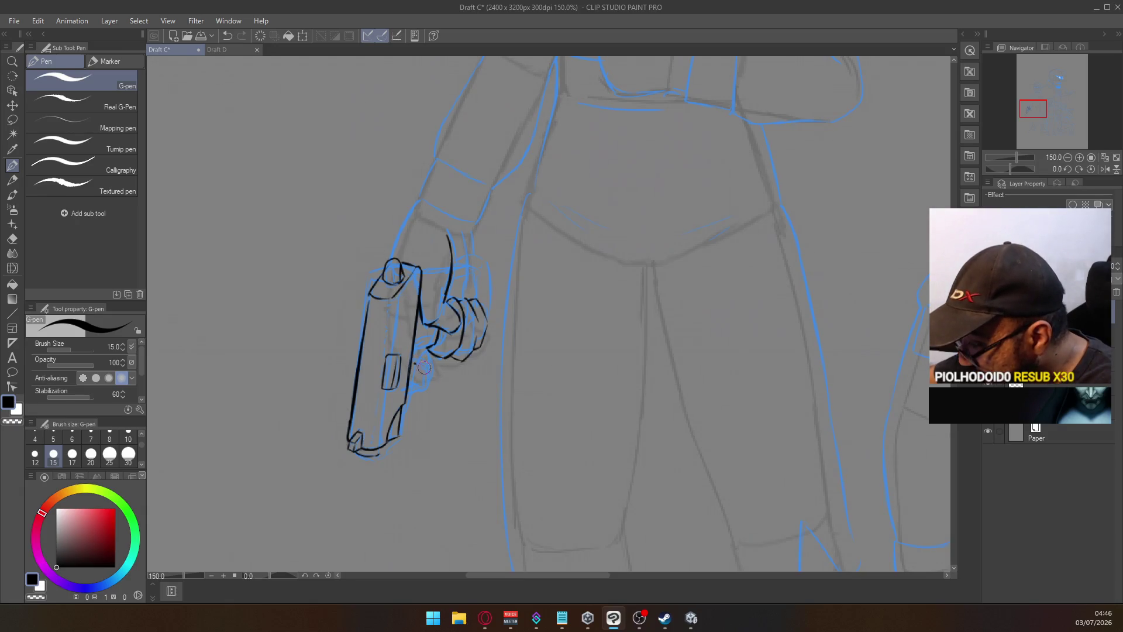
Ink the grip's right and front edges, the curved trigger guard and hatching by the trigger
drag(408, 407, 422, 342)
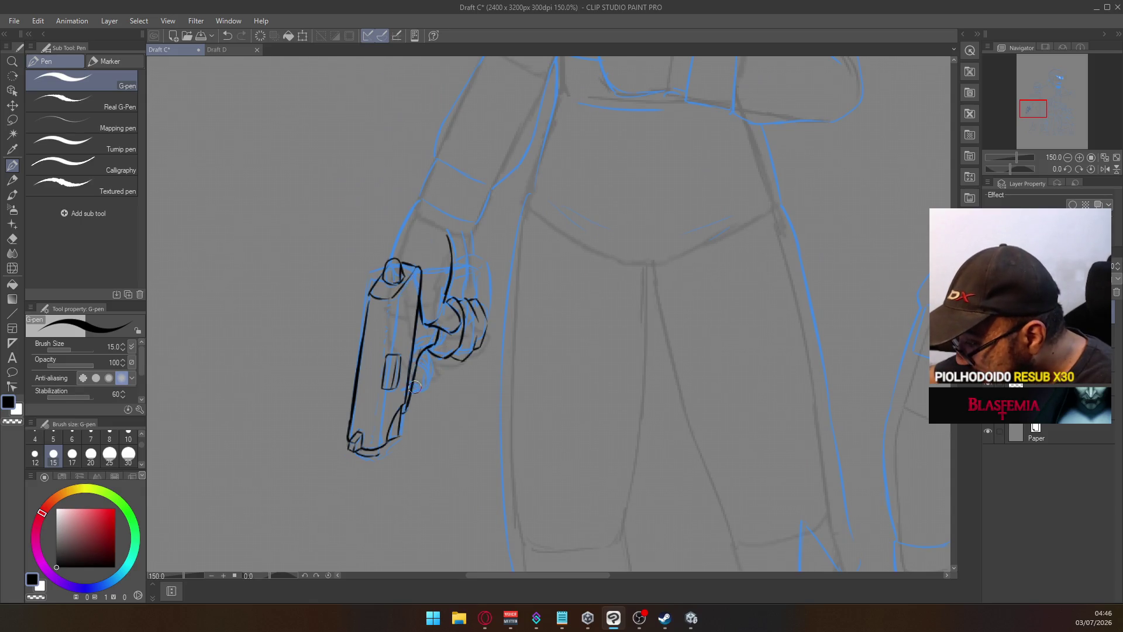
drag(420, 388, 418, 352)
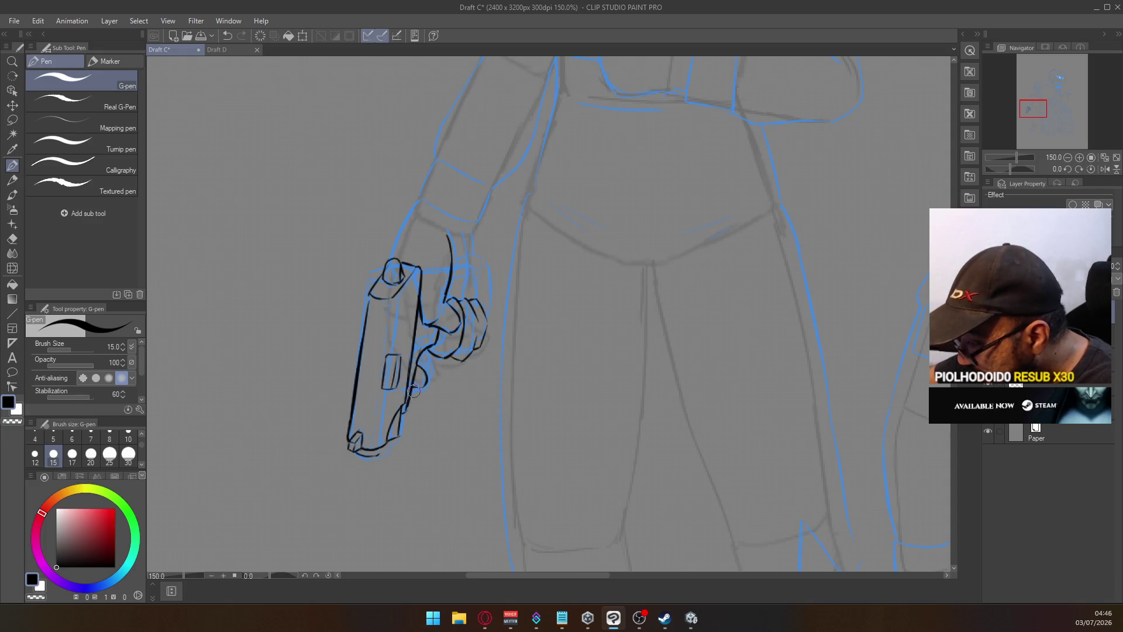
mouse_move(420, 387)
mouse_down()
mouse_move(434, 383)
mouse_move(429, 367)
mouse_up()
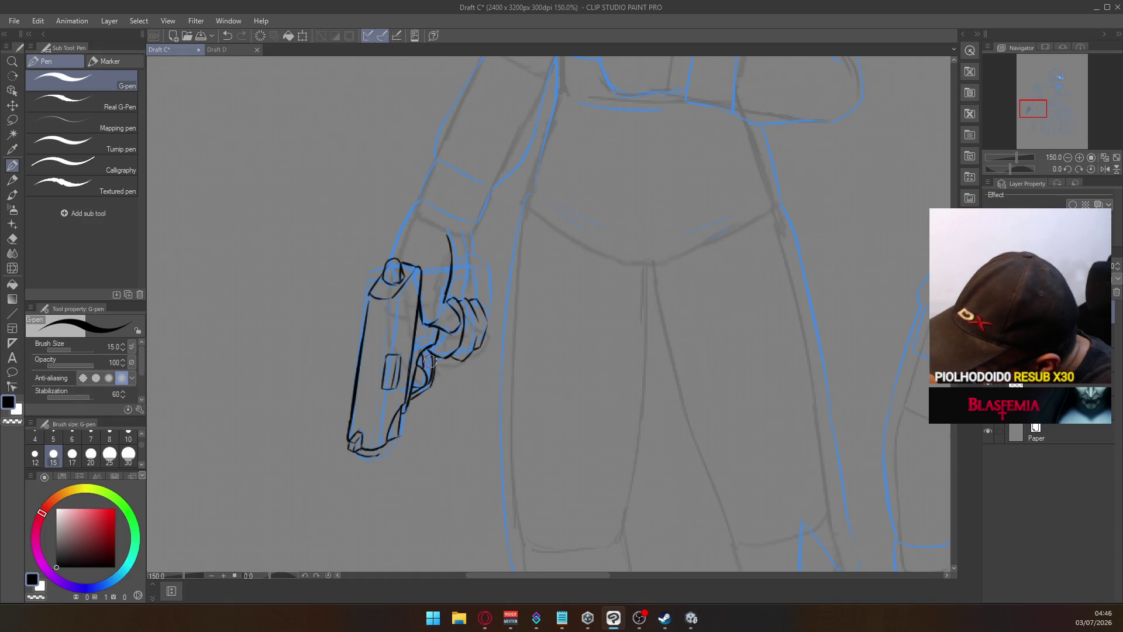
drag(421, 355, 430, 367)
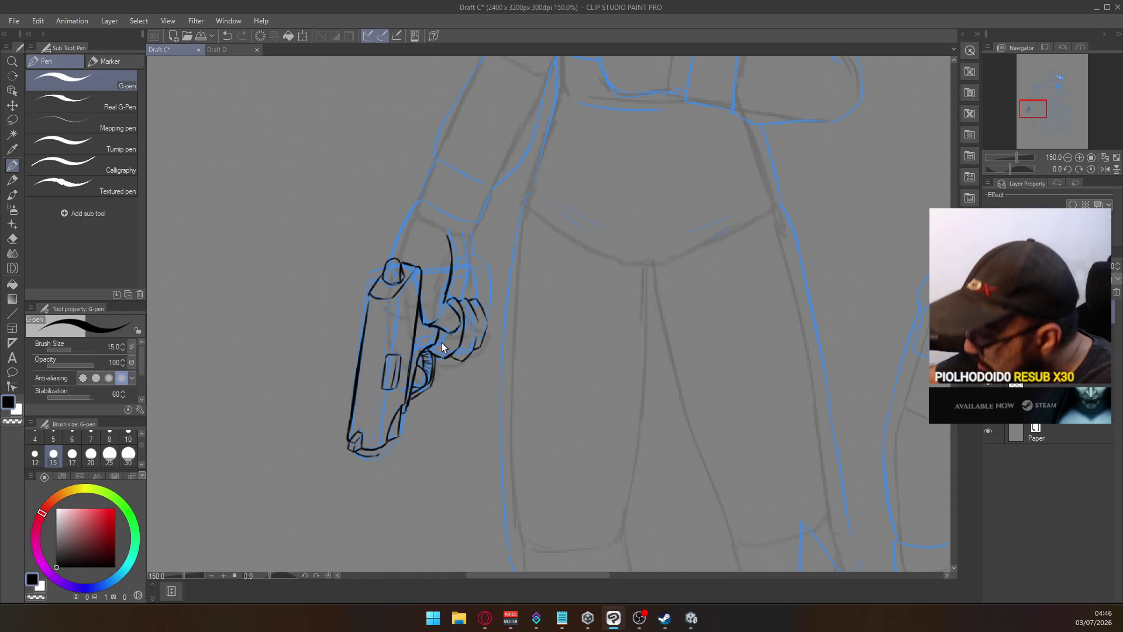
Ink a thin line along the lower part of the pistol grip
scroll(427, 325, down, 2)
scroll(418, 322, up, 1)
scroll(418, 323, up, 1)
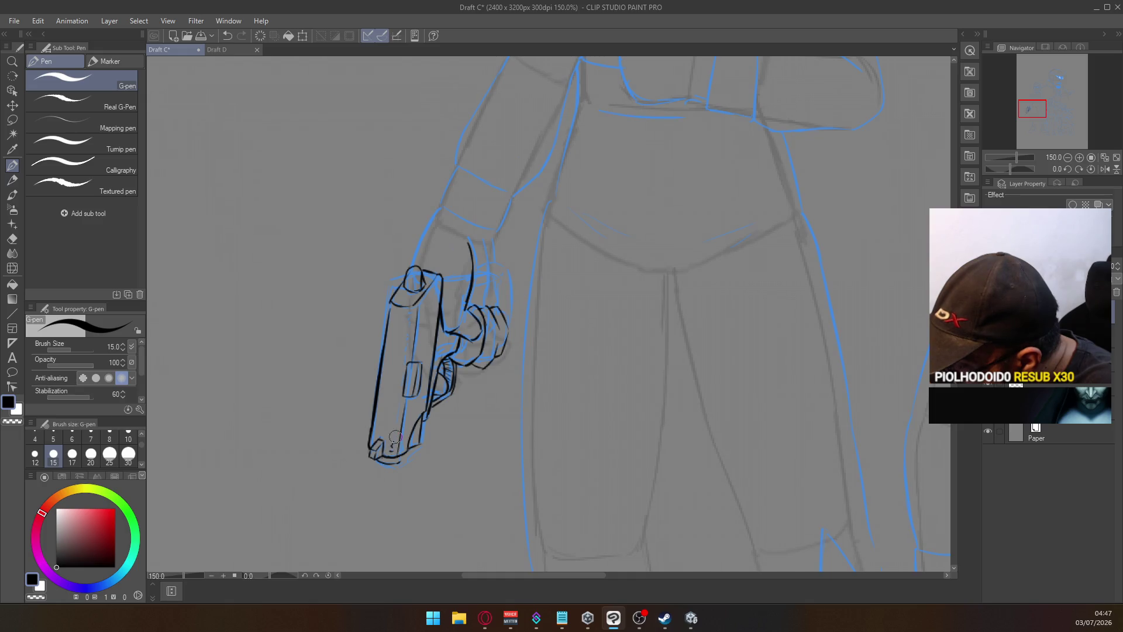
drag(395, 443, 390, 398)
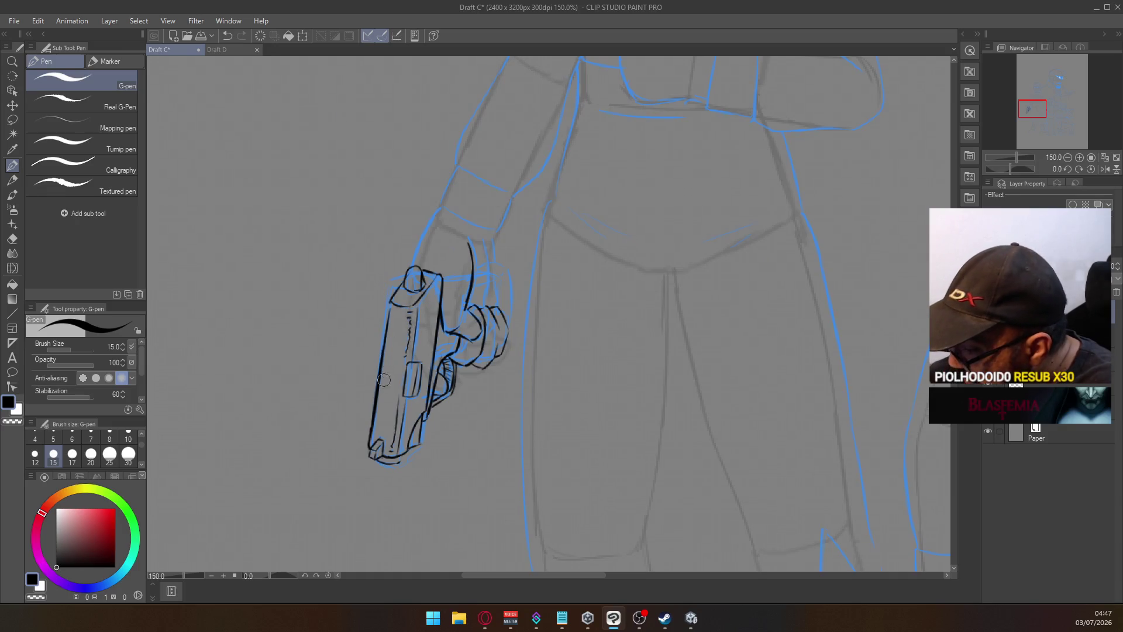
scroll(451, 300, down, 3)
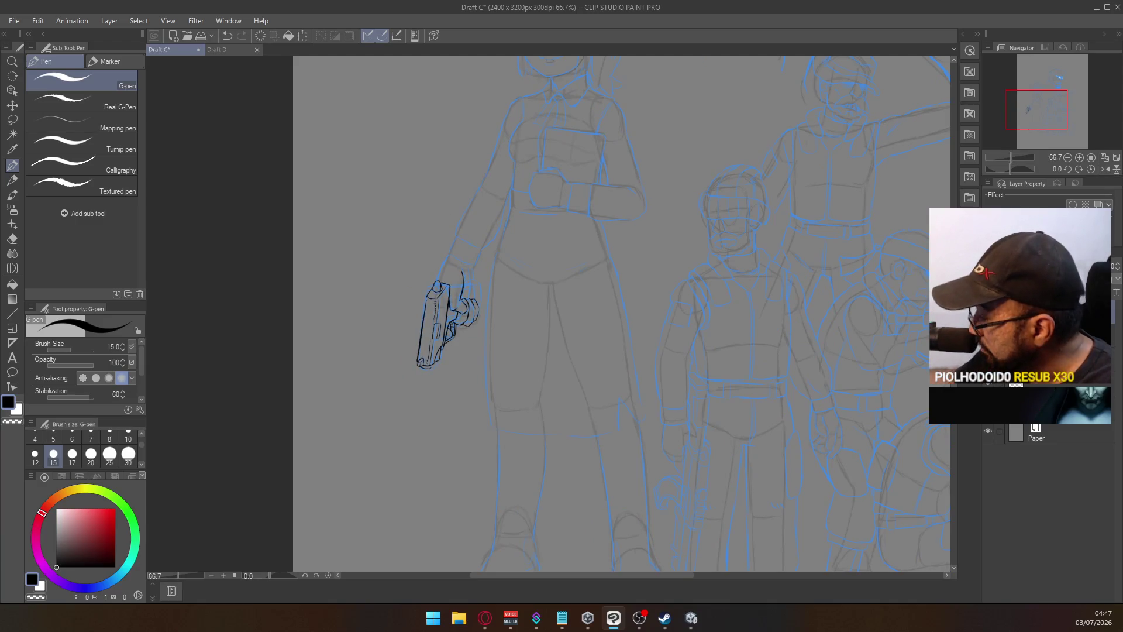
scroll(440, 282, up, 3)
Stroke the top edge of the hand over the pistol until clean, then switch to the eraser
key(e)
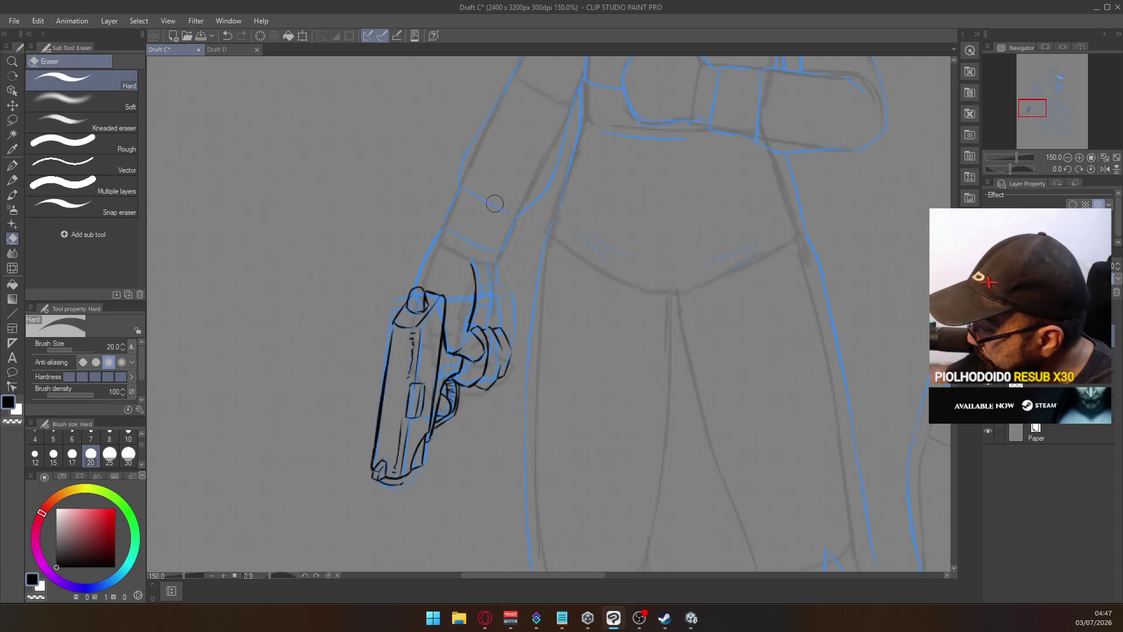
key(p)
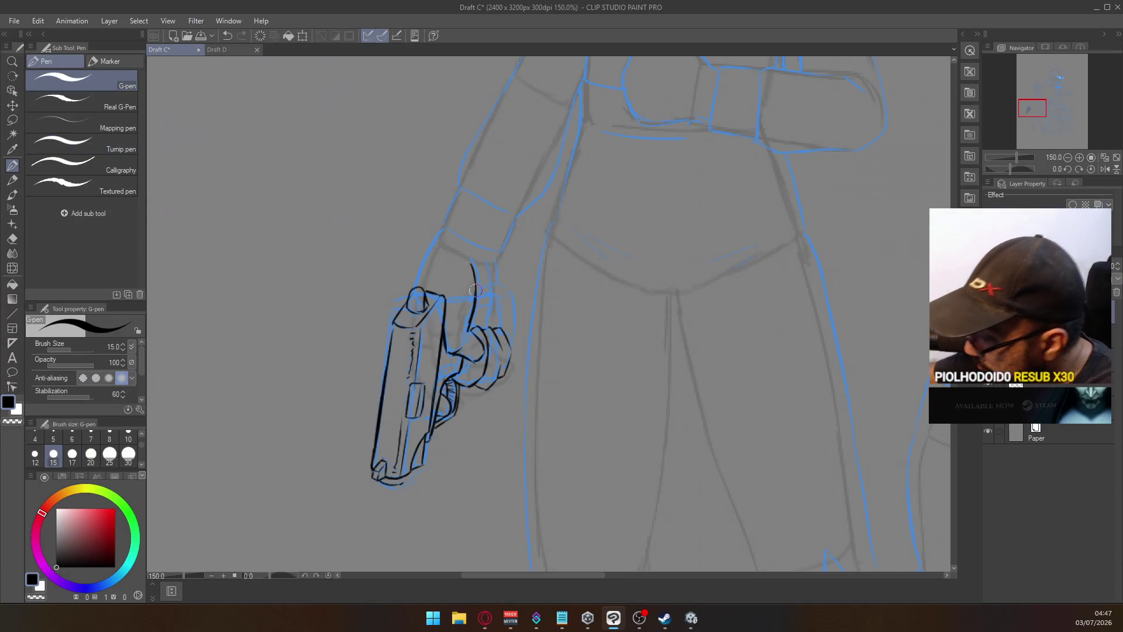
drag(481, 302, 503, 295)
key(ctrl+z)
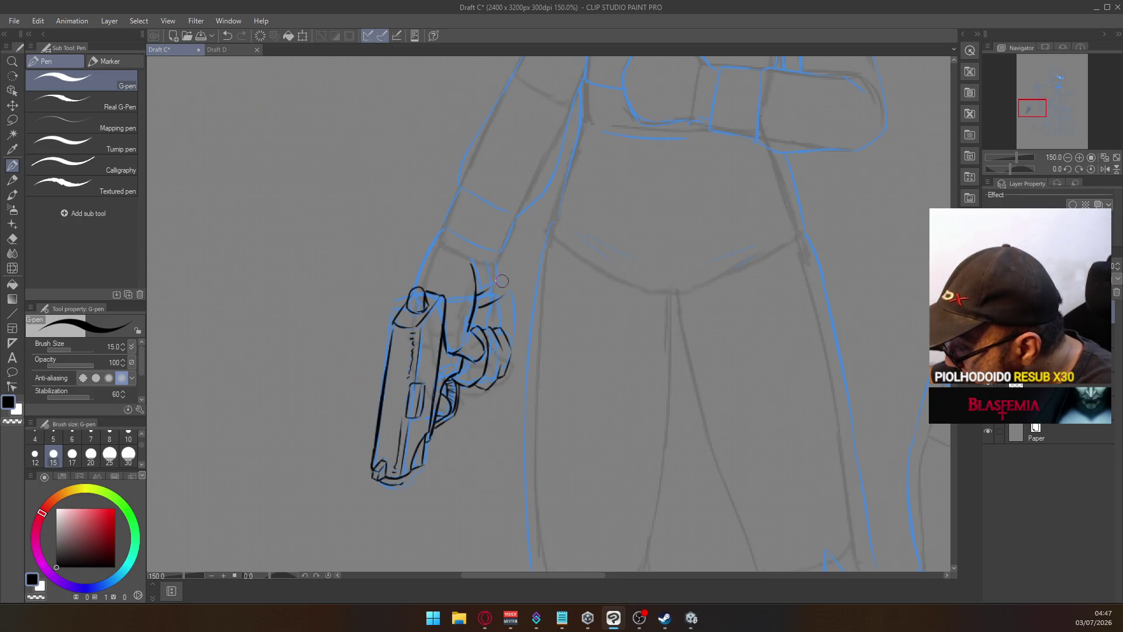
key(ctrl+z)
drag(480, 301, 505, 288)
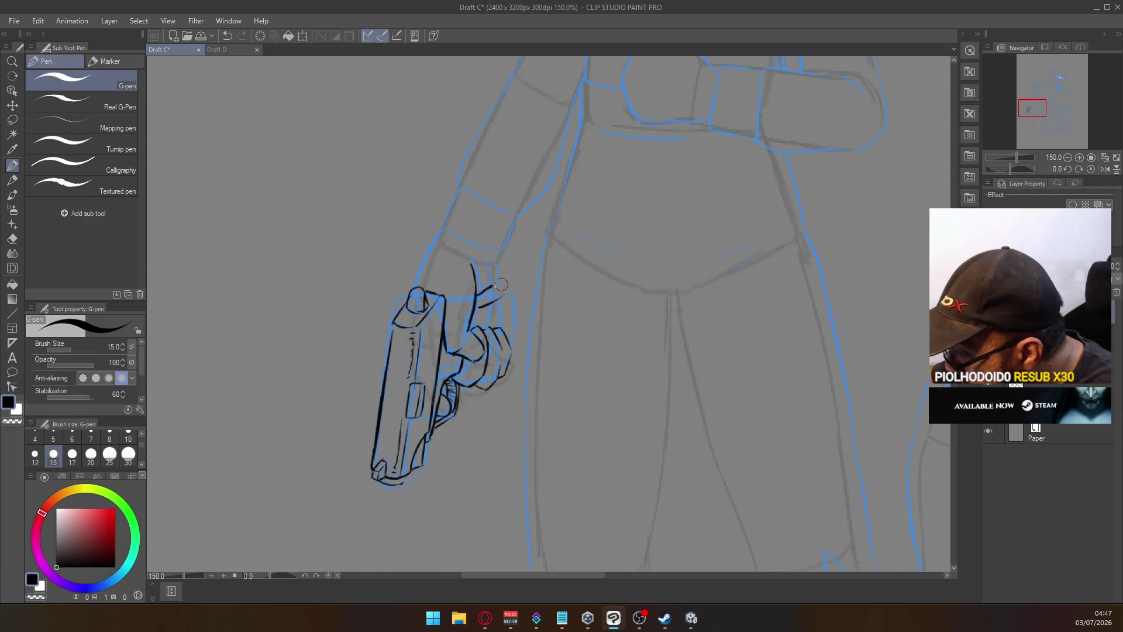
key(ctrl+z)
mouse_move(478, 300)
mouse_down()
mouse_move(504, 287)
mouse_move(510, 335)
mouse_up()
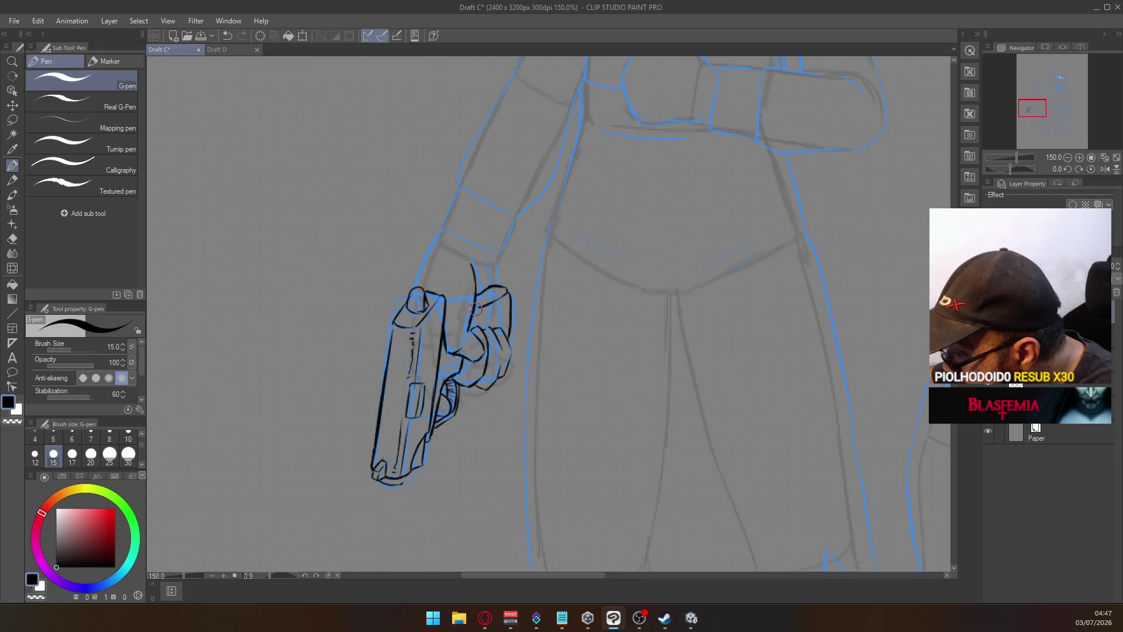
mouse_move(473, 307)
mouse_down()
mouse_move(507, 291)
mouse_move(504, 339)
mouse_up()
key(ctrl+z)
key(ctrl+z)
key(ctrl+z)
key(ctrl+z)
key(ctrl+z)
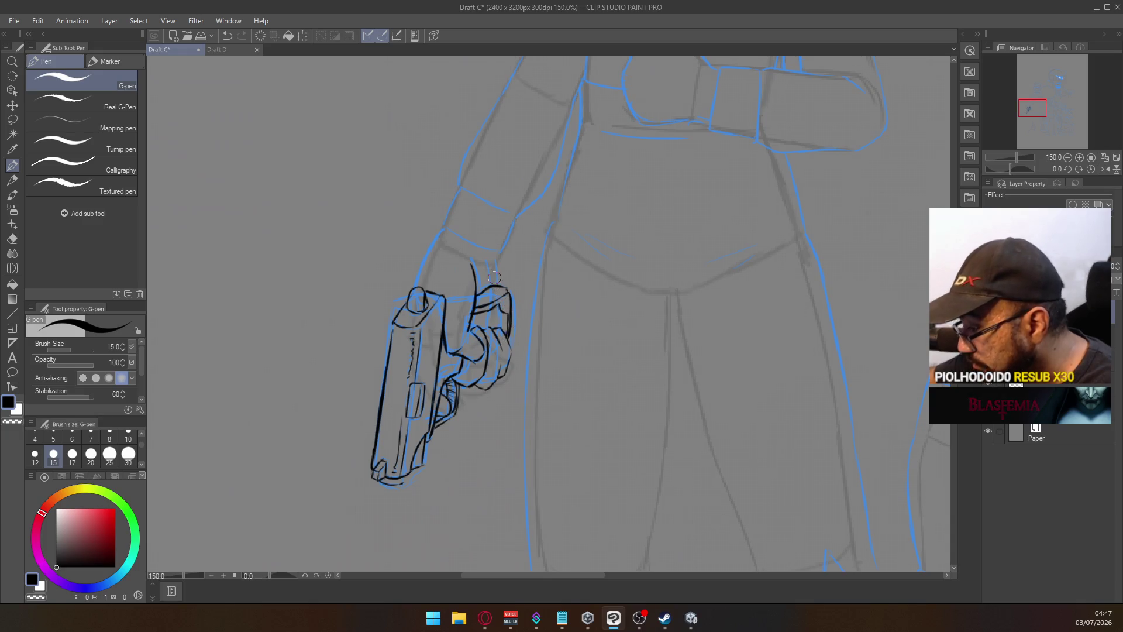
scroll(492, 274, down, 5)
scroll(498, 253, up, 5)
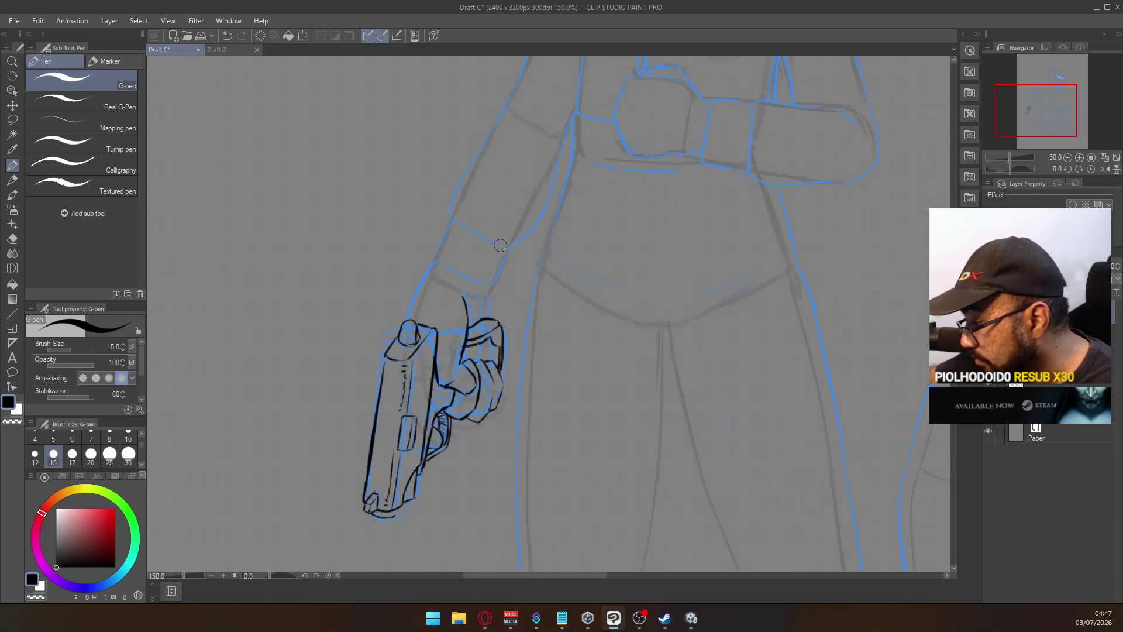
key(e)
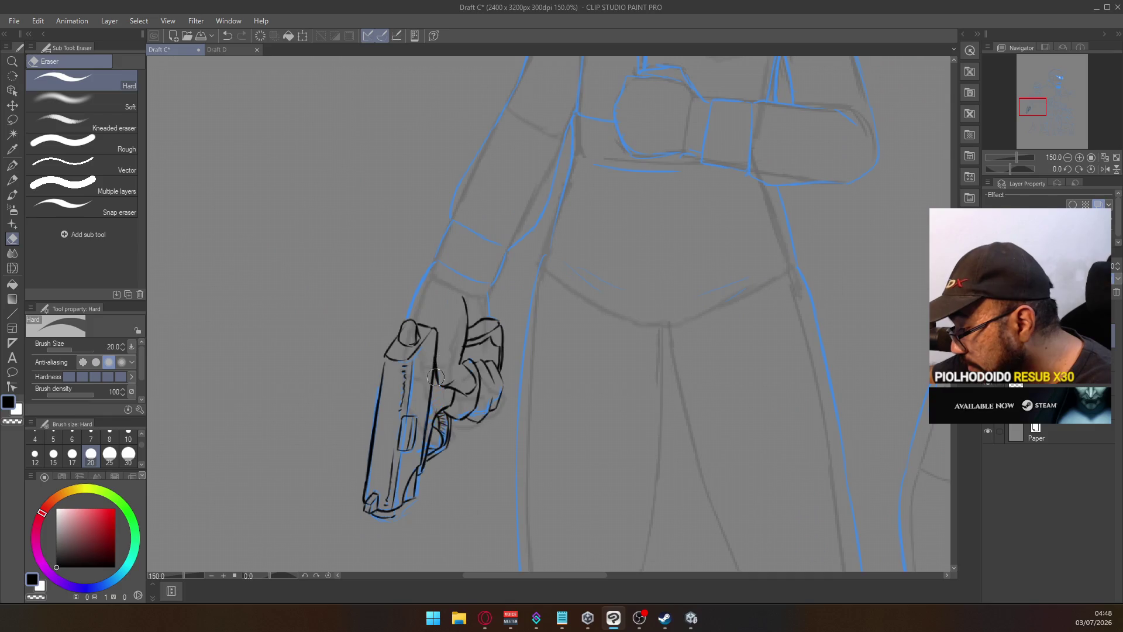
Lasso around the pistol and gripping hand and clear the blue sketch lines inside
click(11, 120)
mouse_move(427, 518)
mouse_down()
mouse_move(356, 522)
mouse_move(386, 351)
mouse_move(445, 326)
mouse_up()
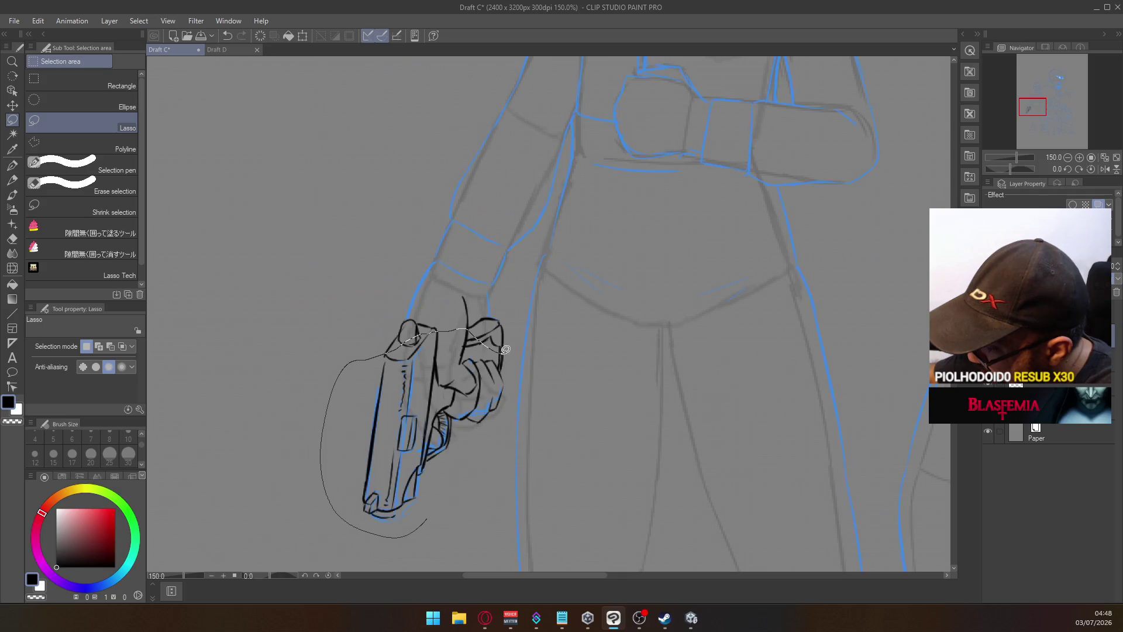
drag(505, 349, 489, 458)
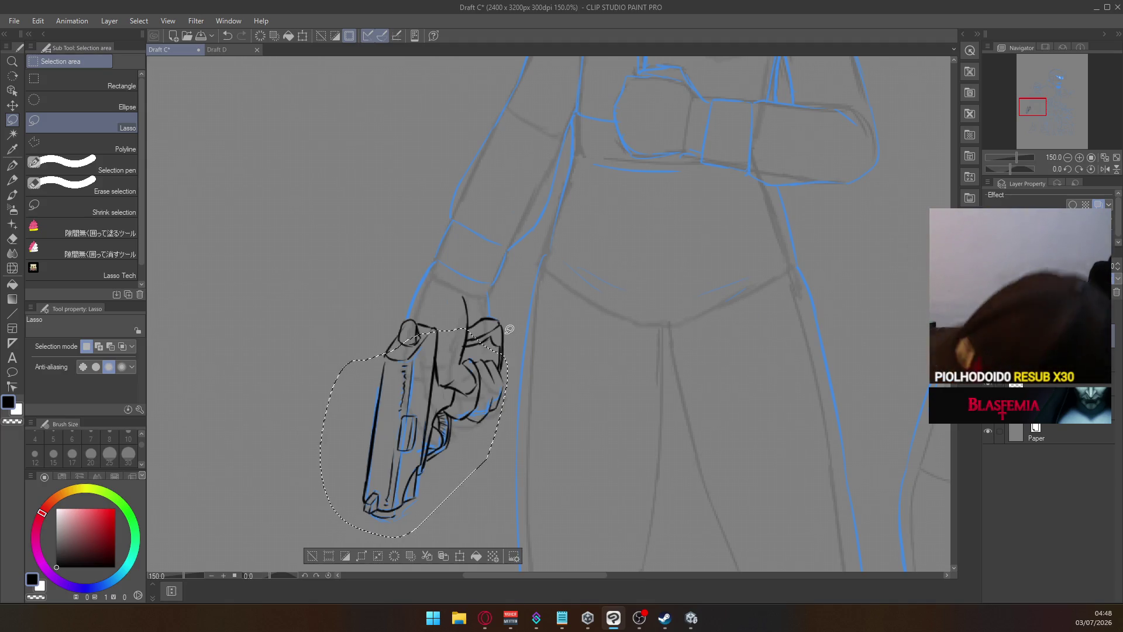
click(544, 355)
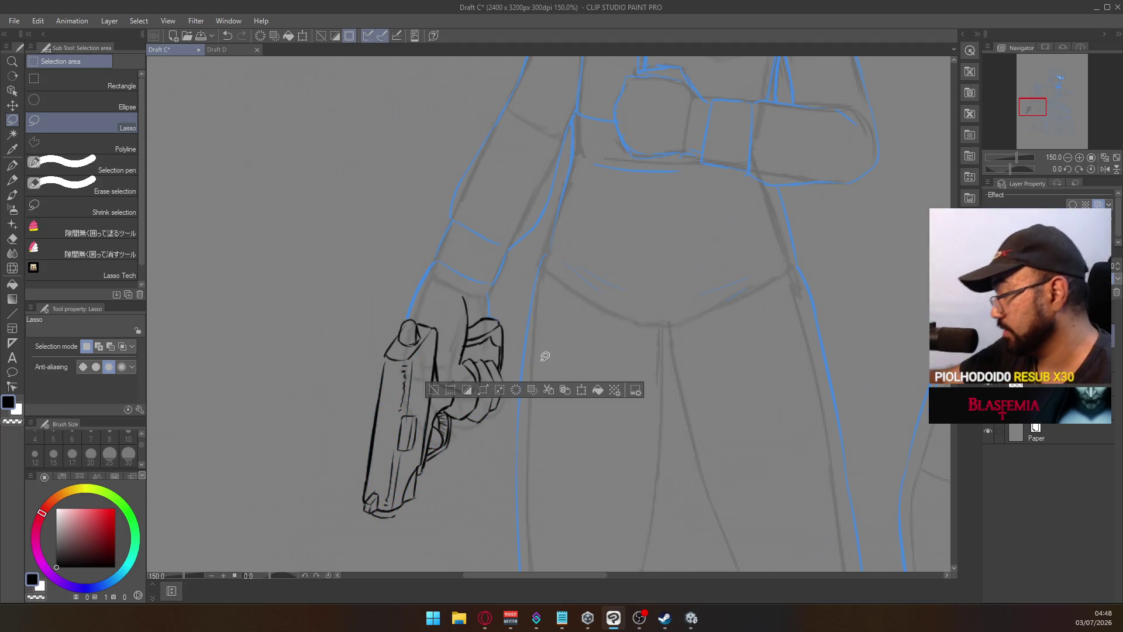
click(13, 166)
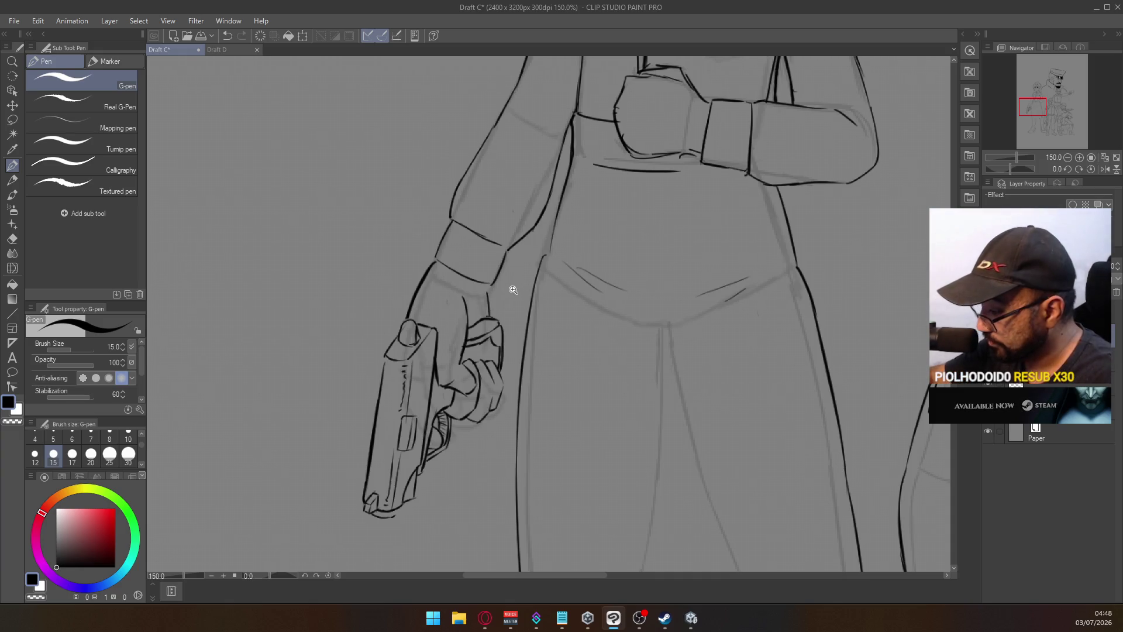
Zoom in and extend the back-of-hand line up to the cuff with the G-pen
scroll(513, 290, down, 5)
scroll(511, 291, up, 5)
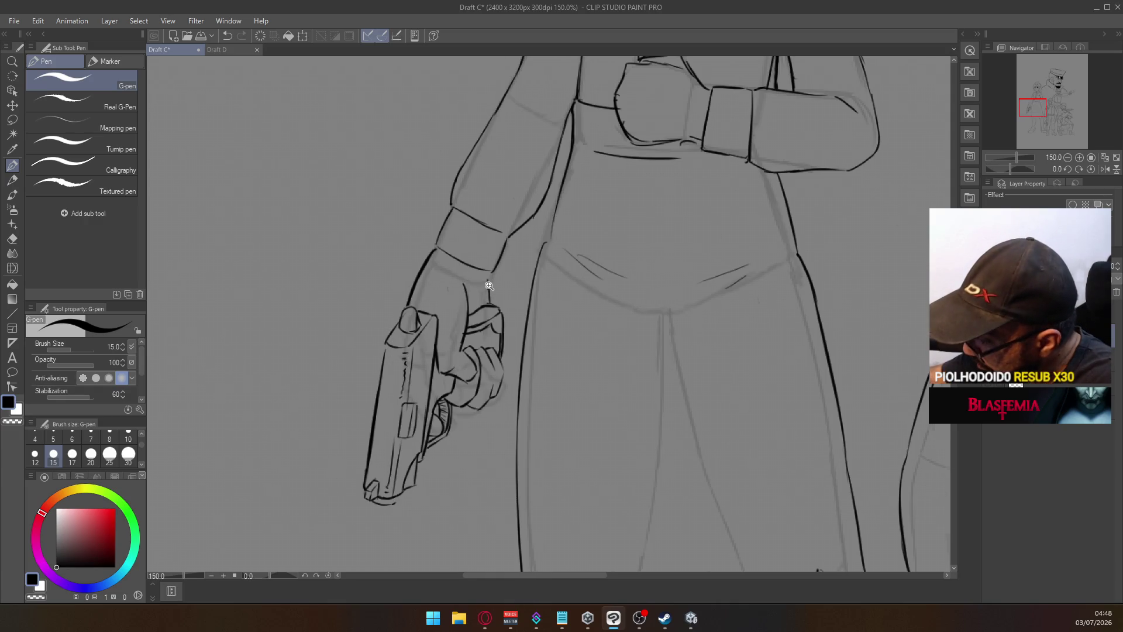
scroll(489, 285, up, 1)
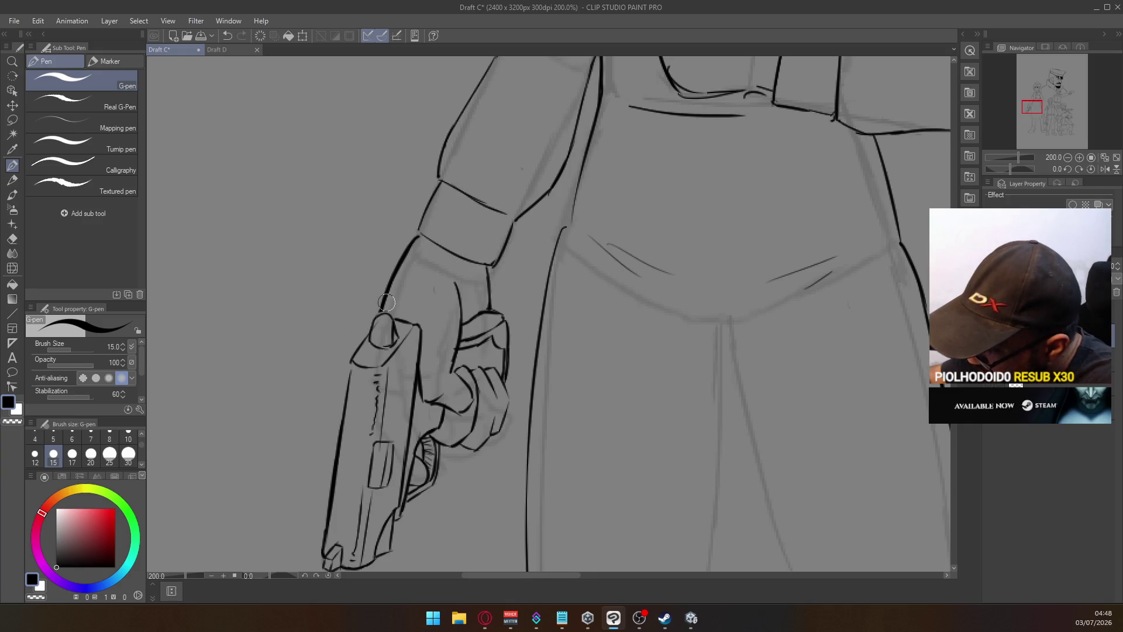
drag(381, 313, 416, 237)
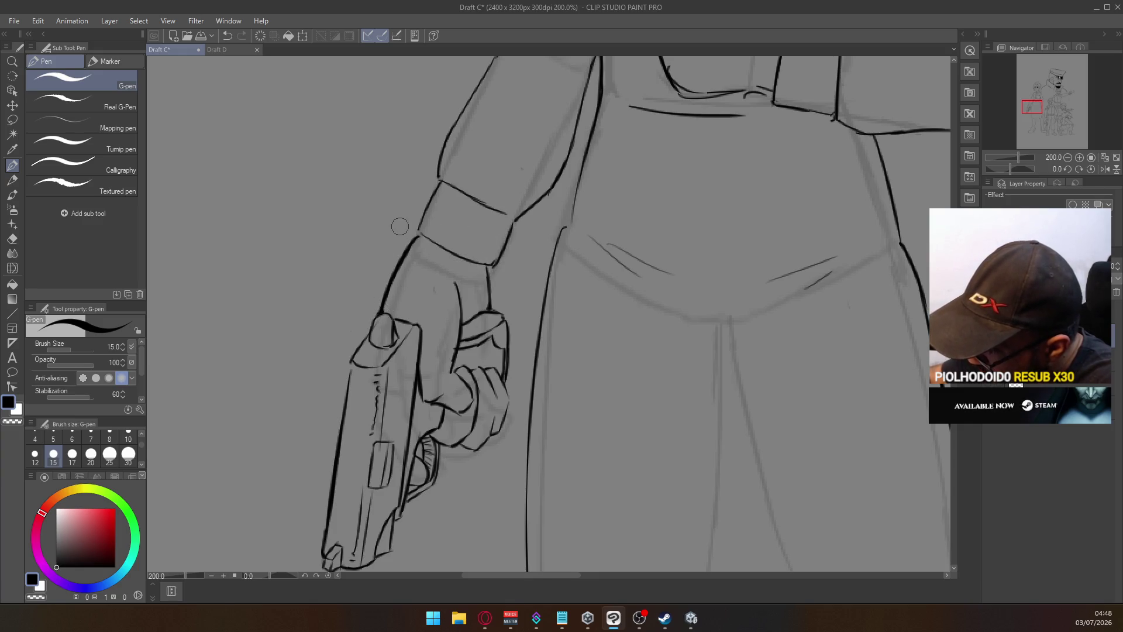
key(e)
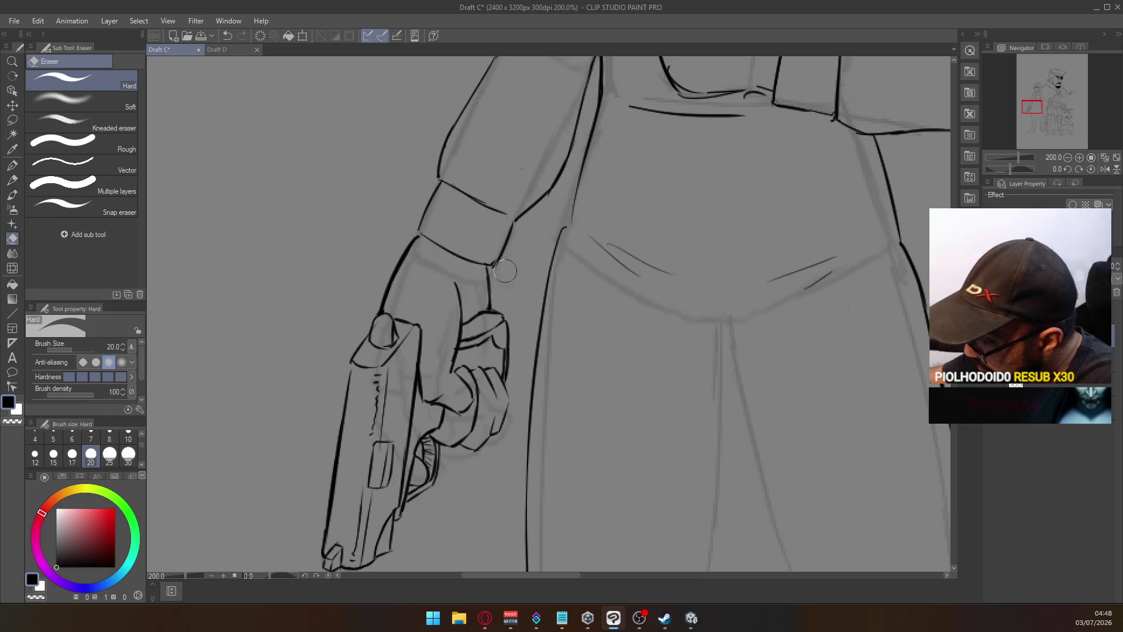
key(p)
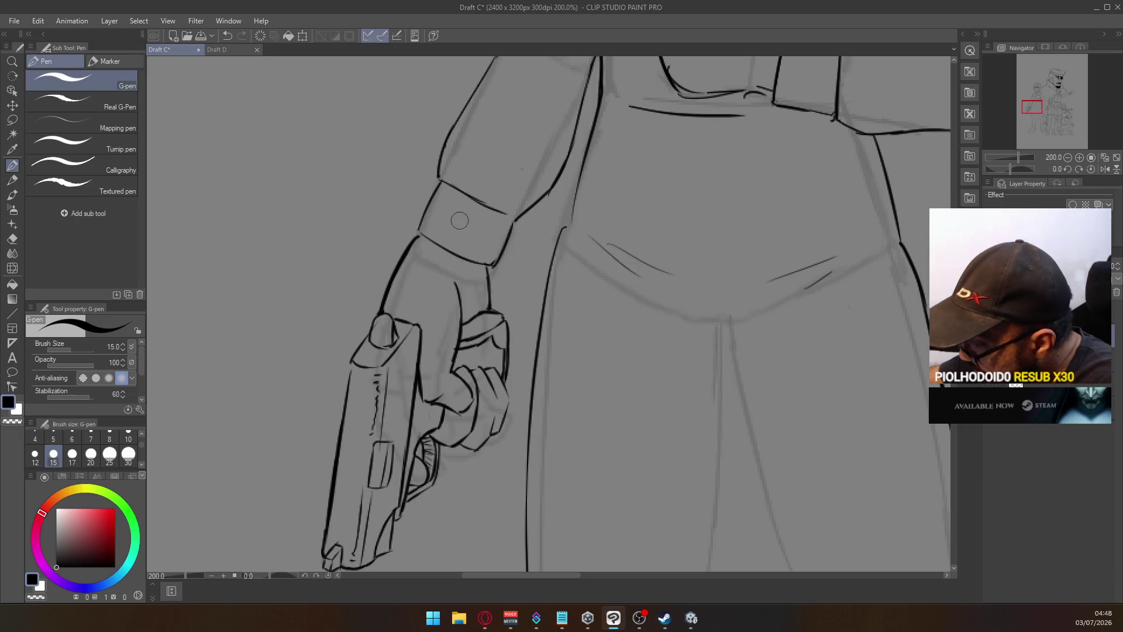
Ink a line across the knuckles and a short stroke at the pistol grip's bottom
drag(471, 339, 504, 318)
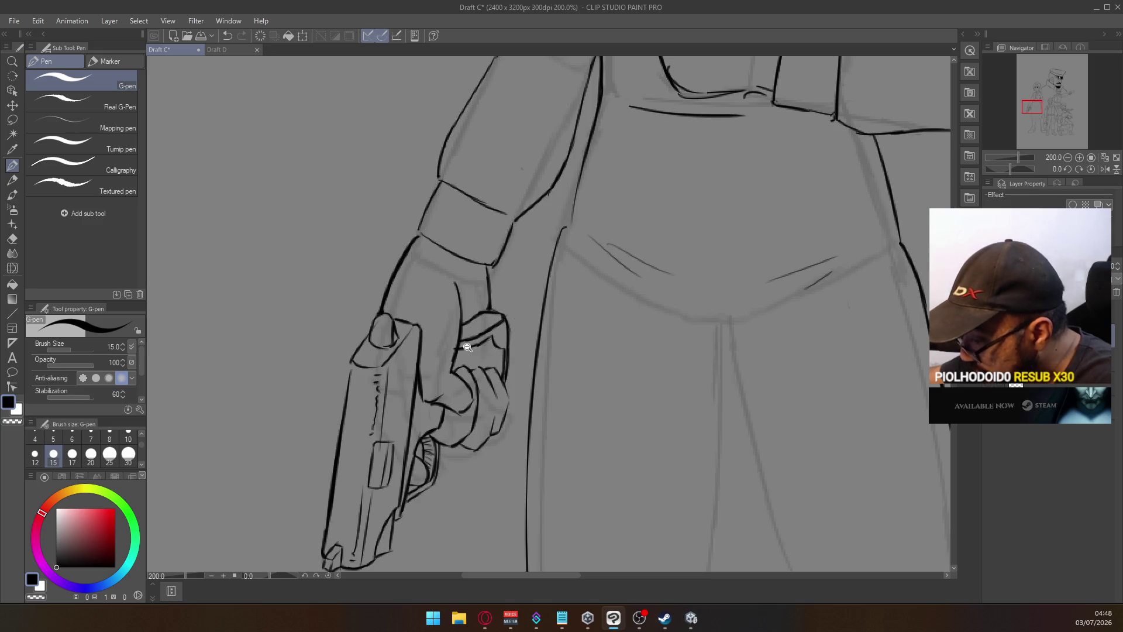
scroll(467, 347, down, 4)
scroll(440, 383, up, 5)
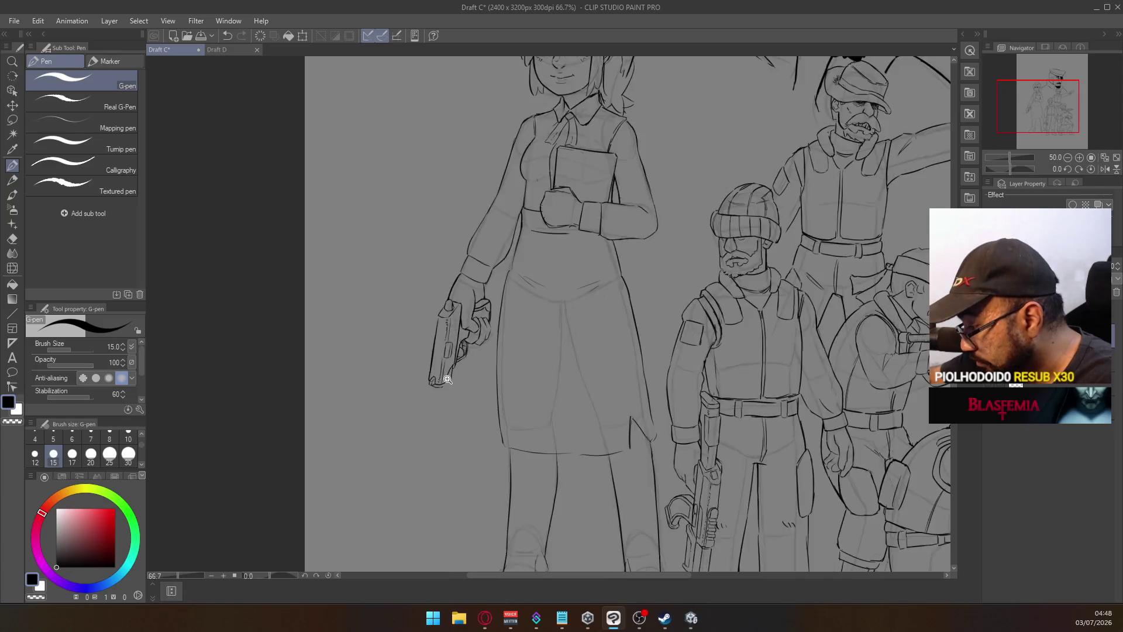
drag(440, 397, 448, 384)
scroll(587, 289, down, 4)
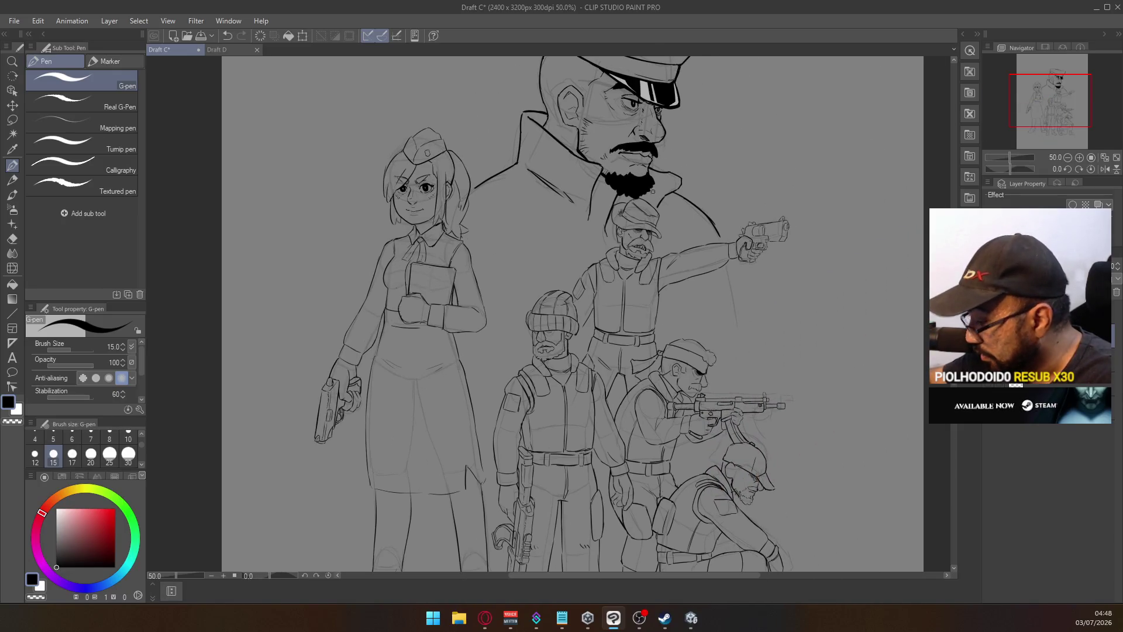
scroll(652, 191, down, 3)
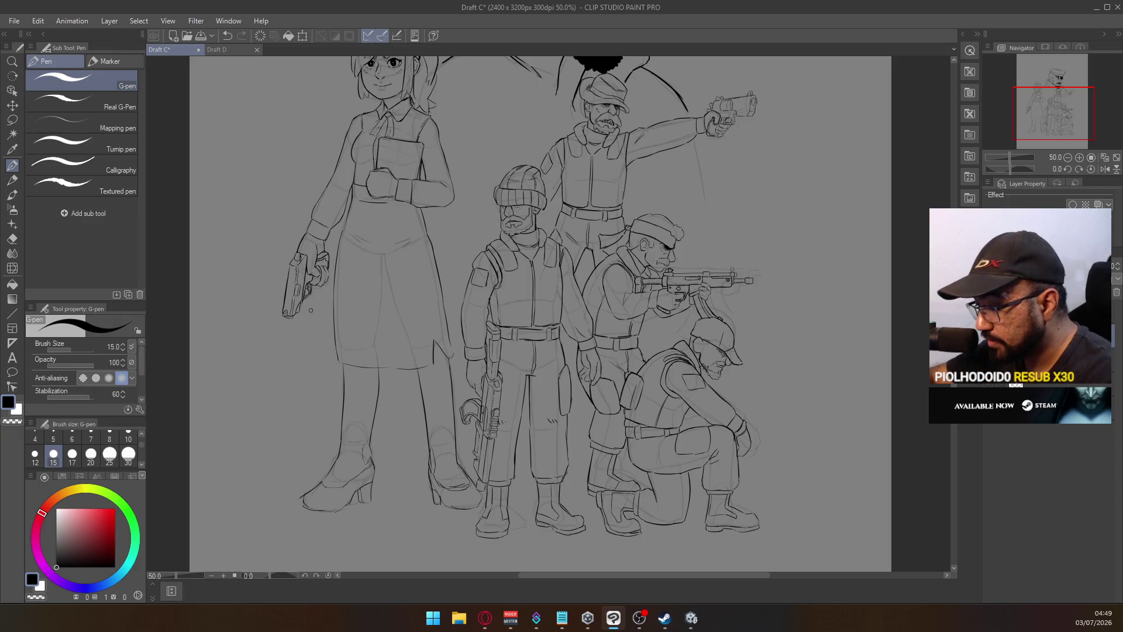
scroll(316, 299, up, 5)
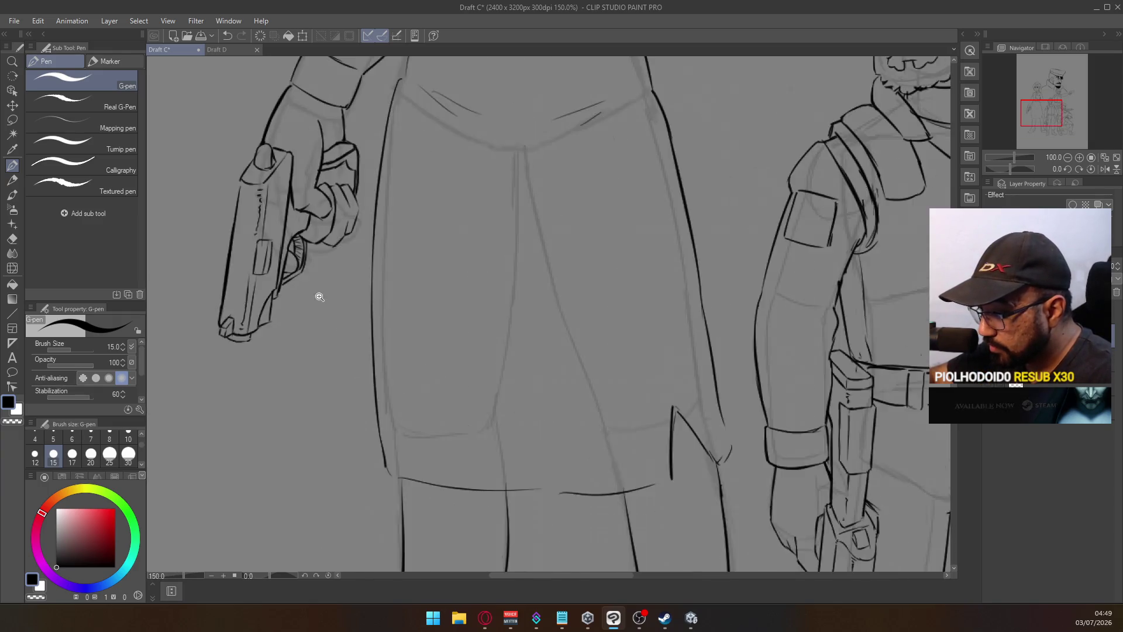
key(e)
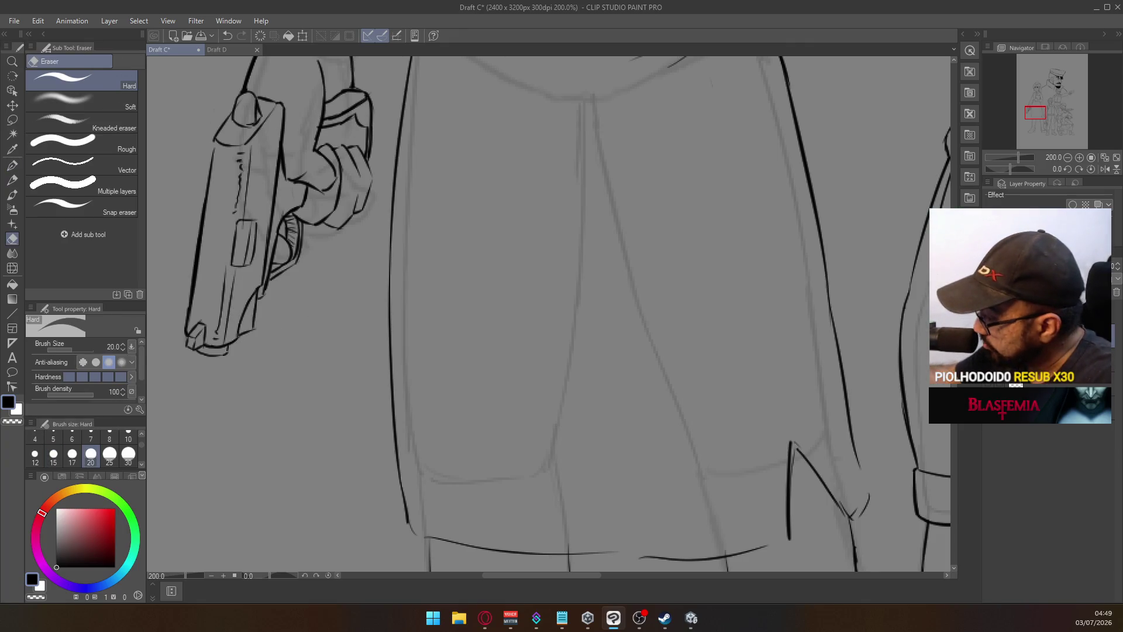
Erase and redraw the pistol's lower-right edge, then zoom out to the whole illustration
drag(248, 295, 238, 328)
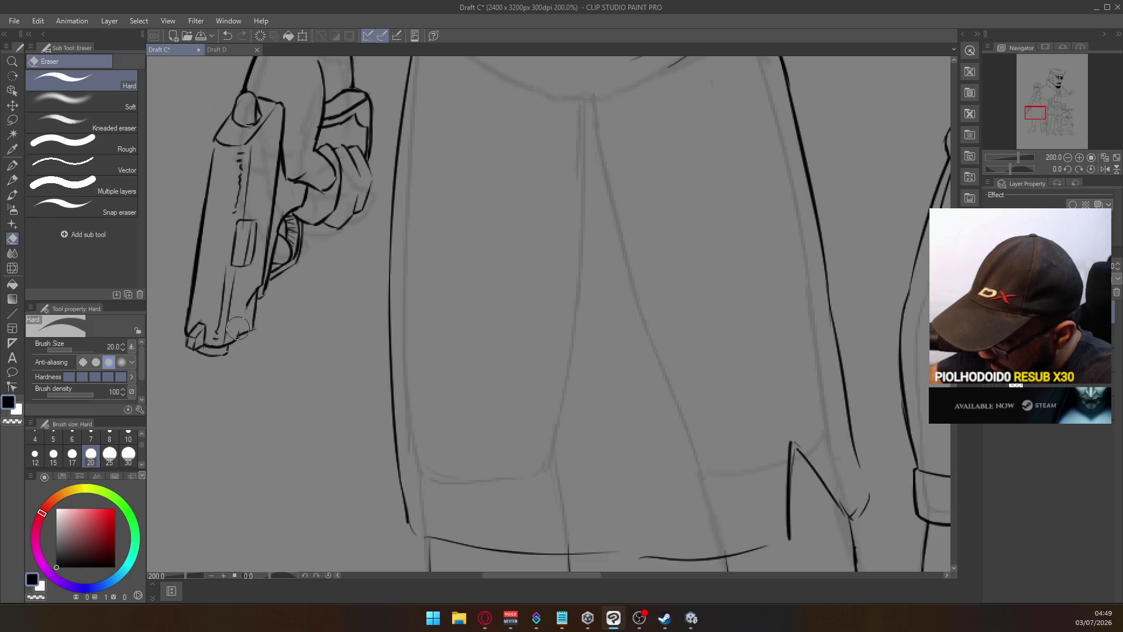
click(12, 166)
drag(233, 344, 256, 288)
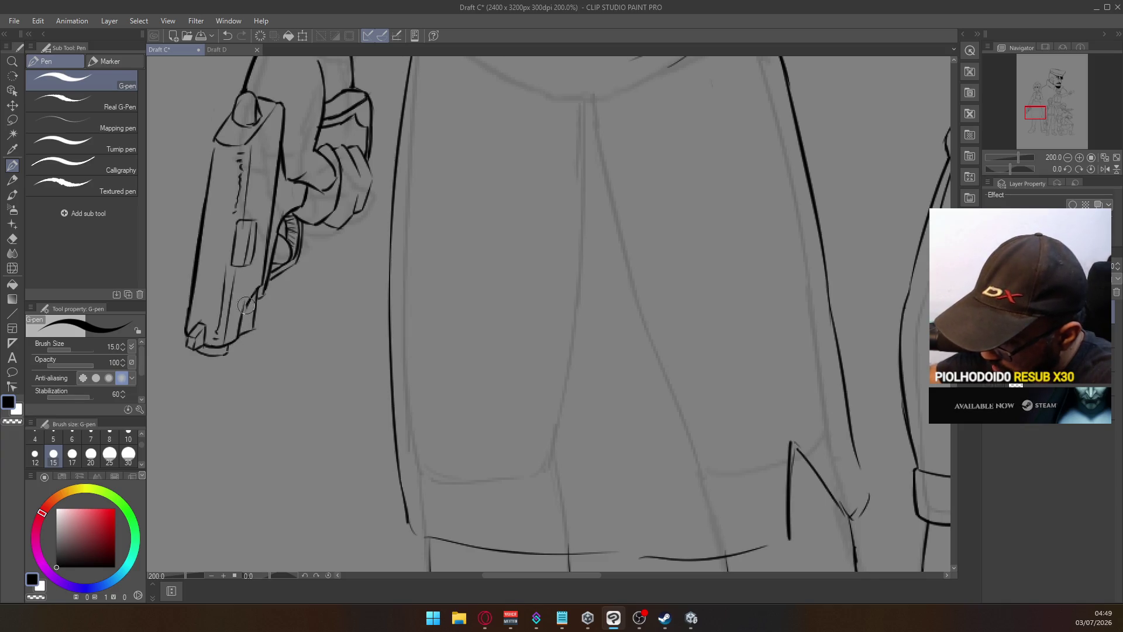
drag(238, 337, 269, 257)
key(ctrl+z)
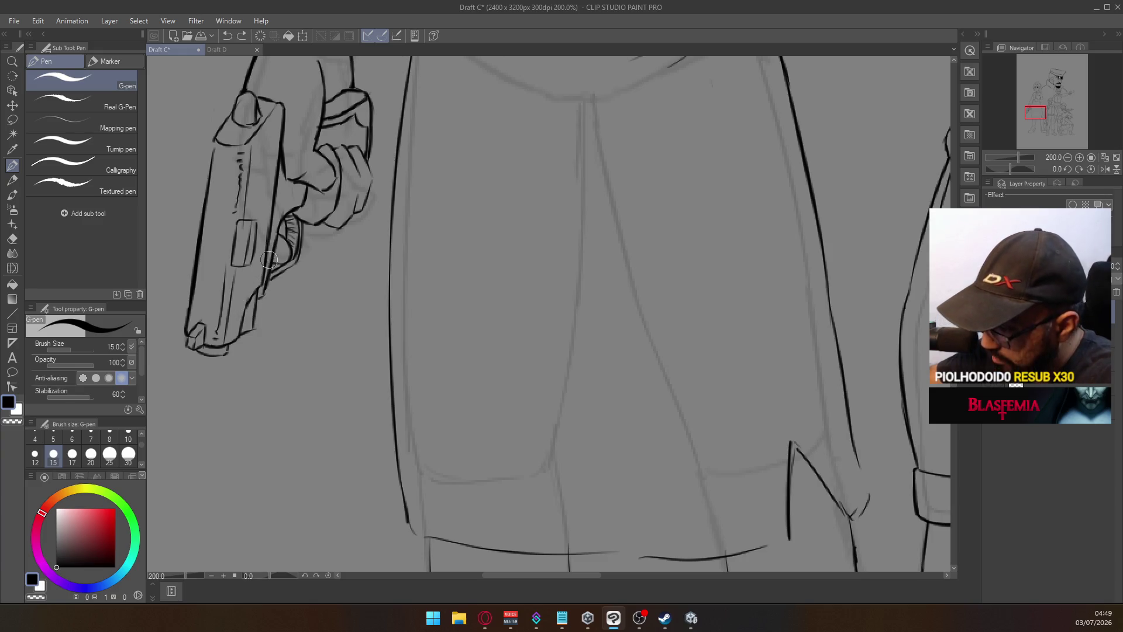
scroll(438, 272, down, 5)
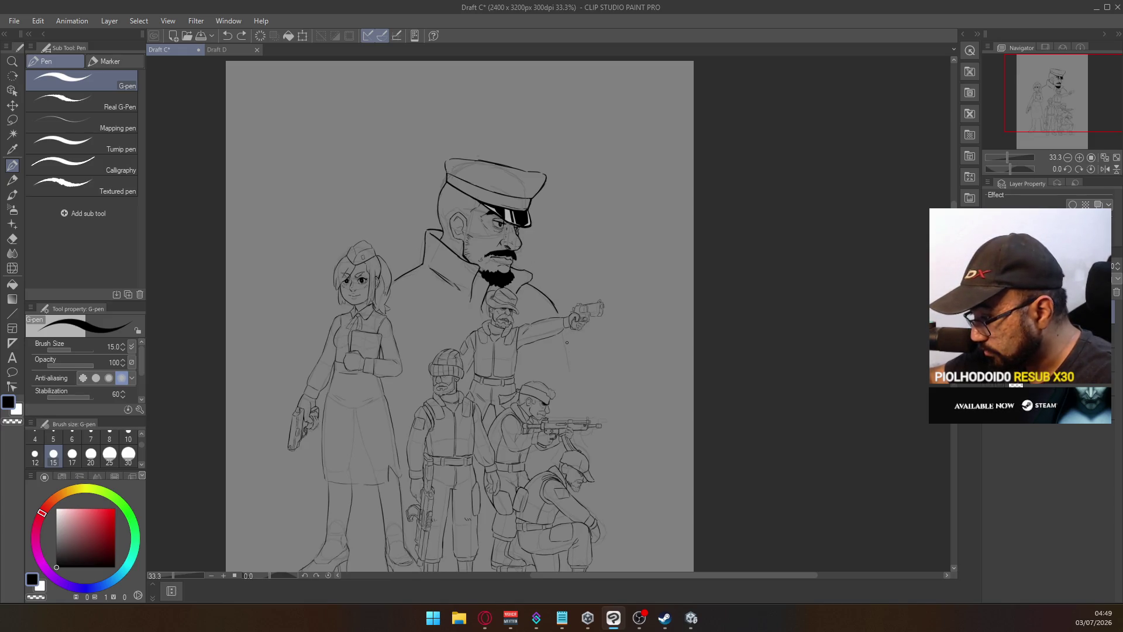
drag(566, 300, 588, 262)
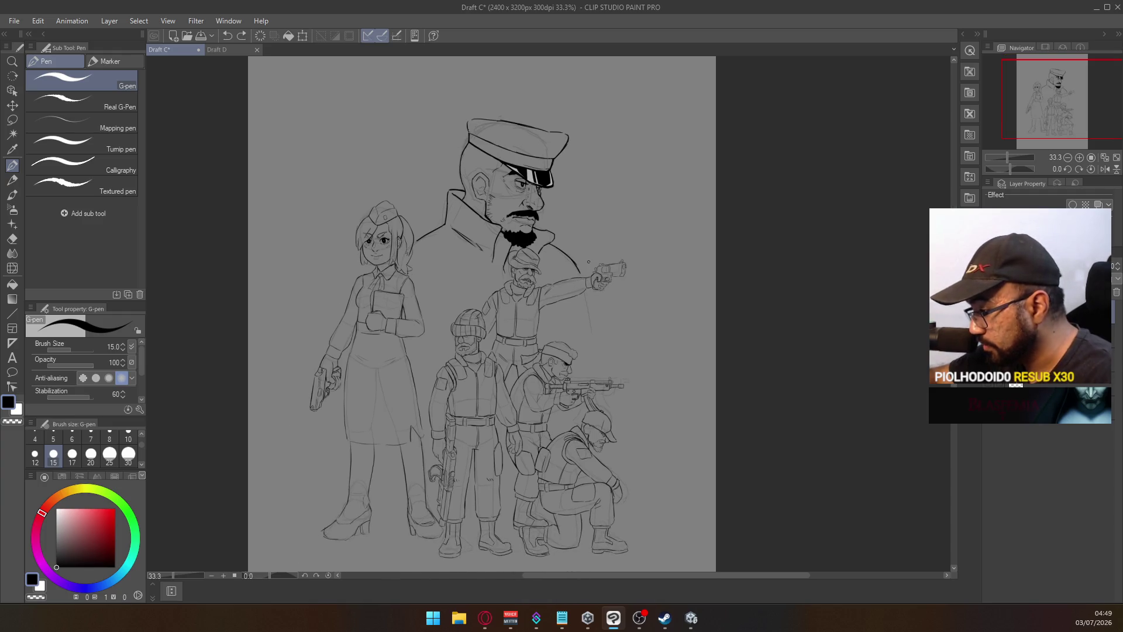
scroll(639, 354, up, 2)
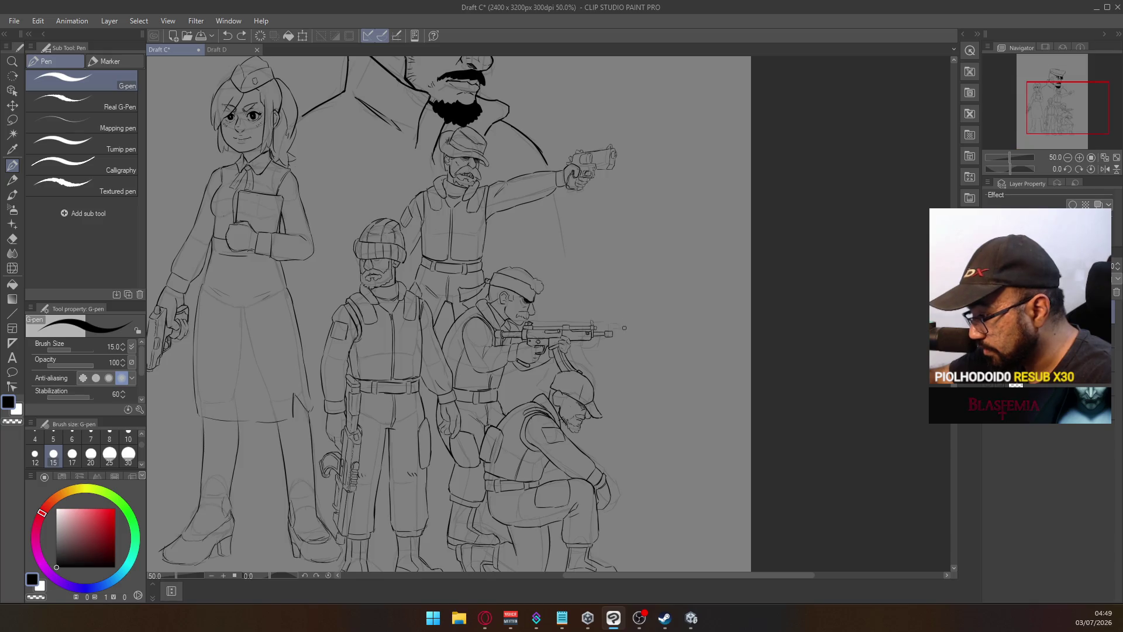
drag(553, 323, 673, 363)
drag(421, 170, 457, 273)
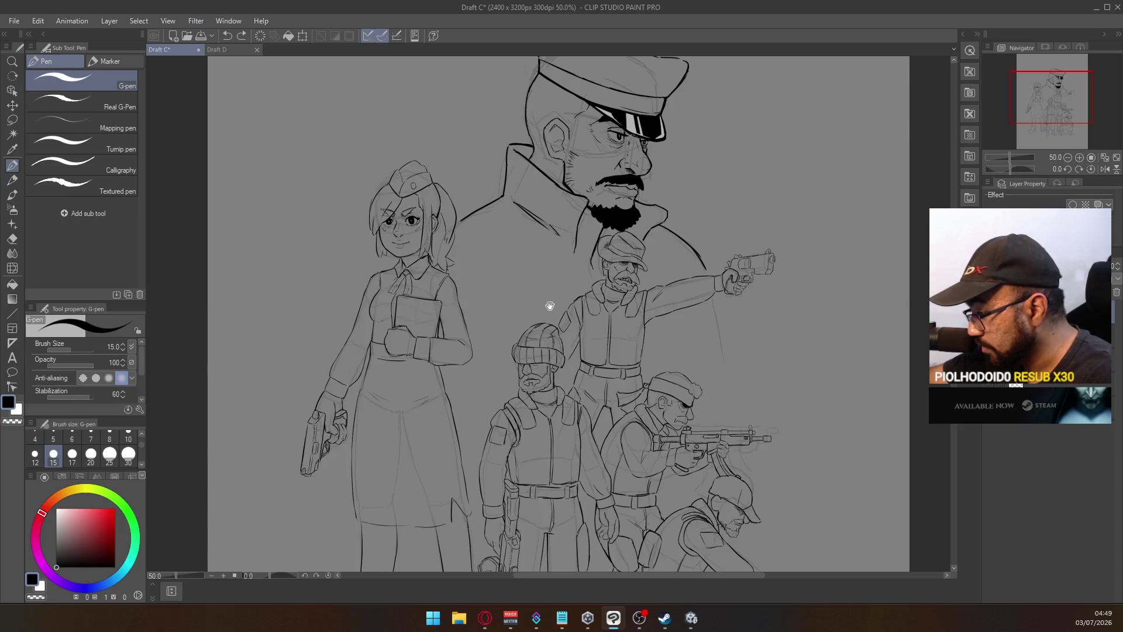
drag(546, 306, 529, 243)
scroll(528, 260, up, 4)
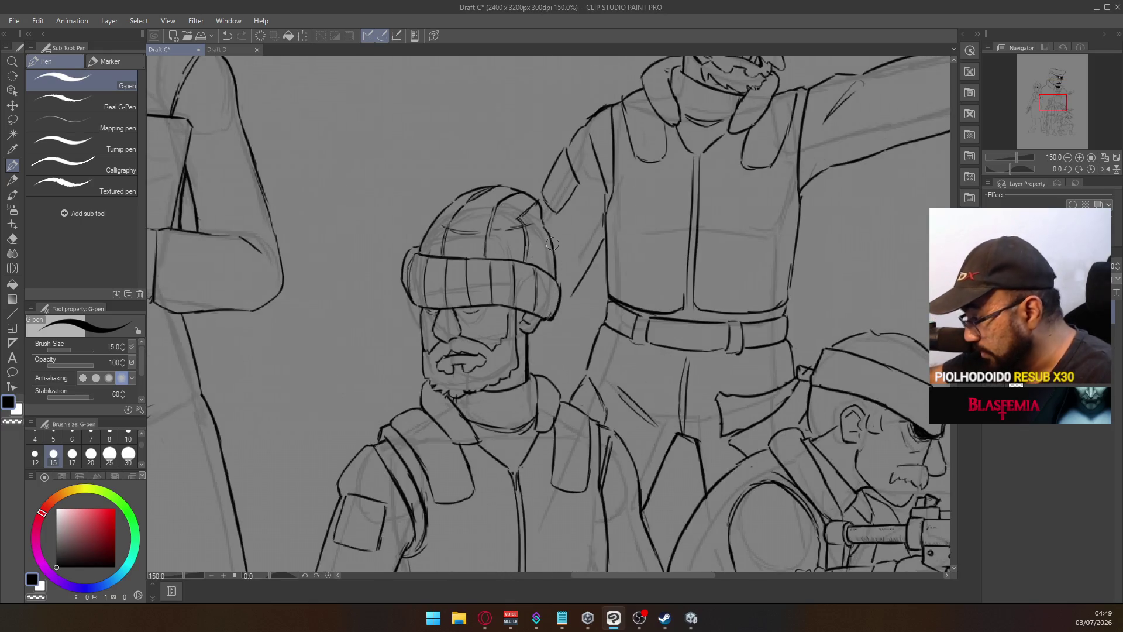
scroll(552, 268, down, 3)
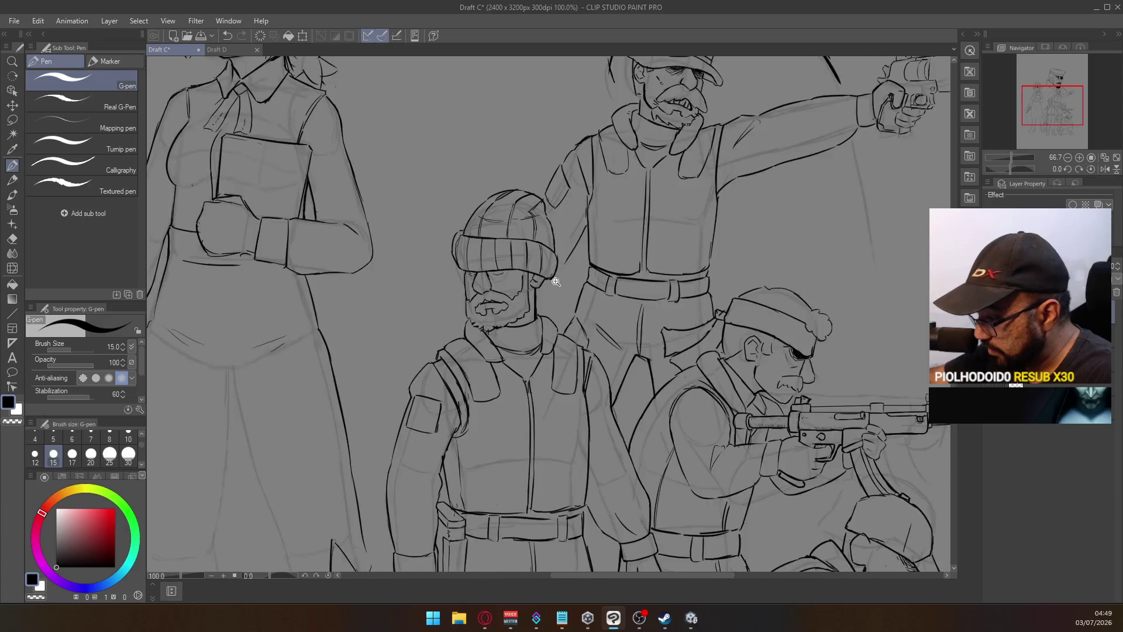
scroll(547, 243, up, 4)
mouse_move(546, 246)
mouse_down()
mouse_move(551, 285)
mouse_move(544, 266)
mouse_up()
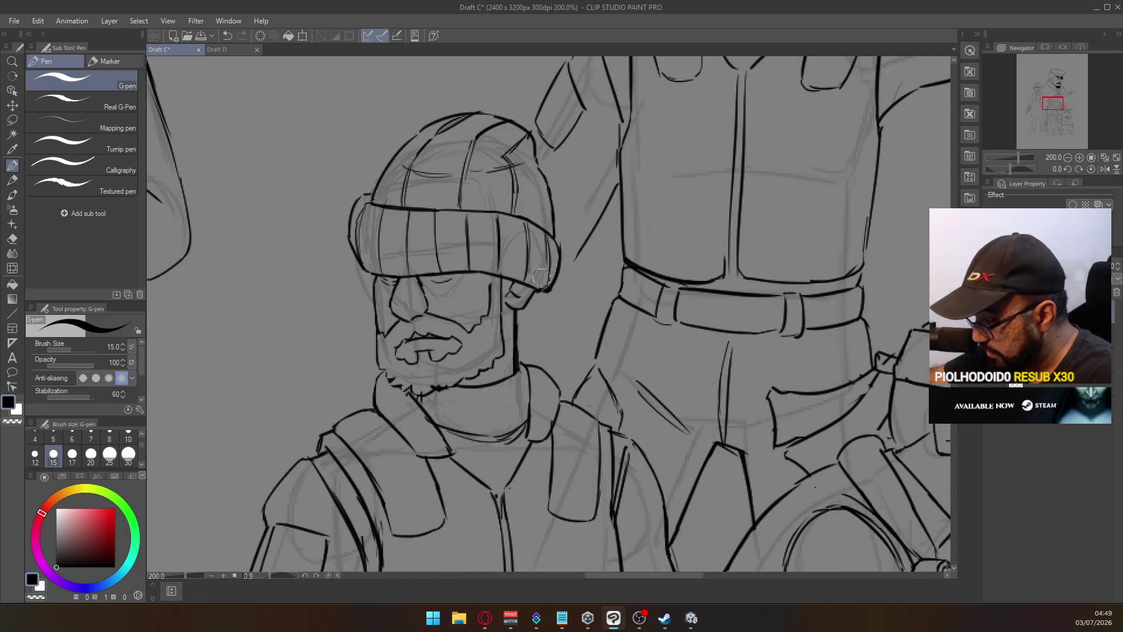
scroll(611, 208, down, 3)
scroll(672, 180, up, 2)
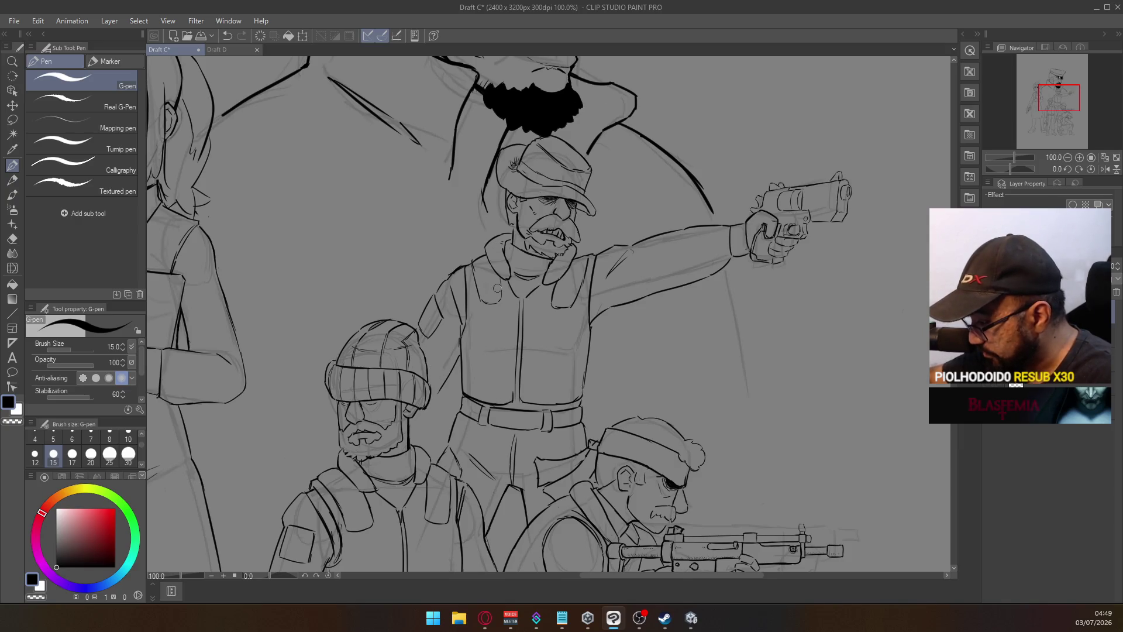
drag(657, 265, 640, 287)
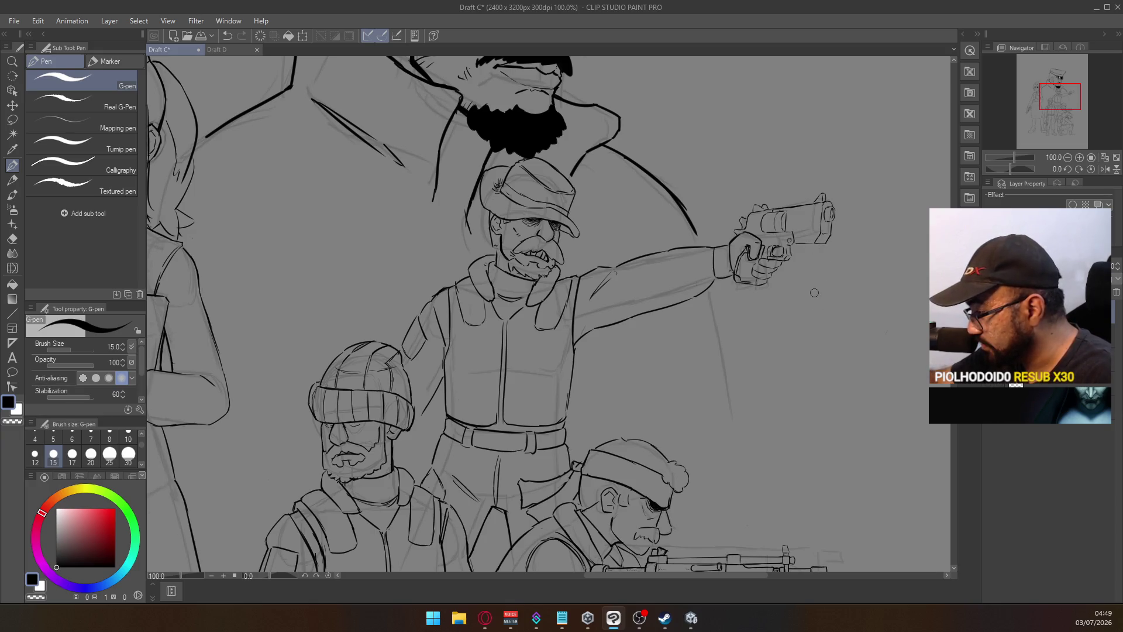
scroll(814, 292, down, 2)
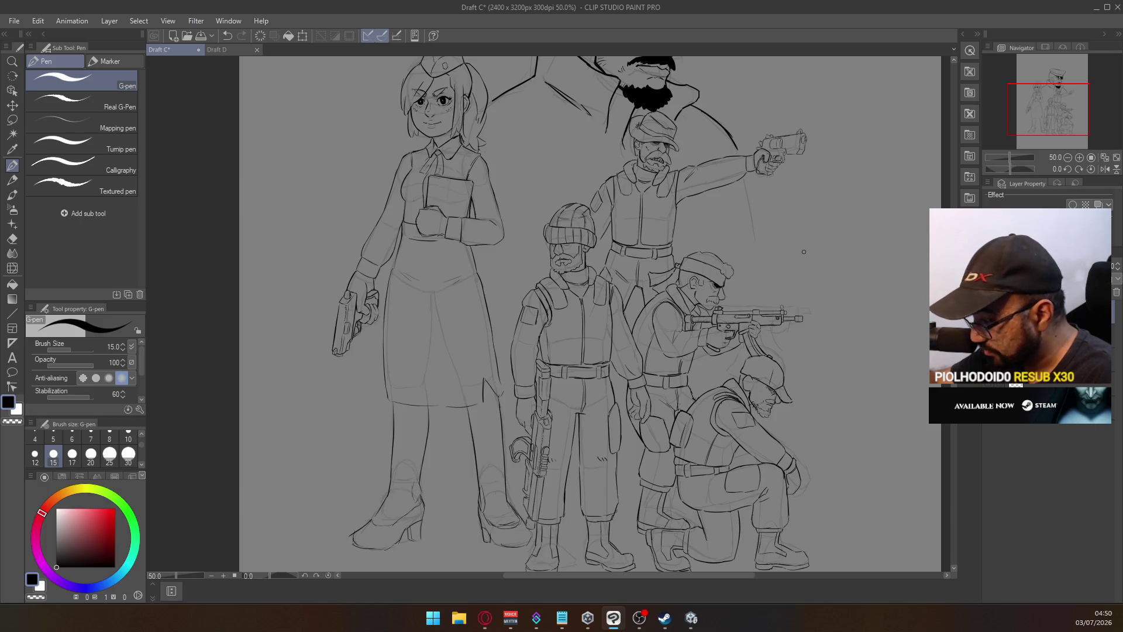
drag(808, 330, 786, 241)
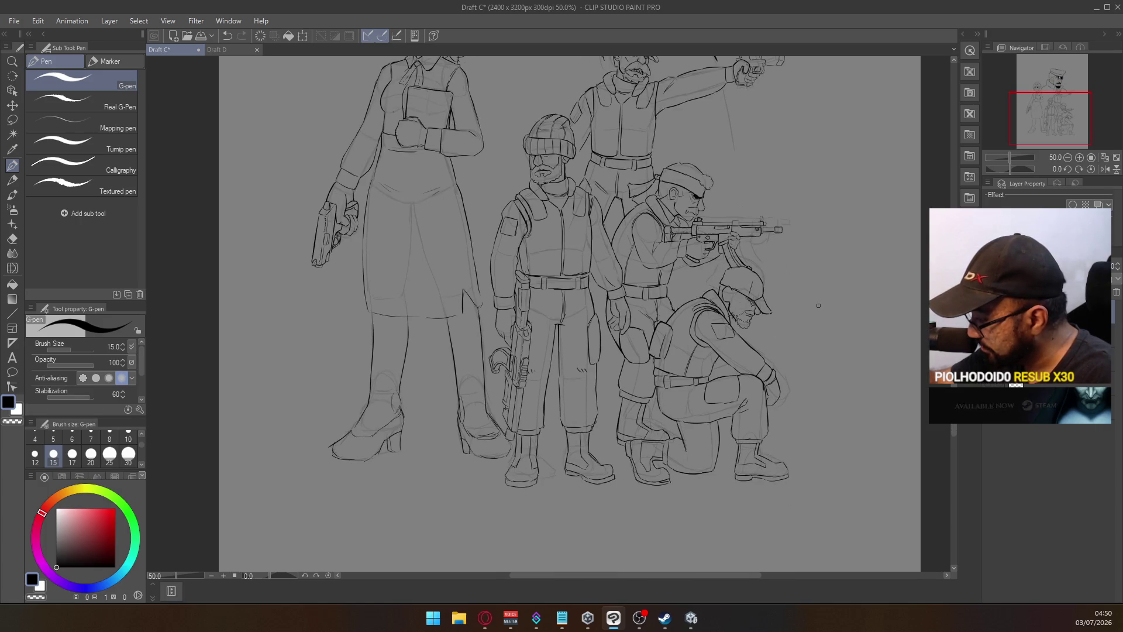
drag(761, 291, 752, 359)
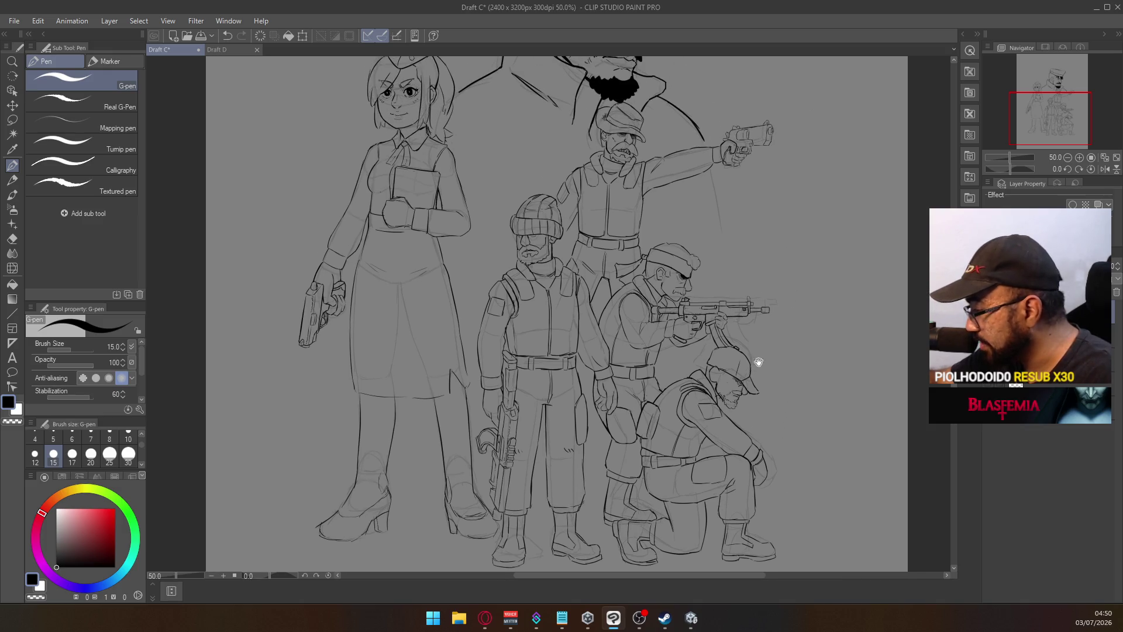
scroll(770, 283, up, 1)
drag(770, 283, 728, 303)
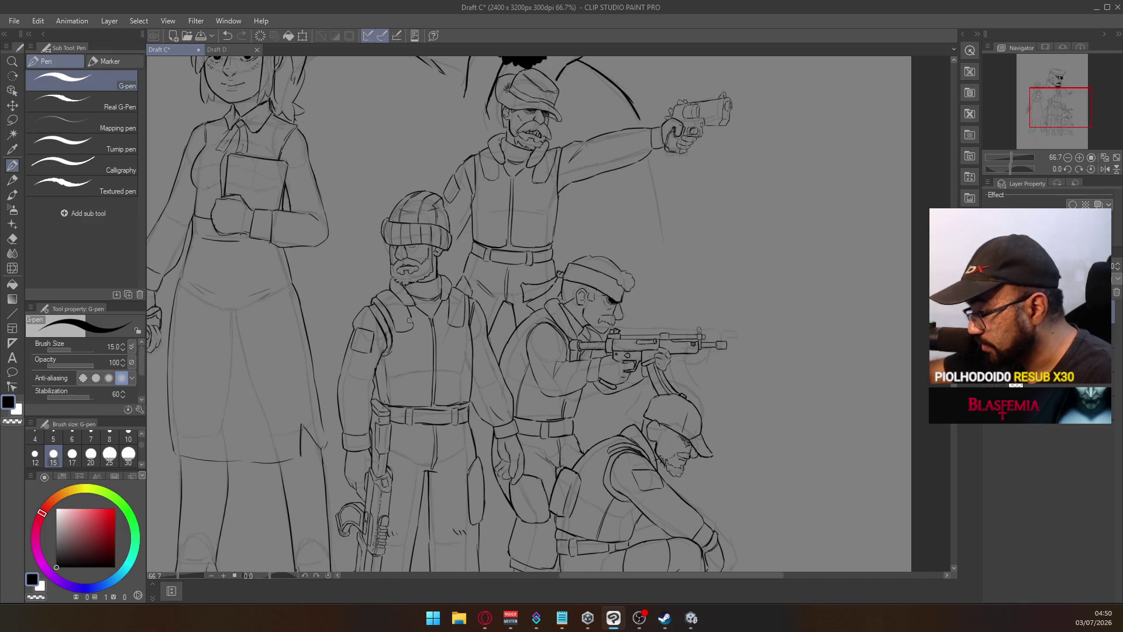
key(ctrl+z)
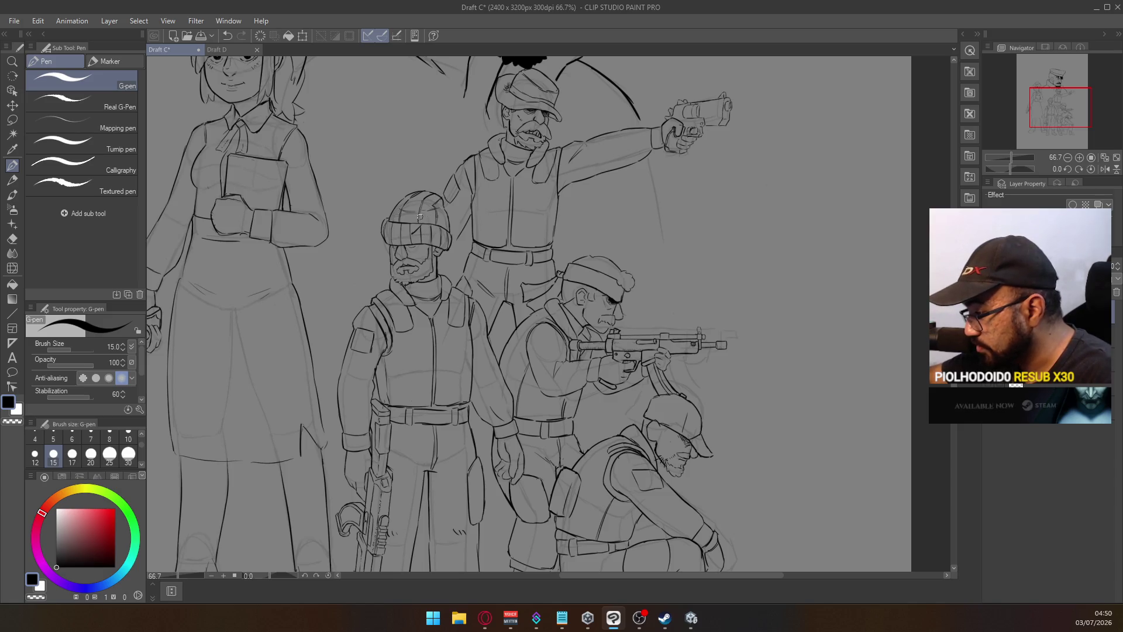
mouse_move(533, 82)
mouse_down()
mouse_move(549, 99)
mouse_move(535, 98)
mouse_up()
key(ctrl+z)
drag(592, 267, 603, 284)
key(ctrl+z)
drag(671, 410, 685, 425)
drag(686, 408, 671, 422)
key(ctrl+z)
key(ctrl+z)
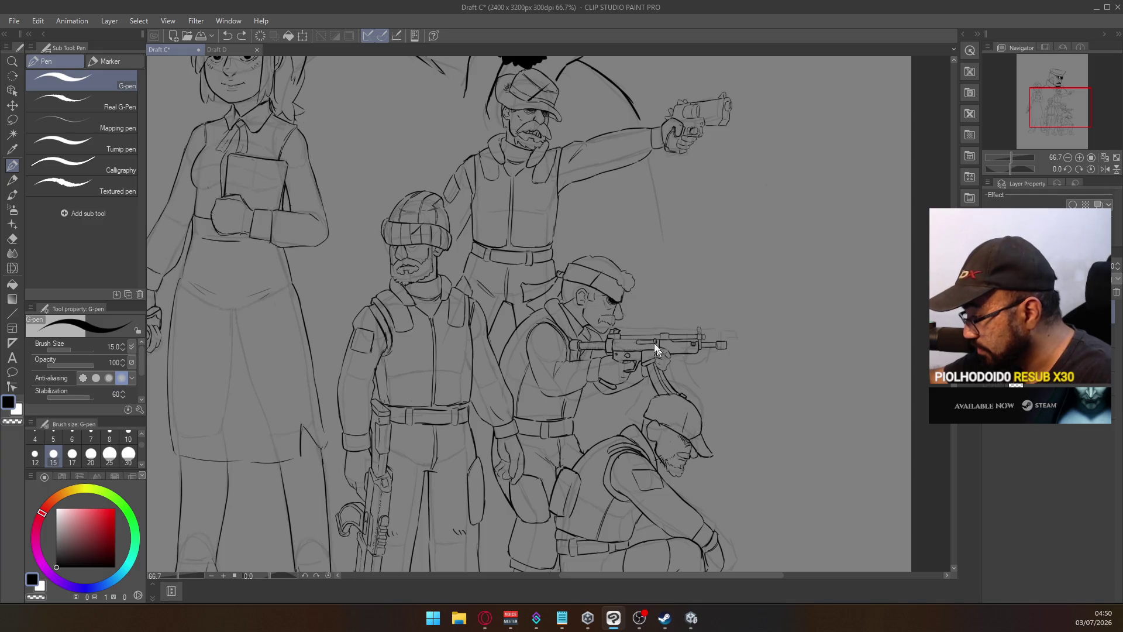
drag(570, 261, 617, 419)
scroll(617, 419, down, 3)
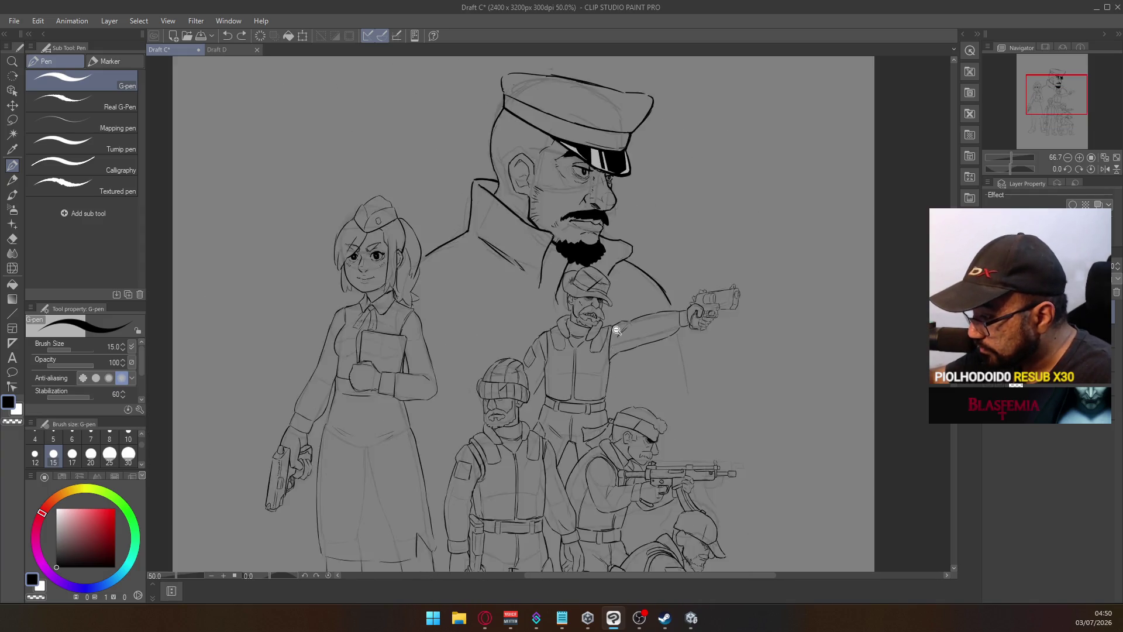
scroll(601, 396, up, 3)
key(ctrl+z)
key(ctrl+z)
mouse_move(581, 182)
mouse_down()
mouse_move(547, 211)
mouse_move(599, 205)
mouse_up()
key(ctrl+z)
key(ctrl+z)
mouse_move(322, 304)
mouse_down()
mouse_move(296, 371)
mouse_move(339, 358)
mouse_up()
key(ctrl+z)
key(ctrl+z)
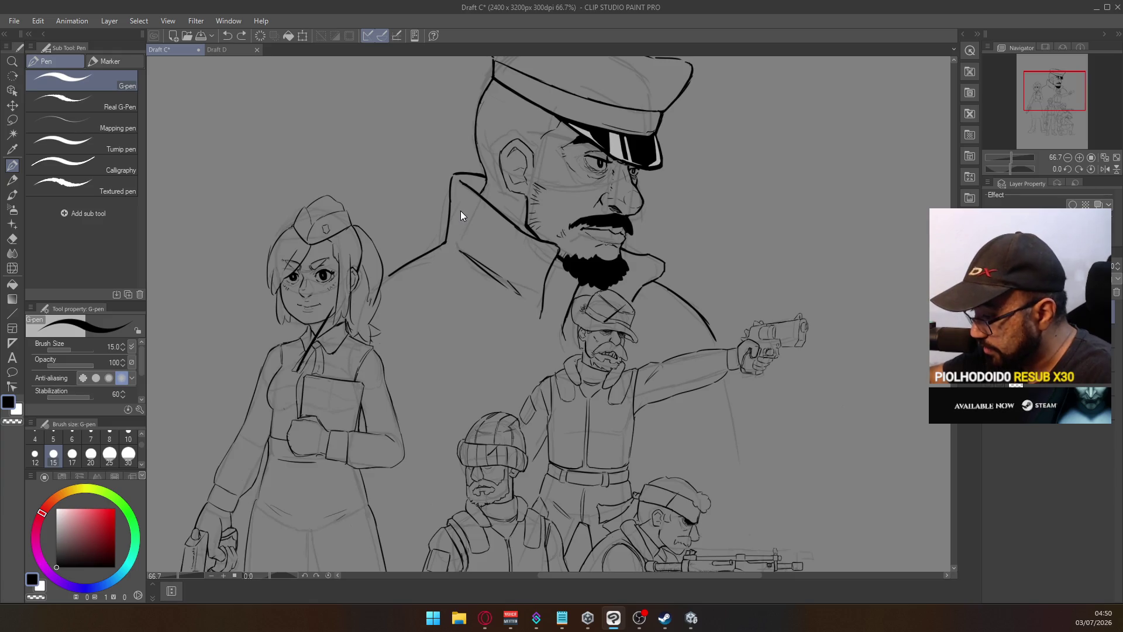
scroll(492, 251, down, 2)
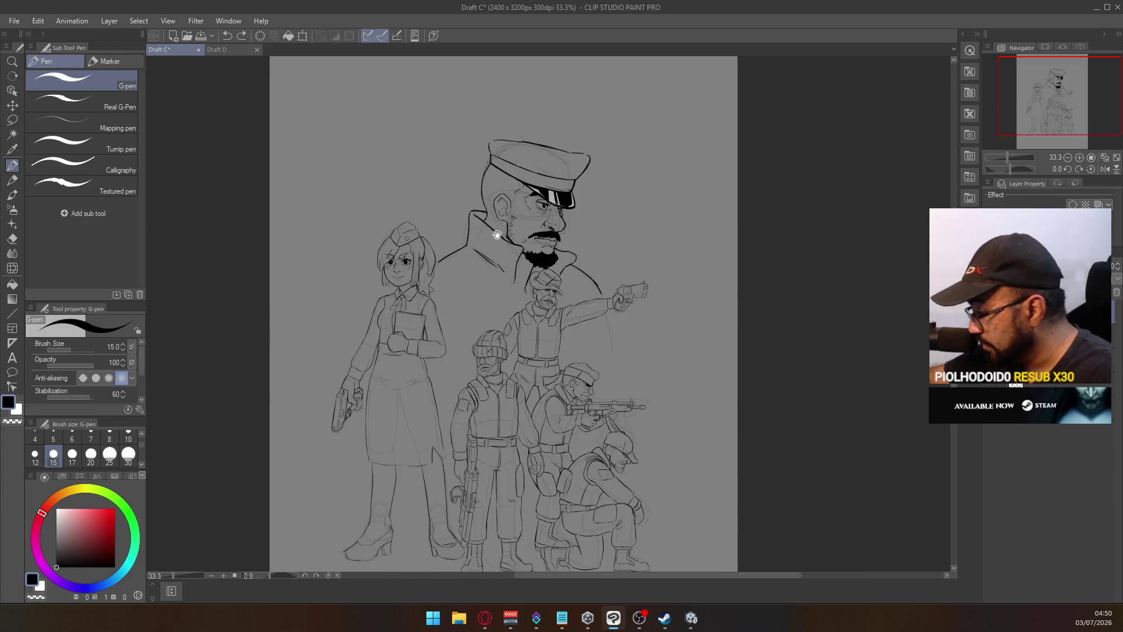
Recentre the whole drawing and save Draft C with Ctrl+S
drag(517, 407, 506, 310)
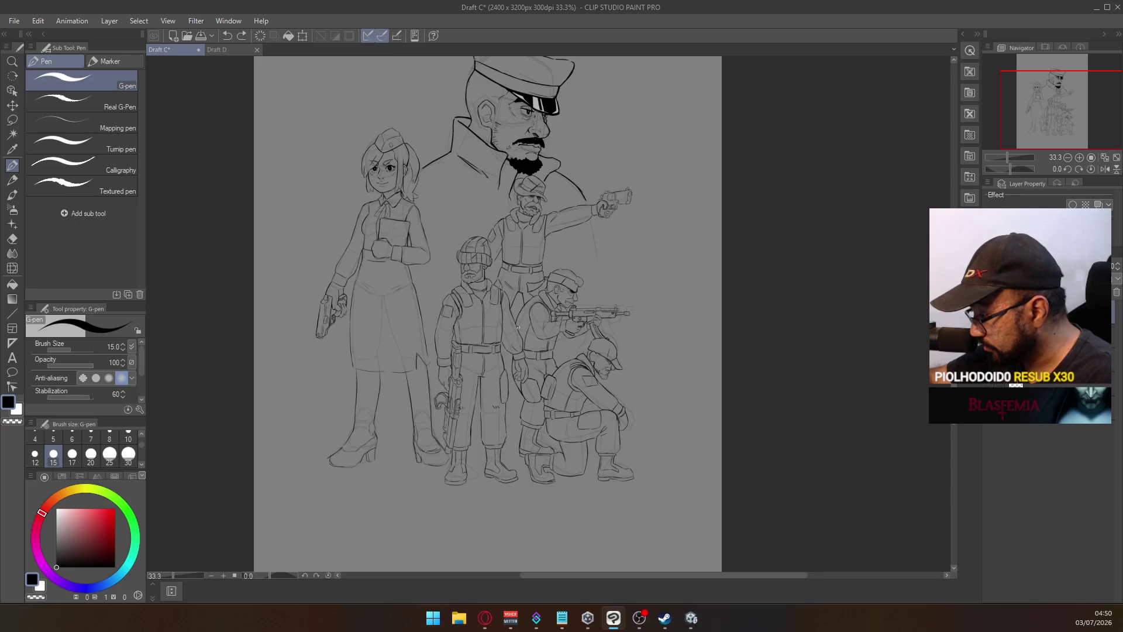
drag(650, 217, 641, 290)
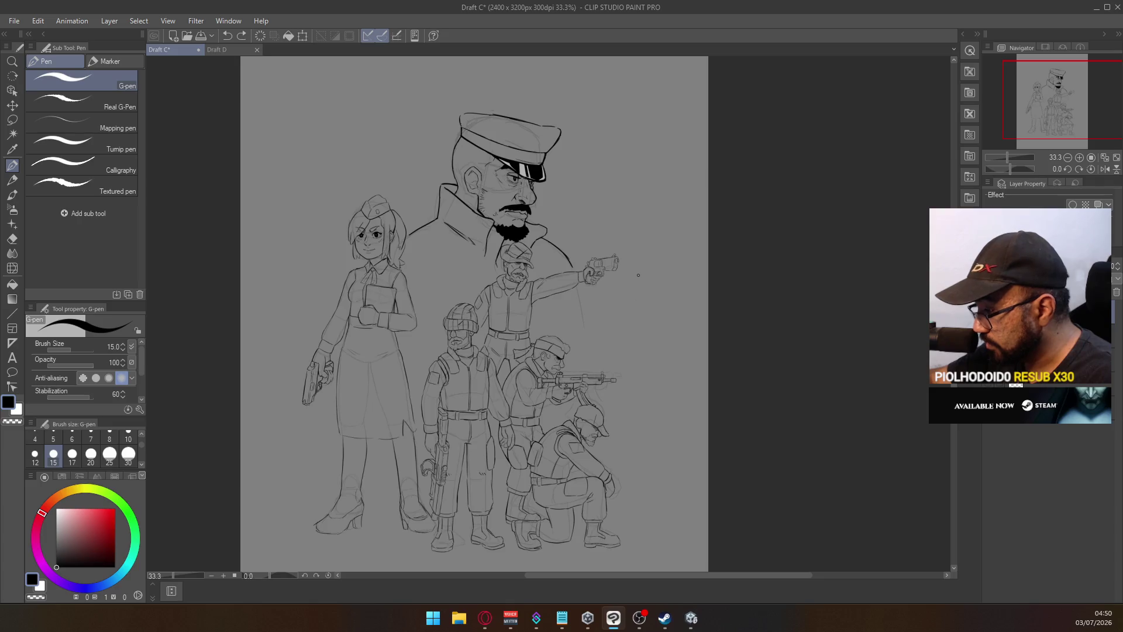
key(ctrl+s)
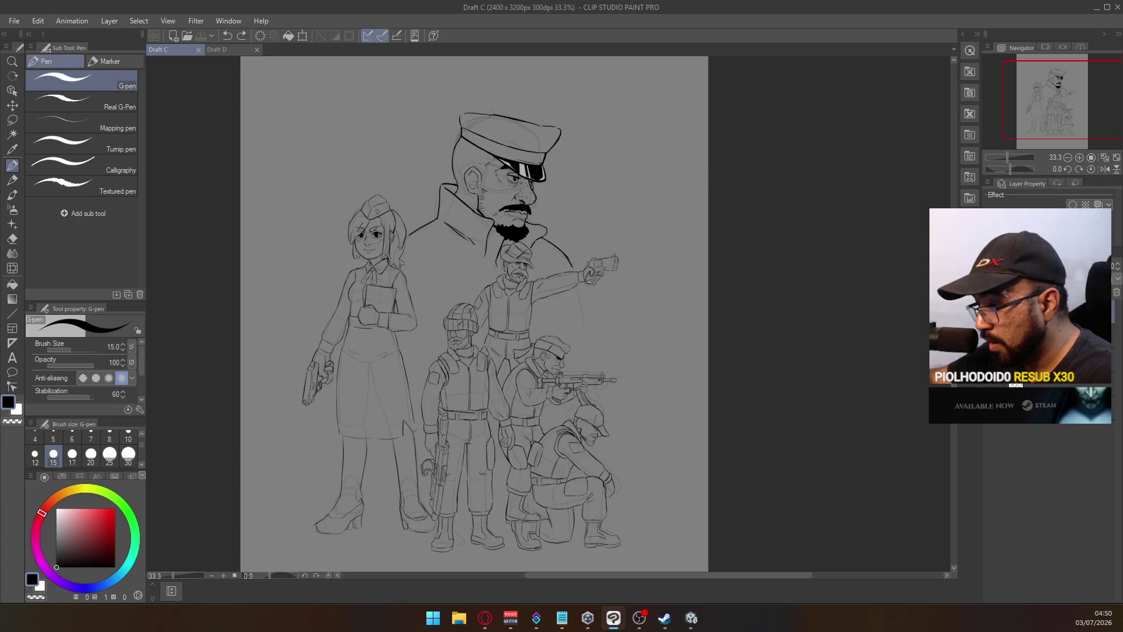
scroll(579, 273, up, 2)
Inspect the officer and soldiers, testing then undoing a mark on the middle figure's cap
mouse_move(578, 273)
mouse_down()
mouse_move(599, 296)
mouse_move(628, 248)
mouse_move(644, 321)
mouse_up()
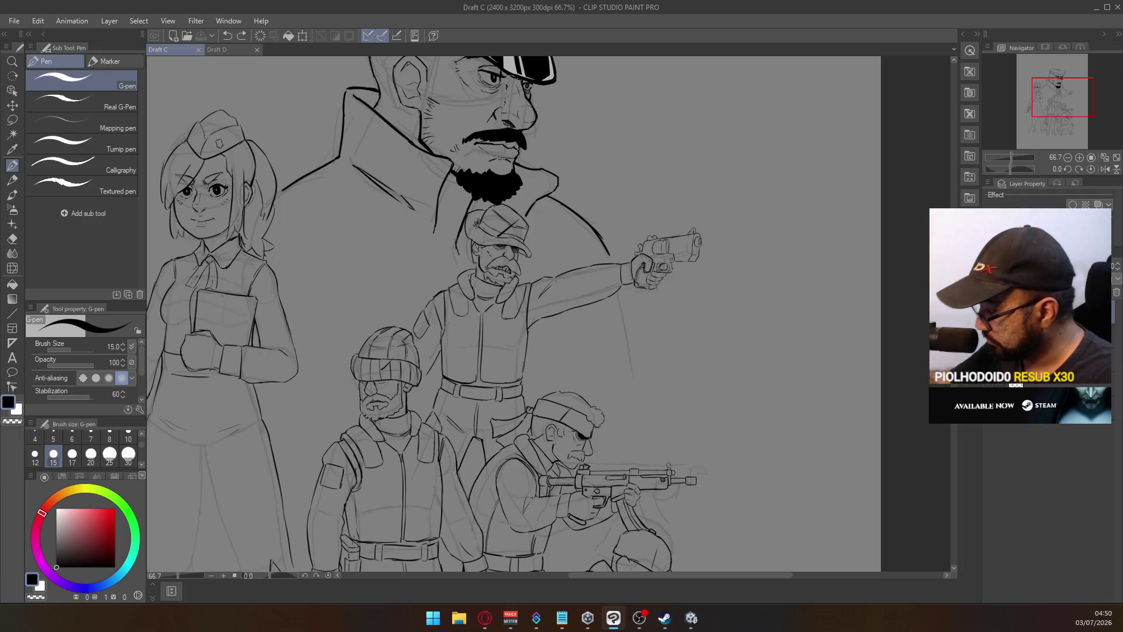
key(ctrl+shift+n)
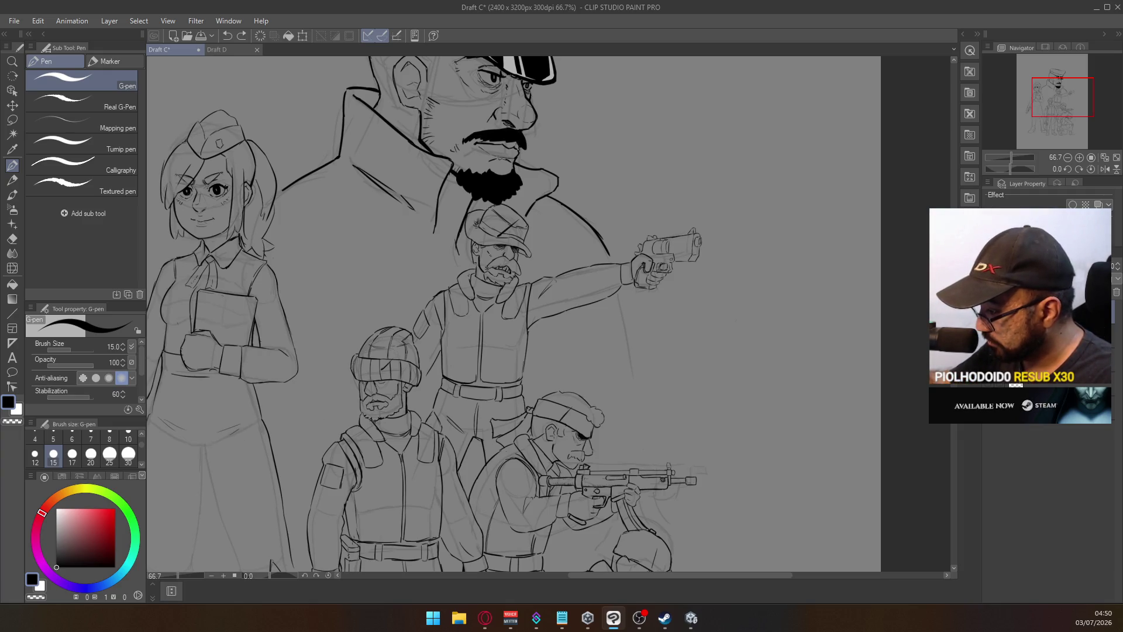
drag(499, 222, 518, 235)
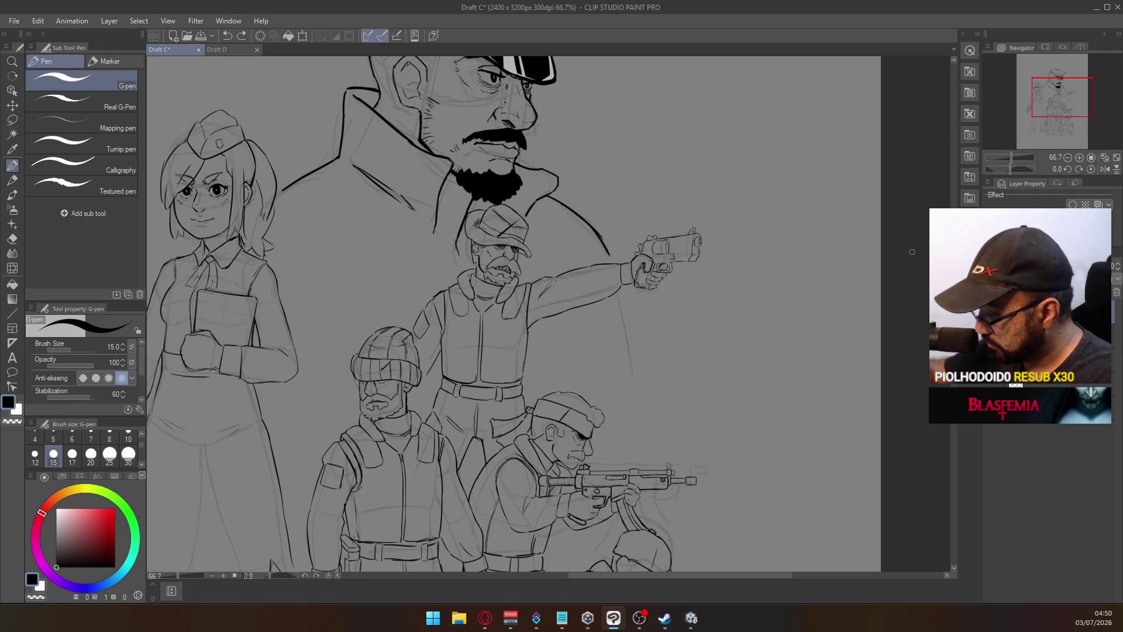
key(ctrl+z)
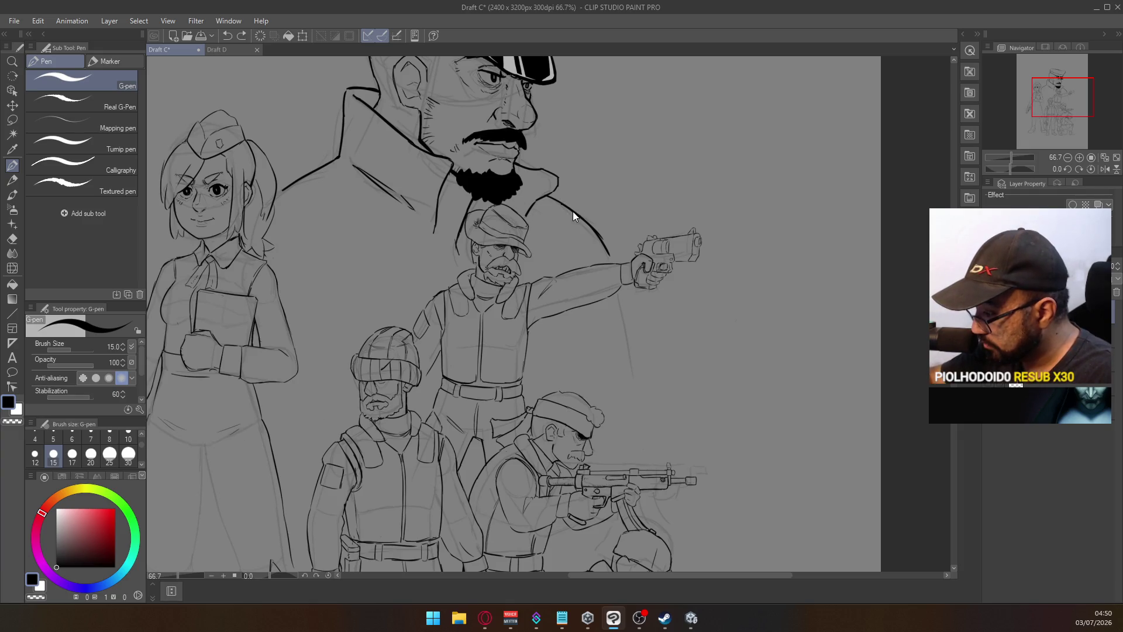
scroll(544, 276, down, 2)
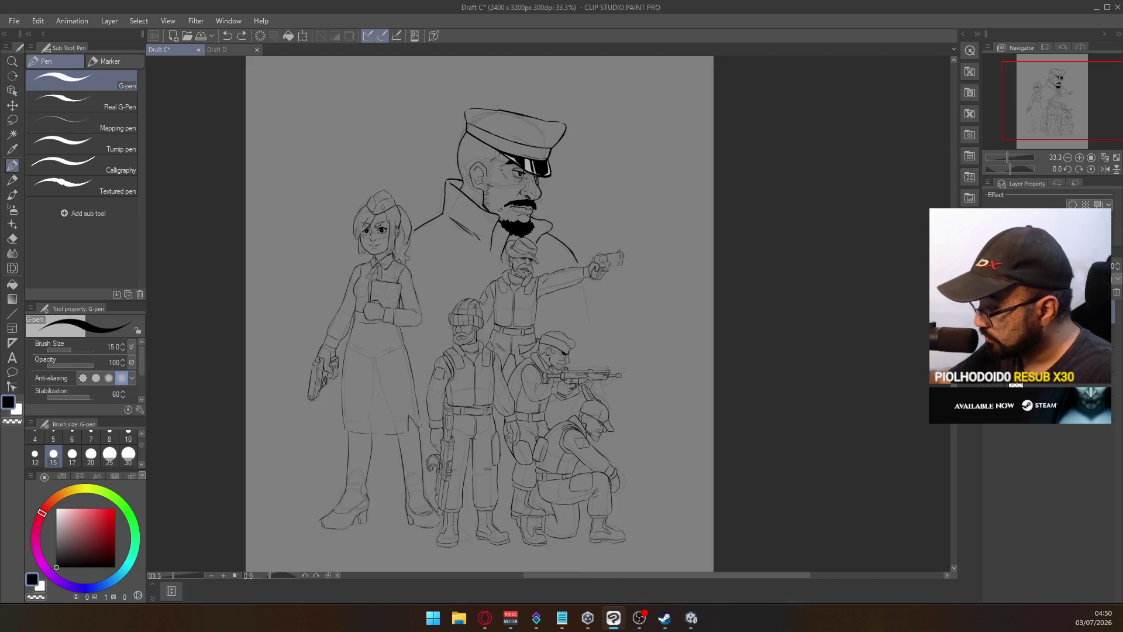
key(ctrl+y)
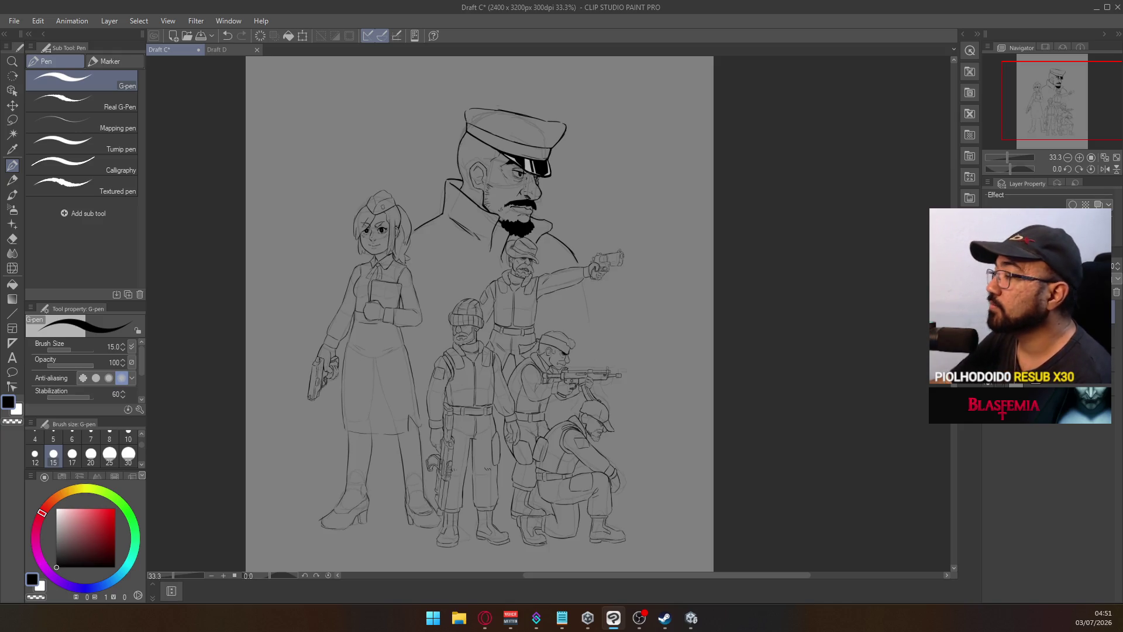
key(alt+Tab)
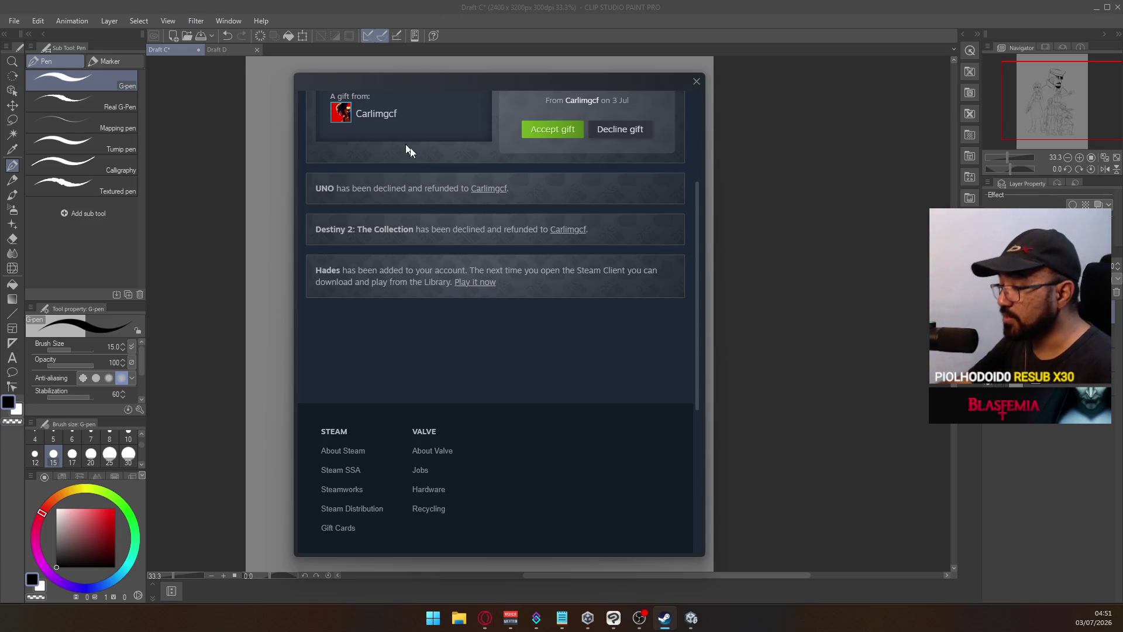
scroll(607, 258, up, 3)
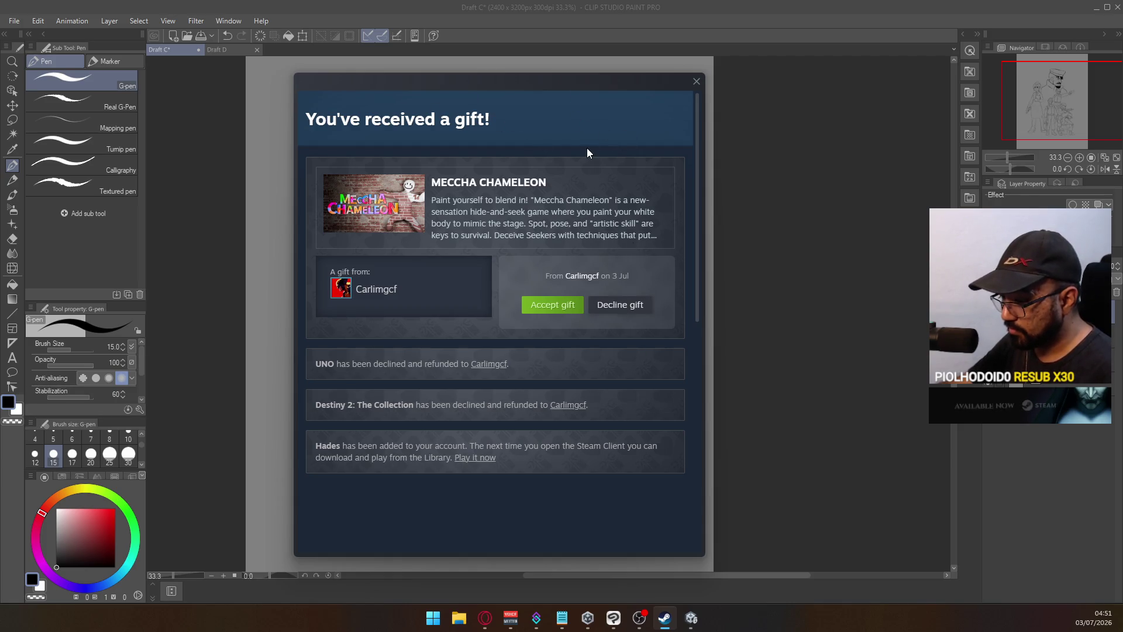
click(696, 81)
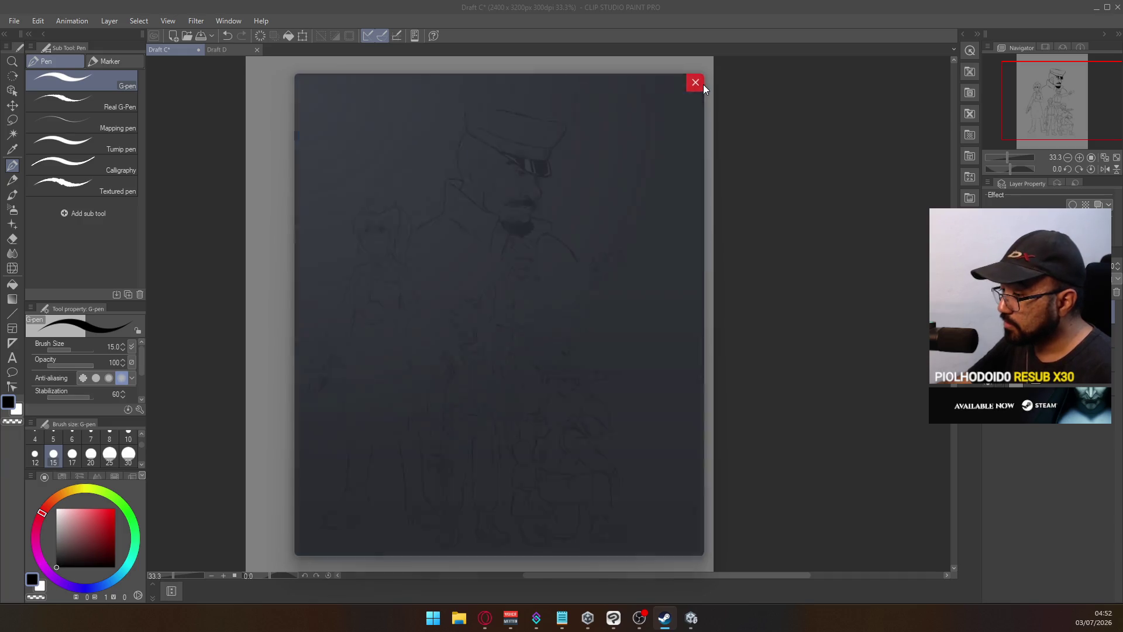
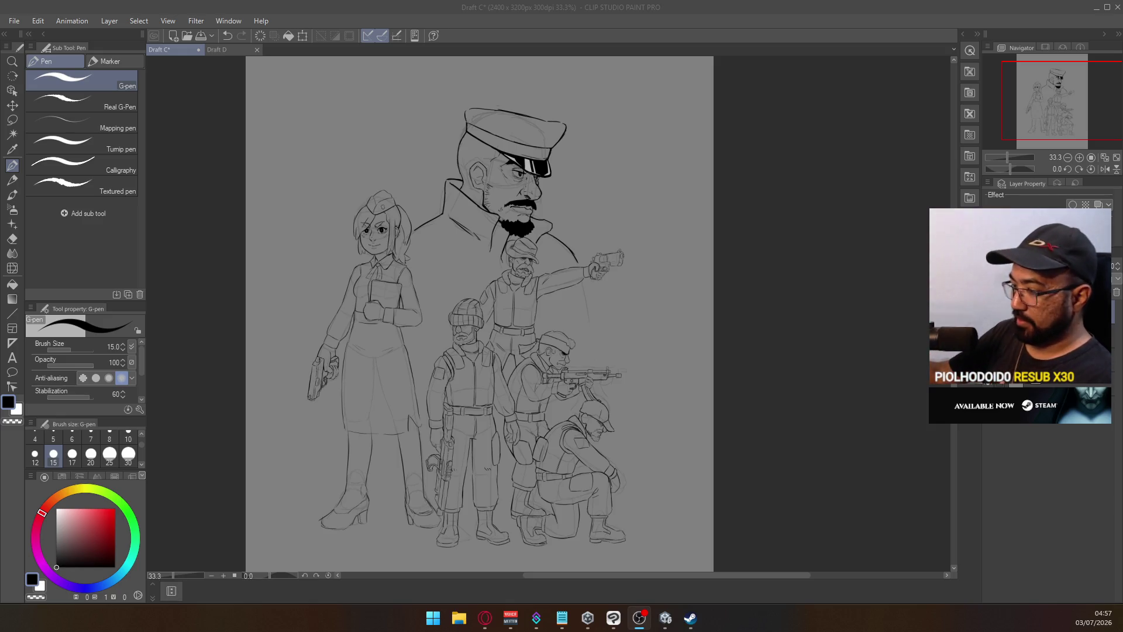
Redraw the G-pen ink line along the gunman's upper arm, then undo it
key(alt+Tab)
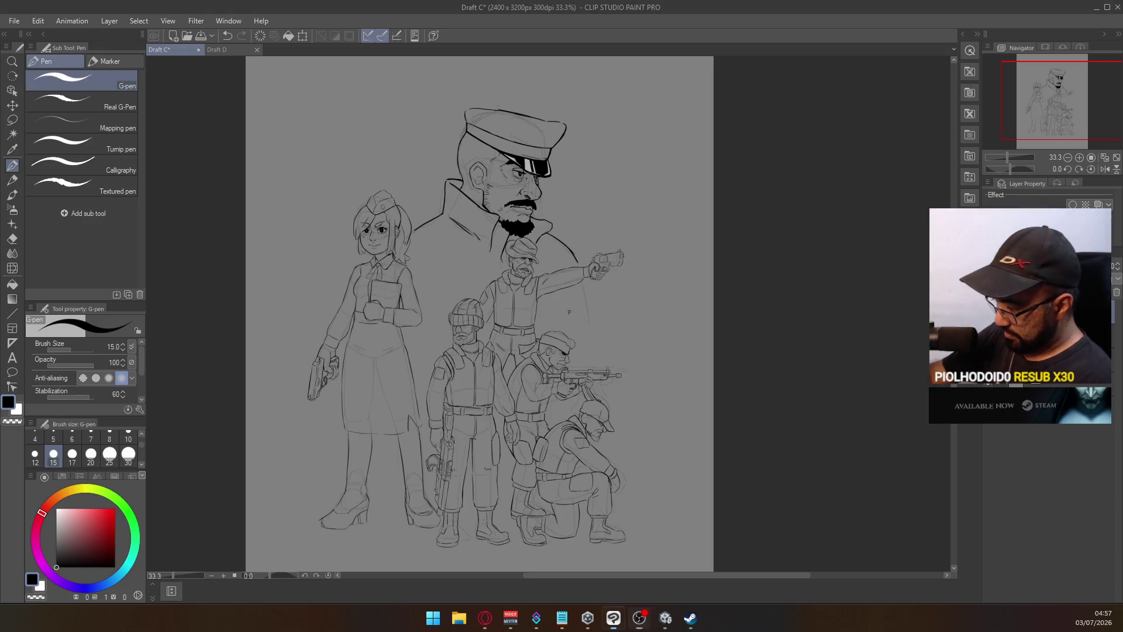
scroll(576, 289, up, 5)
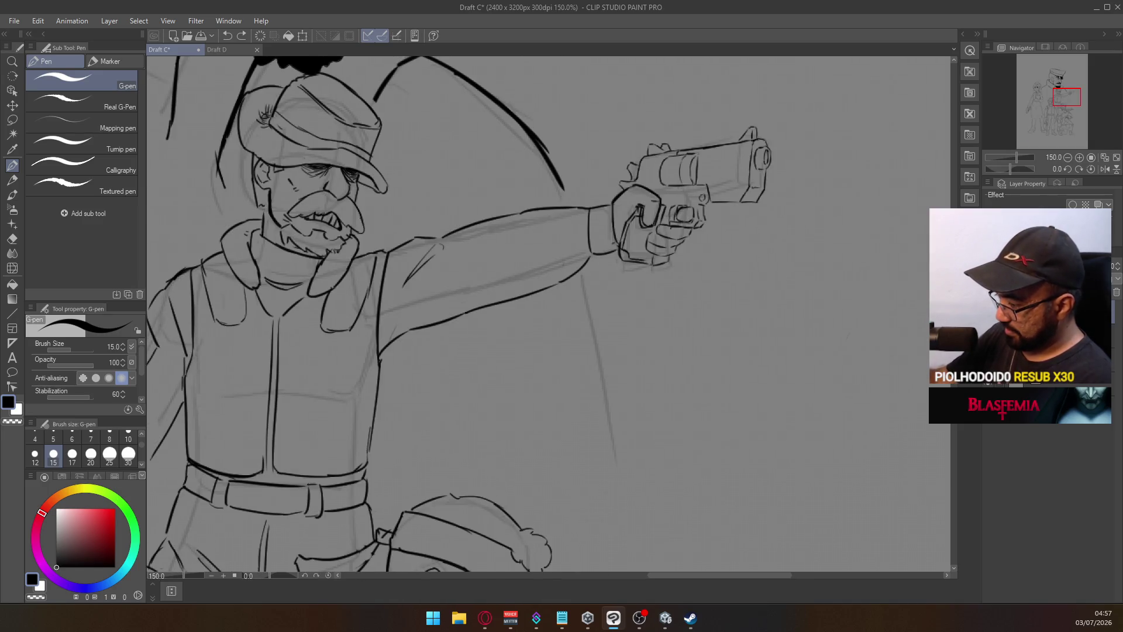
drag(552, 205, 510, 212)
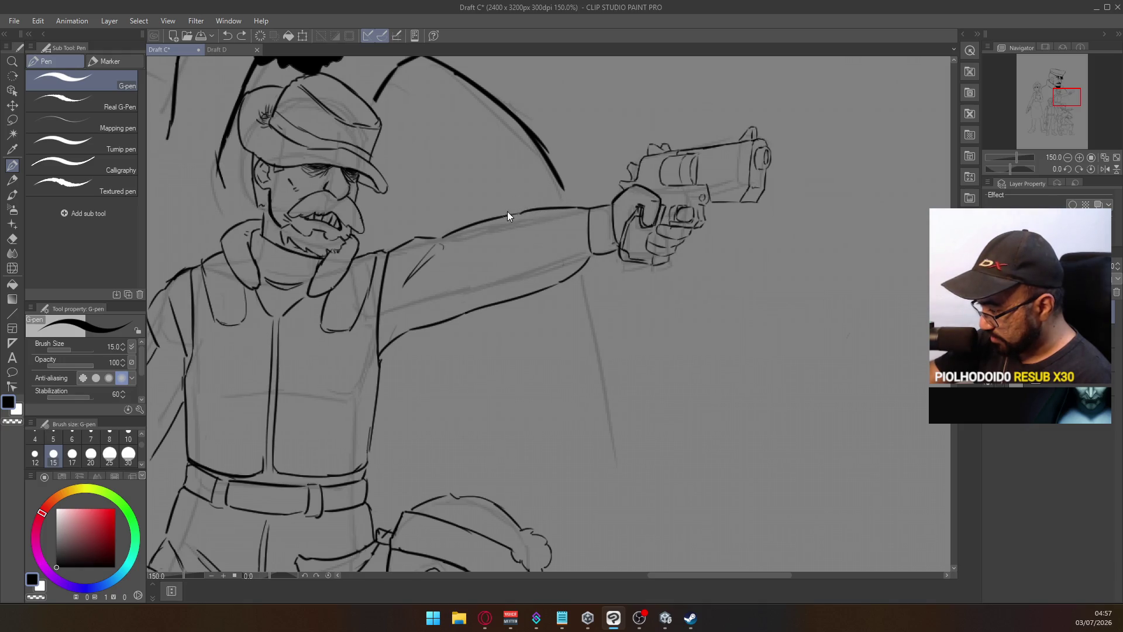
key(ctrl+z)
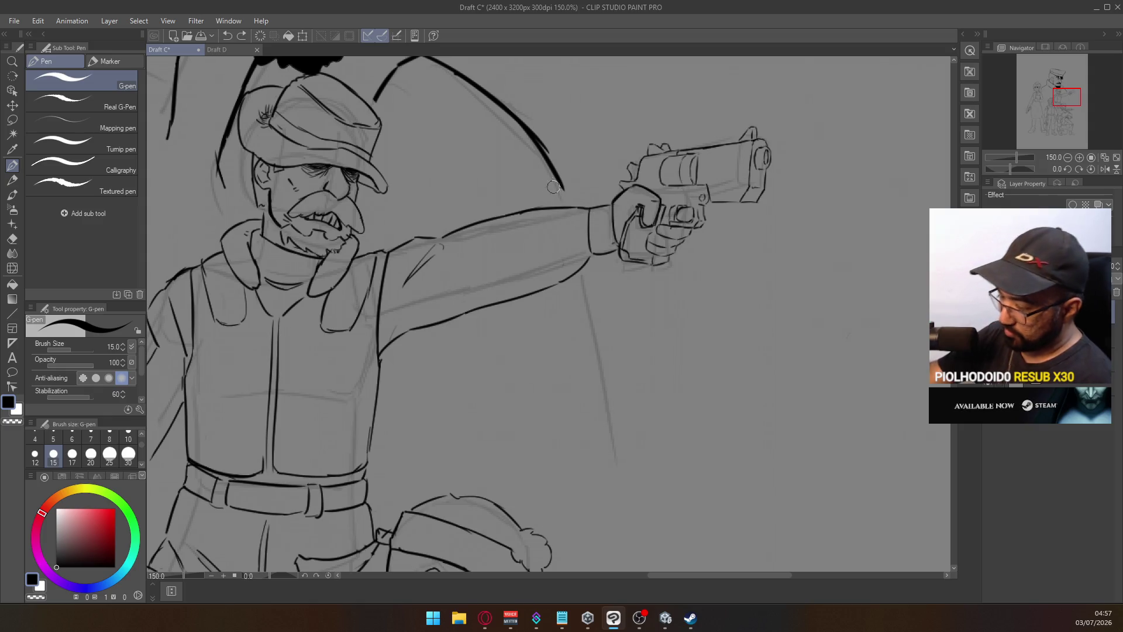
Erase a stray bit of the arm line with the Hard eraser and zoom out to the whole group
key(e)
drag(410, 275, 584, 302)
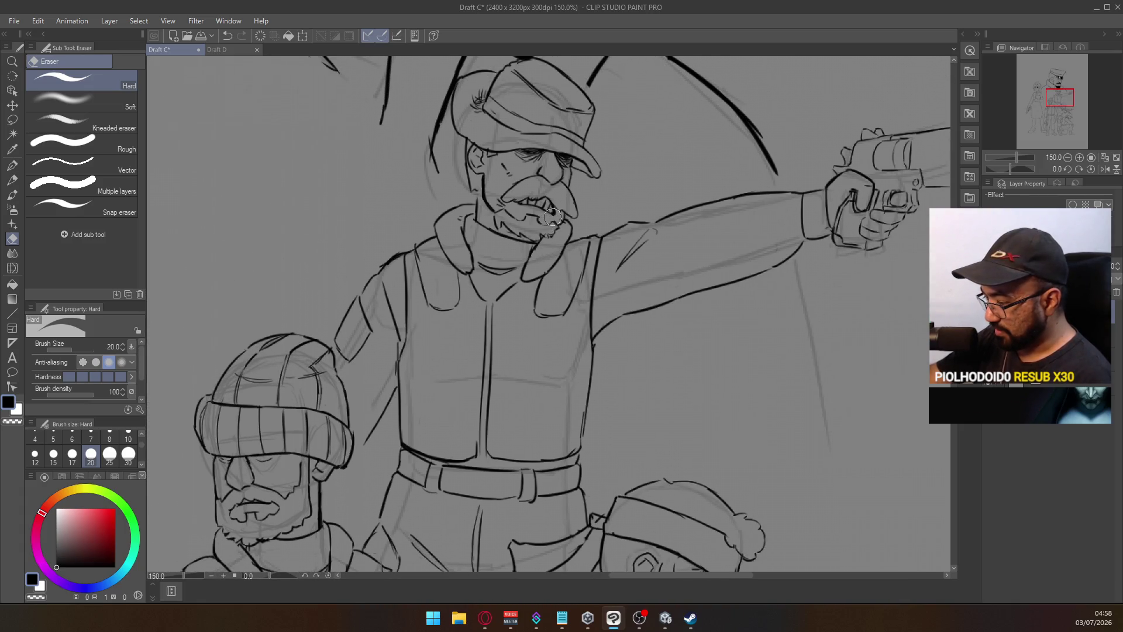
alt+click(534, 289)
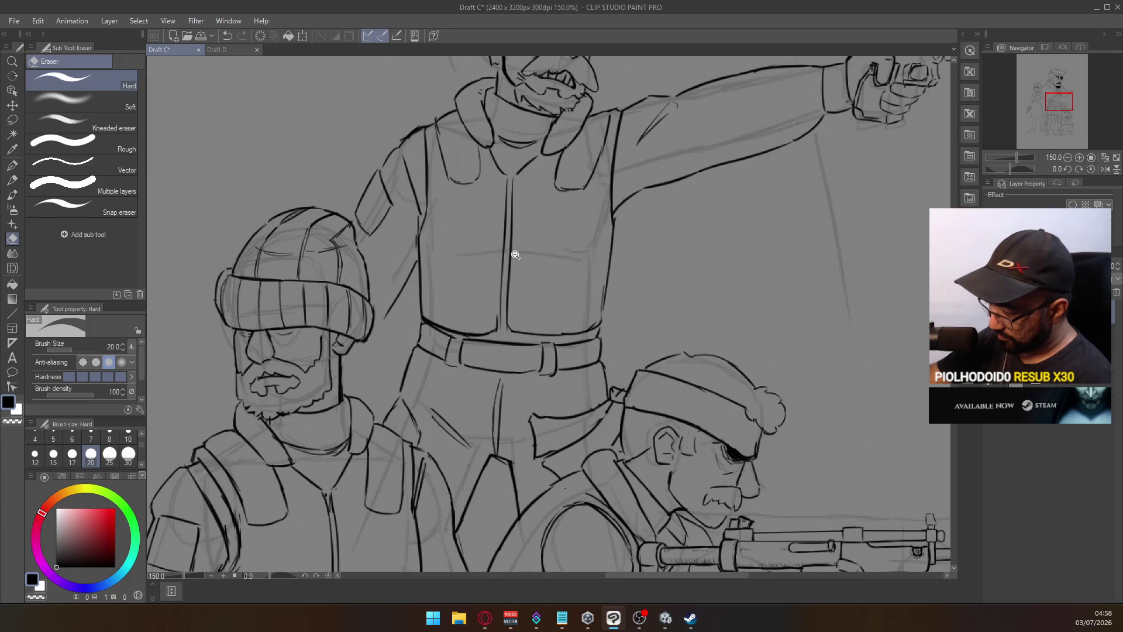
alt+click(516, 246)
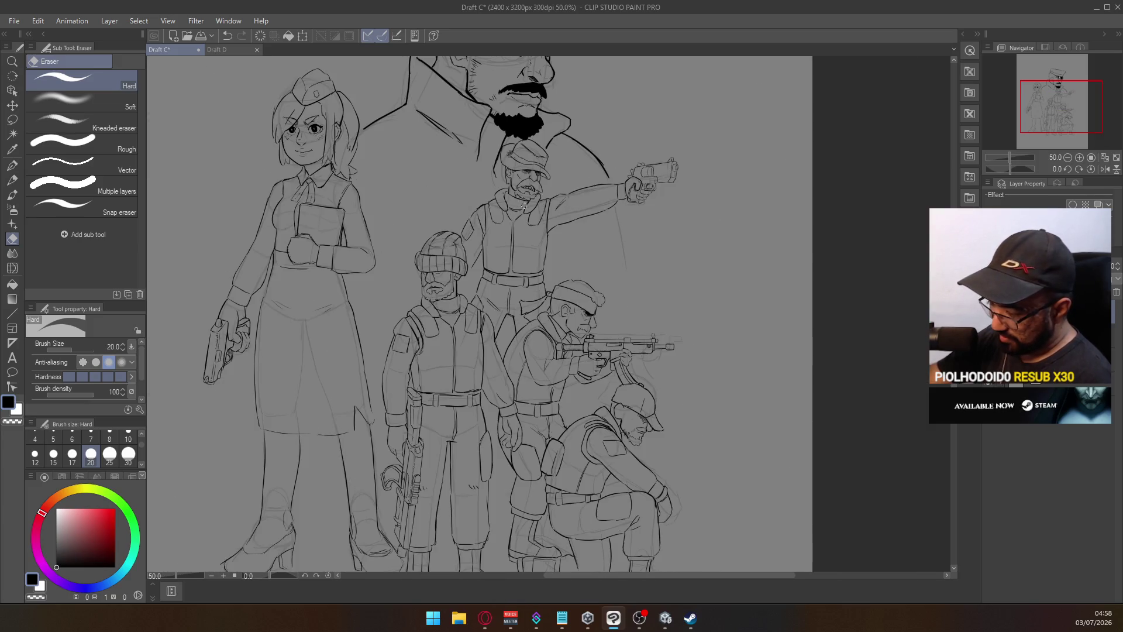
scroll(474, 256, up, 3)
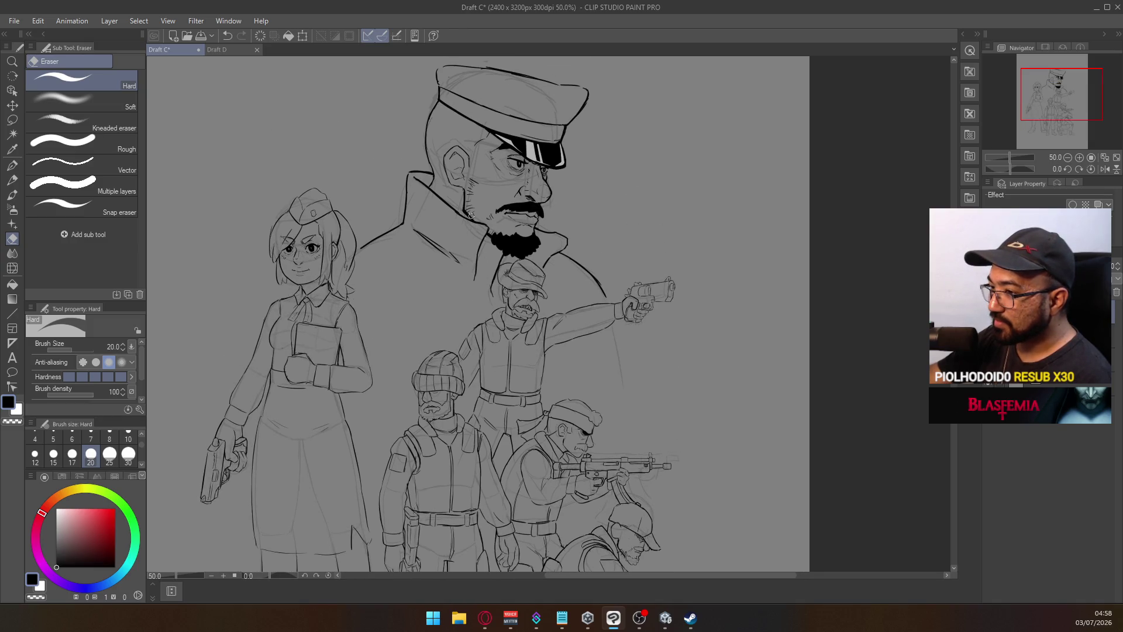
scroll(520, 219, up, 2)
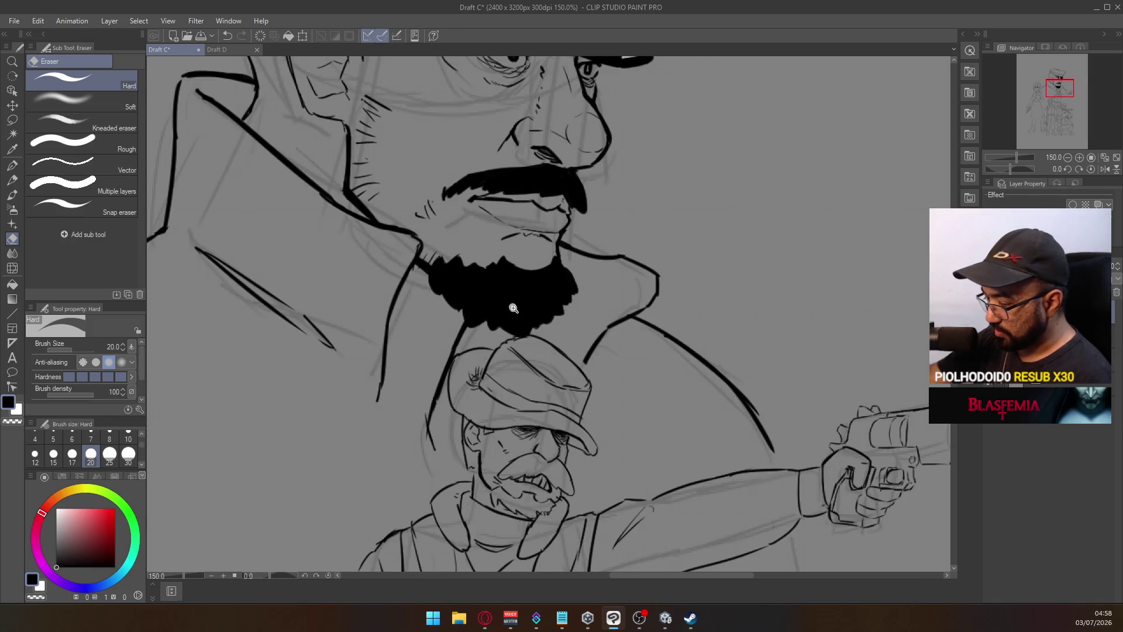
Erase small stray strokes at the cap's edge, then return to the G-pen
scroll(509, 287, up, 3)
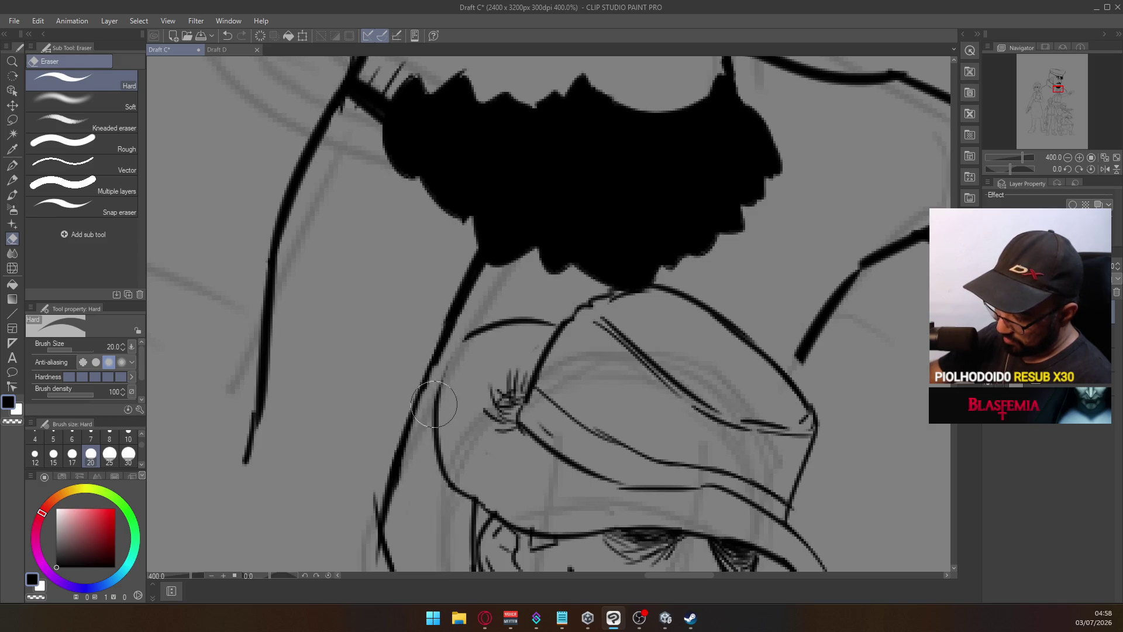
scroll(522, 281, down, 3)
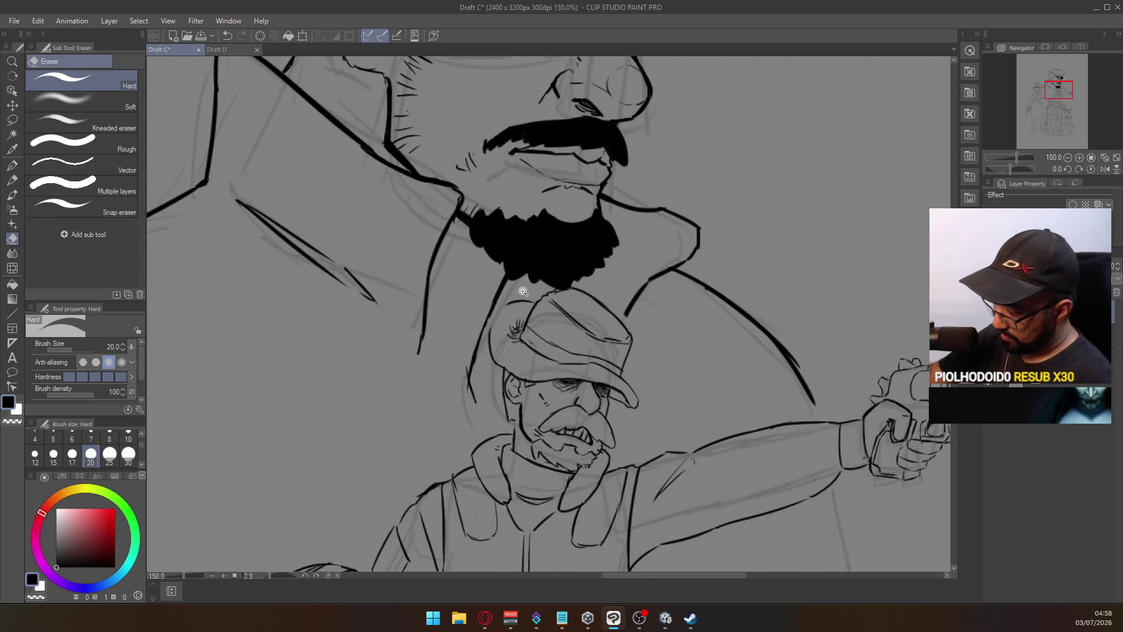
scroll(515, 293, up, 3)
mouse_move(502, 393)
mouse_down()
mouse_move(500, 407)
mouse_move(500, 354)
mouse_move(503, 381)
mouse_move(529, 322)
mouse_move(506, 377)
mouse_move(524, 351)
mouse_move(520, 374)
mouse_move(503, 346)
mouse_up()
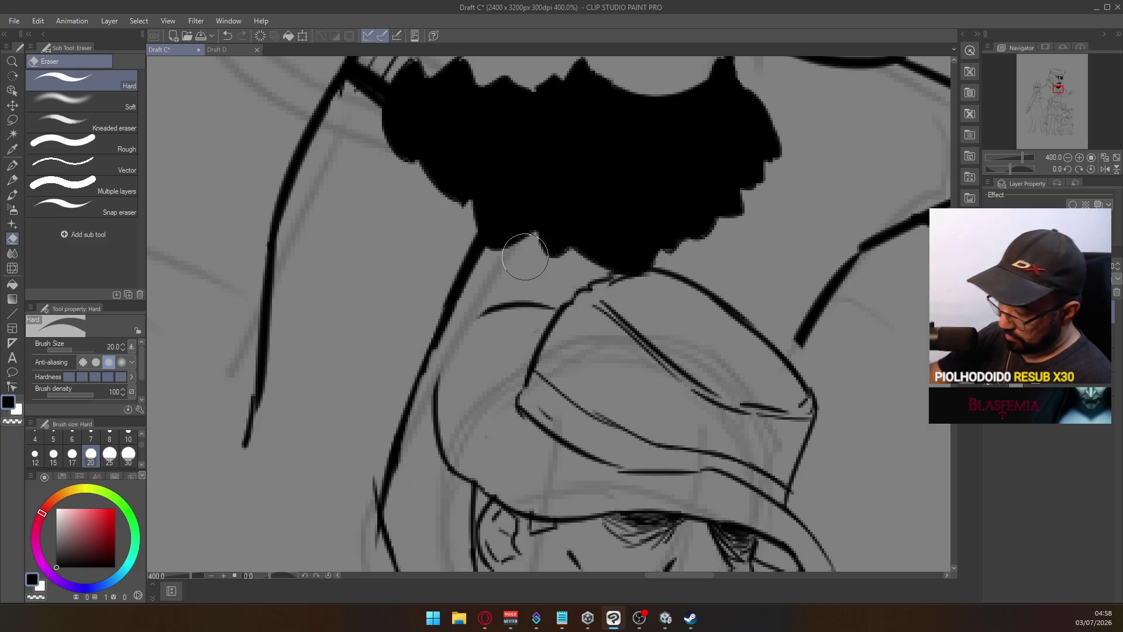
key(p)
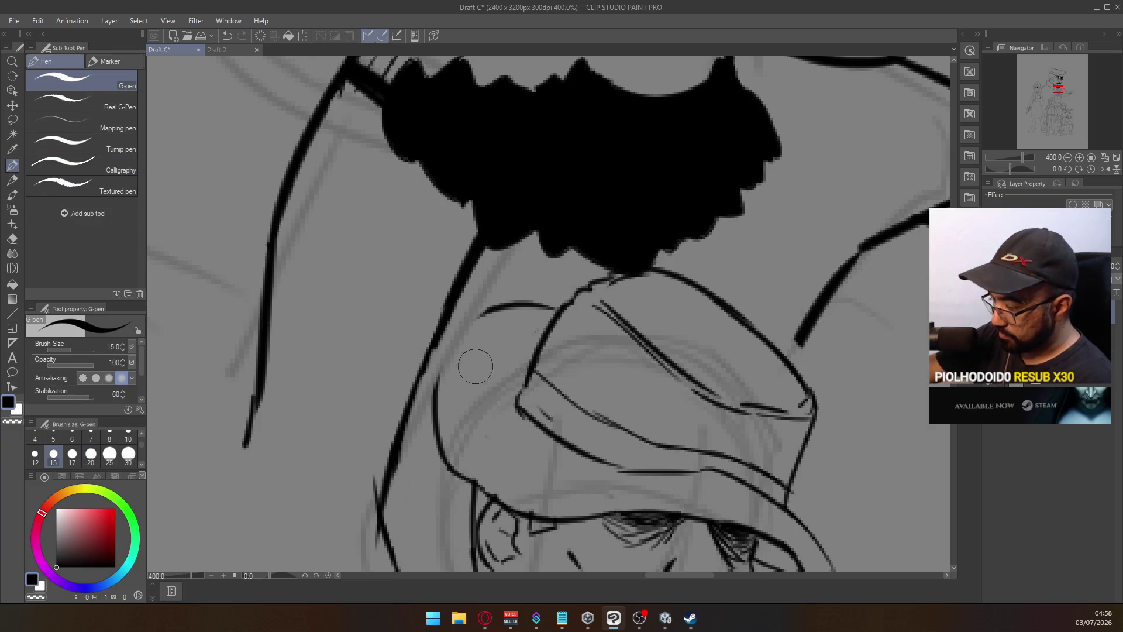
key(e)
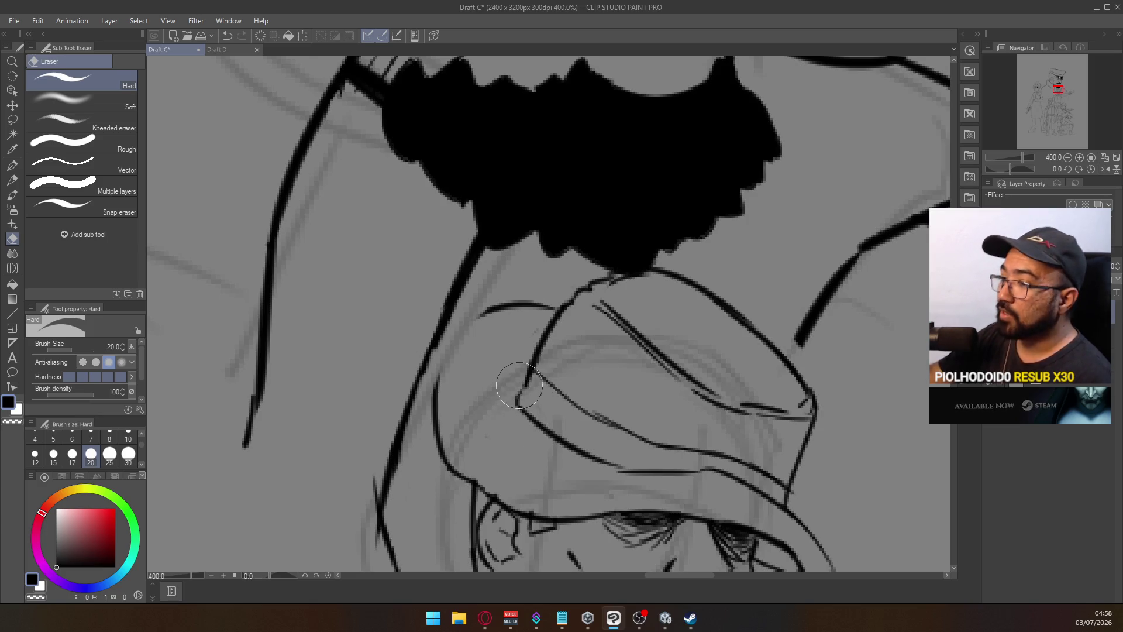
click(11, 165)
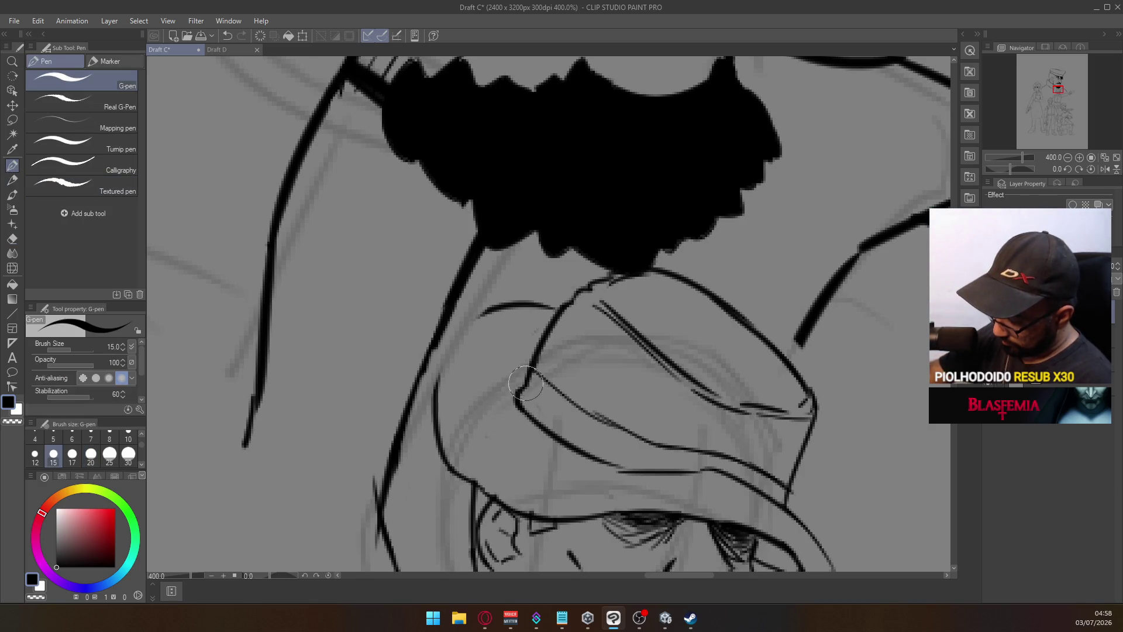
Ink short strokes along the cap's left edge, a tick mark, and the brim
drag(512, 404, 510, 377)
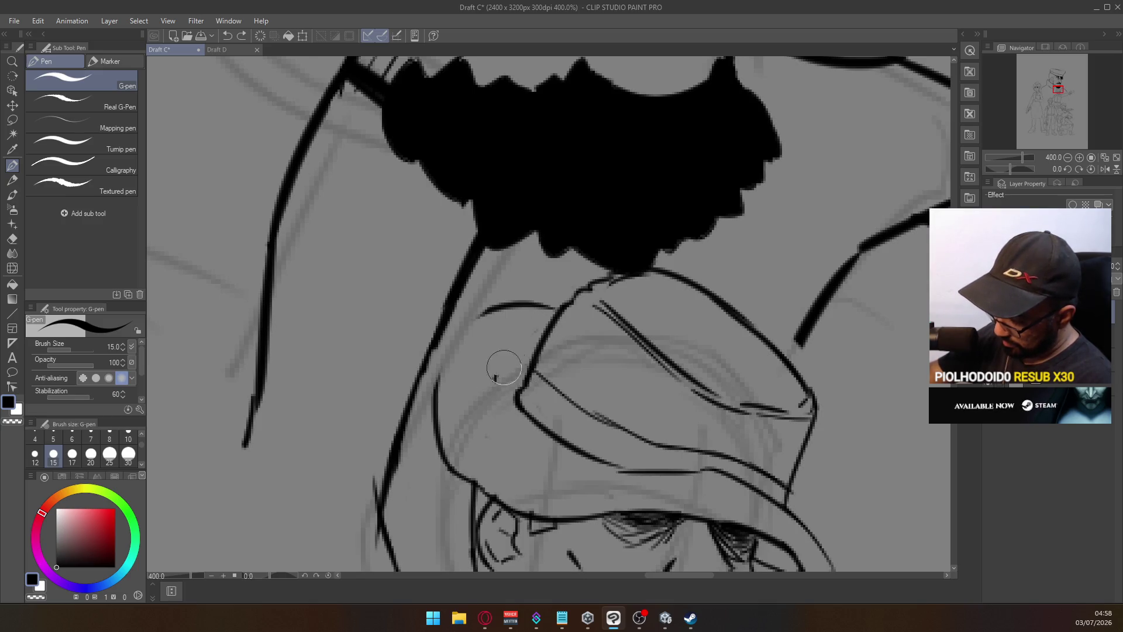
drag(496, 376, 520, 362)
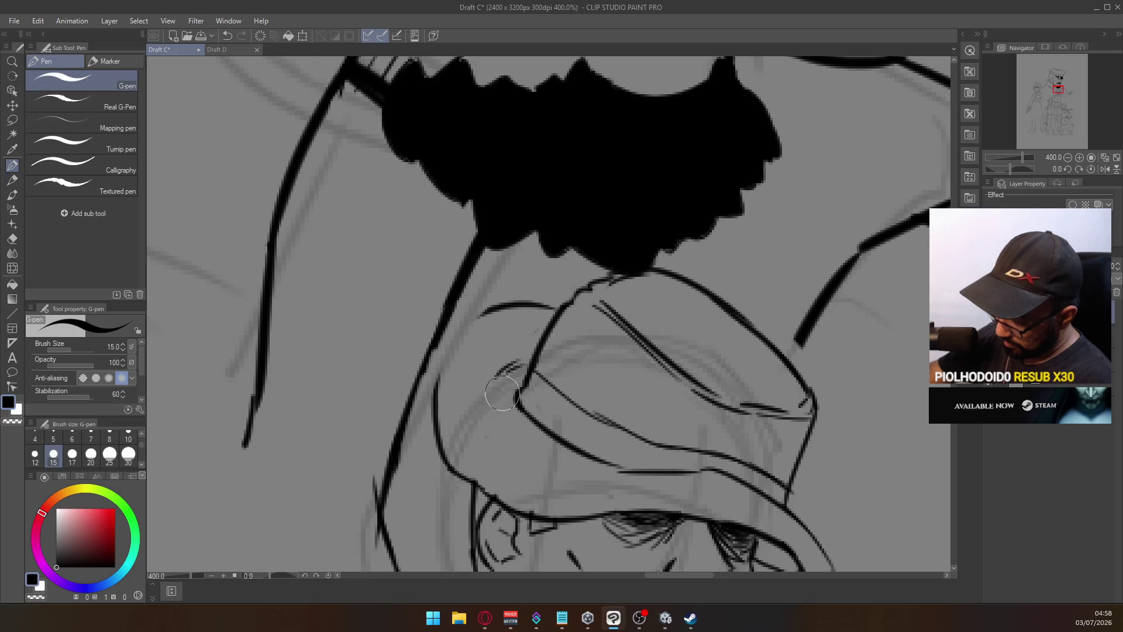
ctrl+alt+click(570, 338)
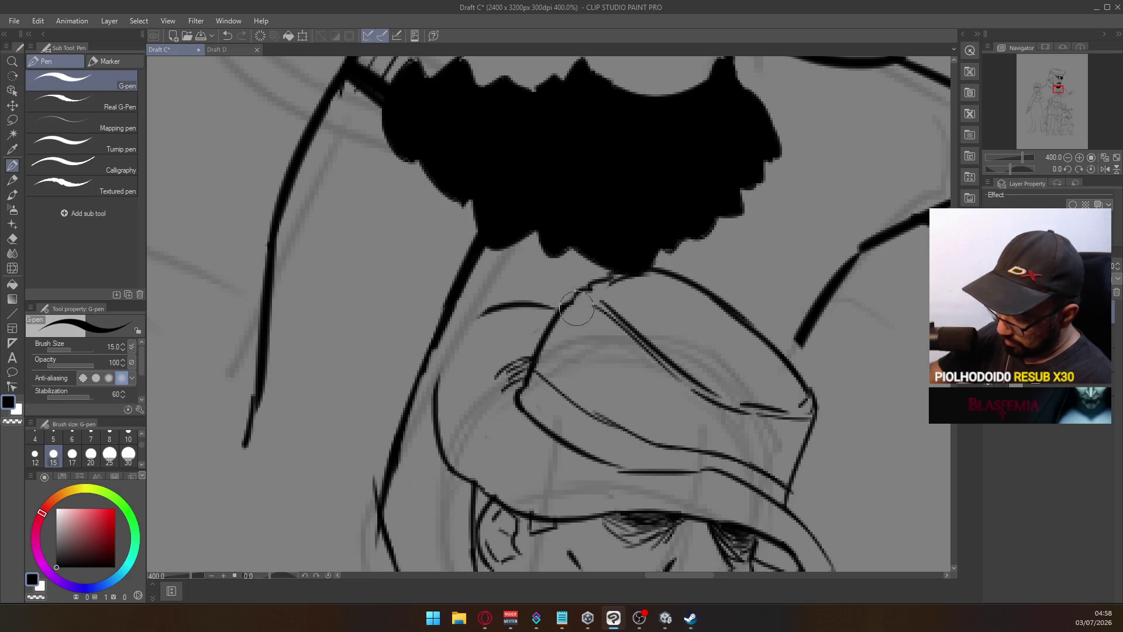
ctrl+alt+click(570, 339)
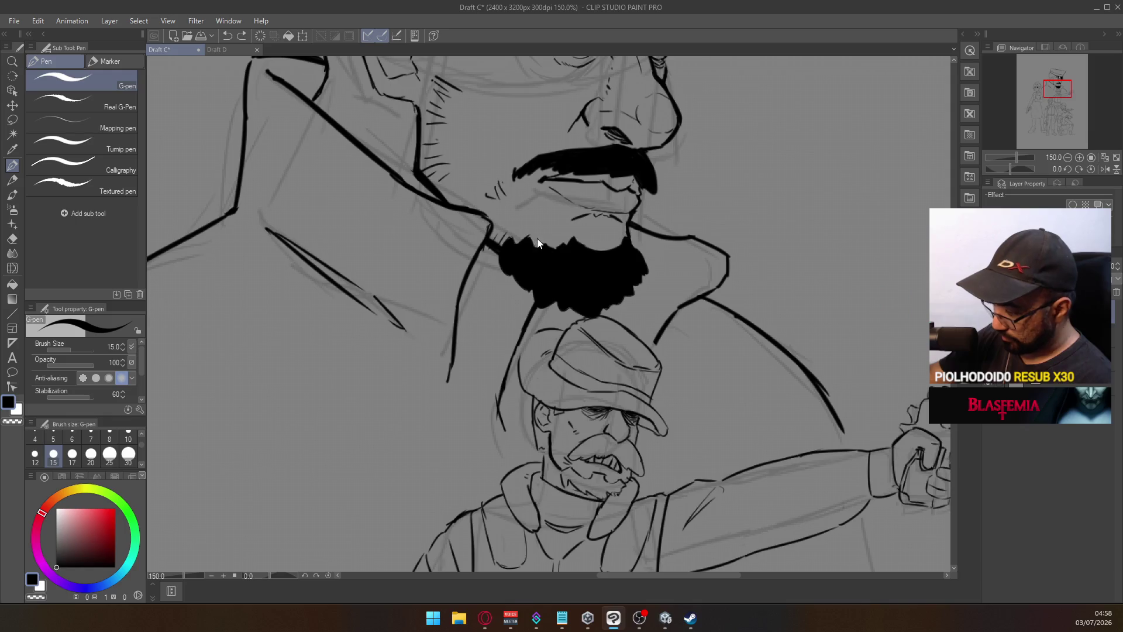
scroll(539, 357, up, 5)
drag(537, 376, 581, 322)
drag(541, 360, 577, 320)
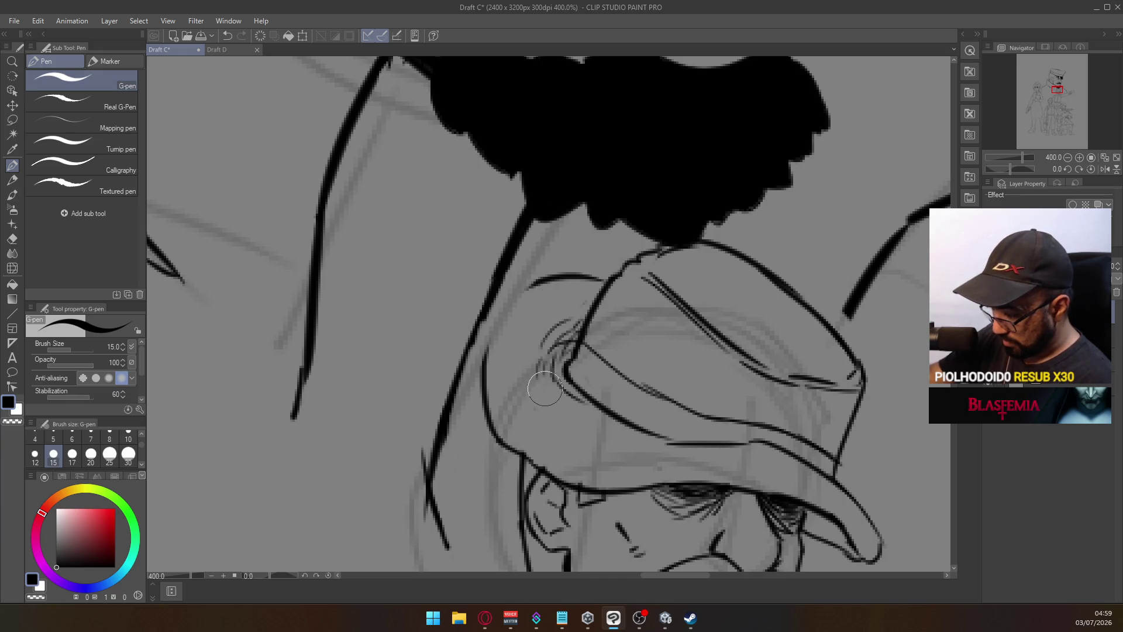
drag(563, 370, 608, 422)
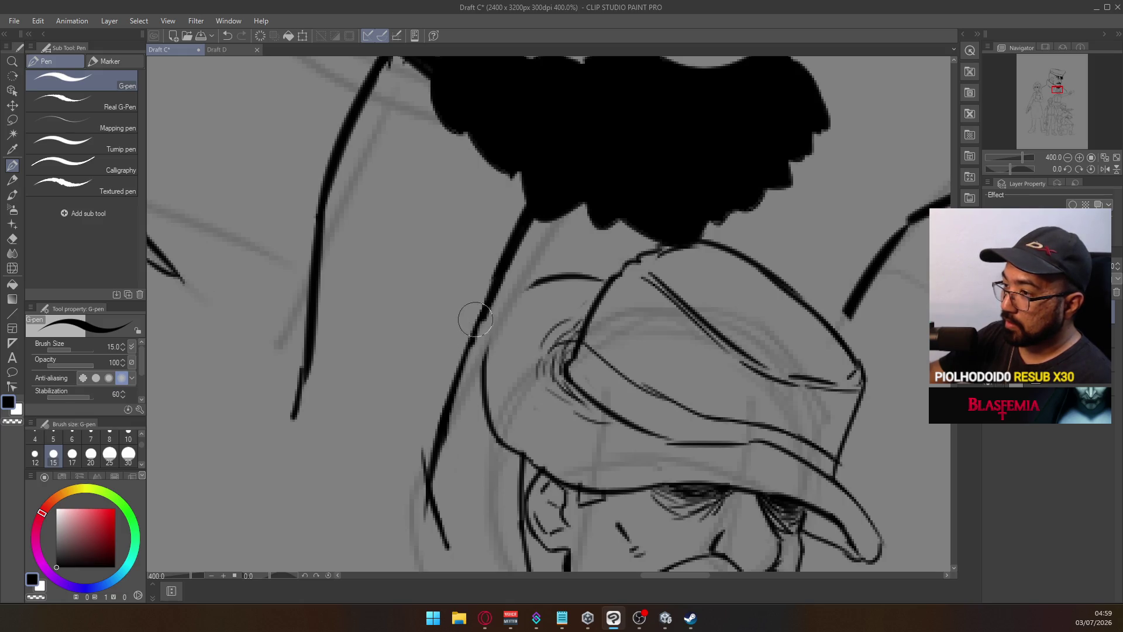
Ink the cap's left contour and top line toward the right, retrying with undos
mouse_move(485, 375)
mouse_down()
mouse_move(488, 339)
mouse_move(529, 285)
mouse_up()
key(ctrl+z)
drag(484, 374, 537, 291)
key(ctrl+z)
drag(491, 328, 532, 286)
key(ctrl+z)
drag(484, 337, 597, 278)
key(ctrl+z)
drag(495, 313, 602, 278)
key(ctrl+z)
drag(495, 310, 608, 282)
key(ctrl+z)
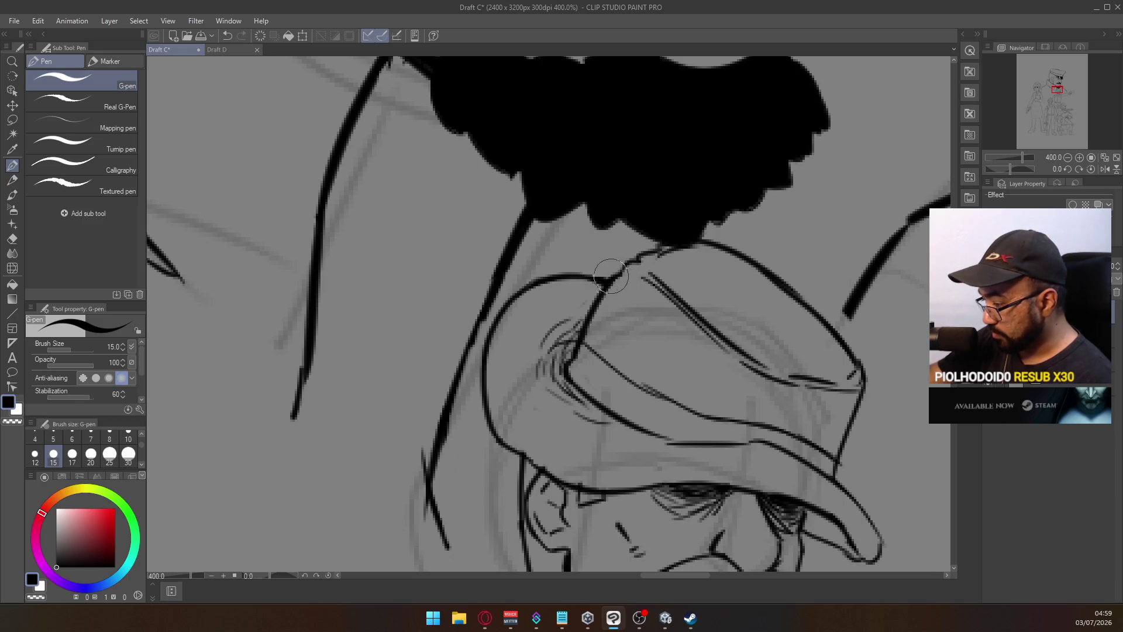
drag(602, 285, 651, 252)
scroll(696, 234, down, 5)
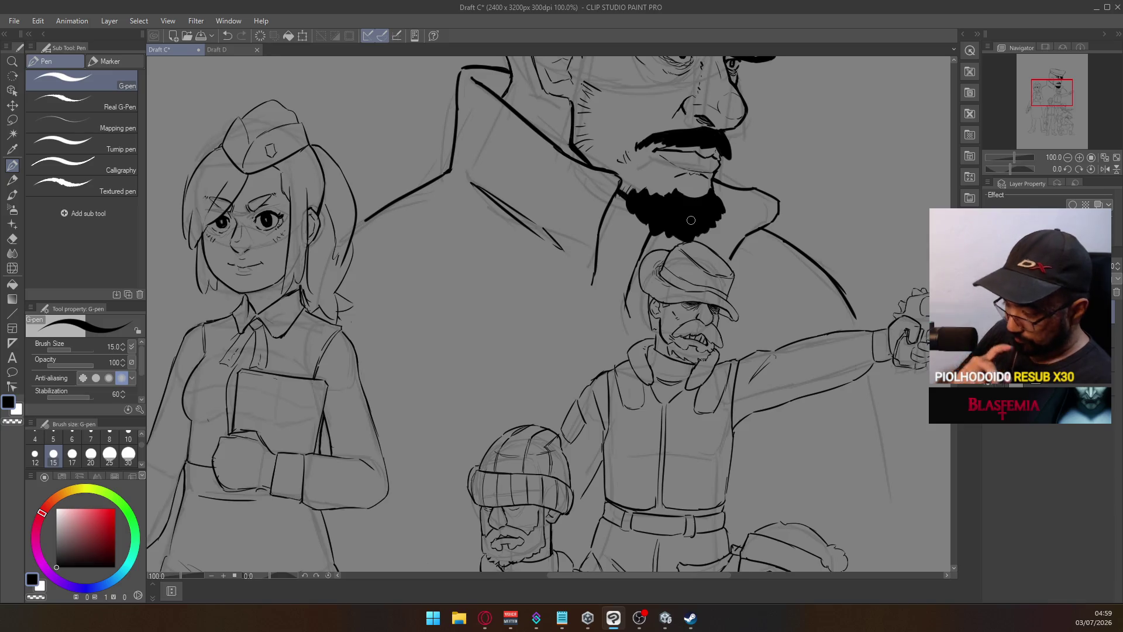
Save the Draft C group illustration
scroll(691, 220, down, 1)
mouse_move(725, 355)
mouse_down()
mouse_move(688, 345)
mouse_move(692, 359)
mouse_move(687, 278)
mouse_move(676, 321)
mouse_move(708, 366)
mouse_move(714, 303)
mouse_move(722, 344)
mouse_move(692, 392)
mouse_up()
key(ctrl+s)
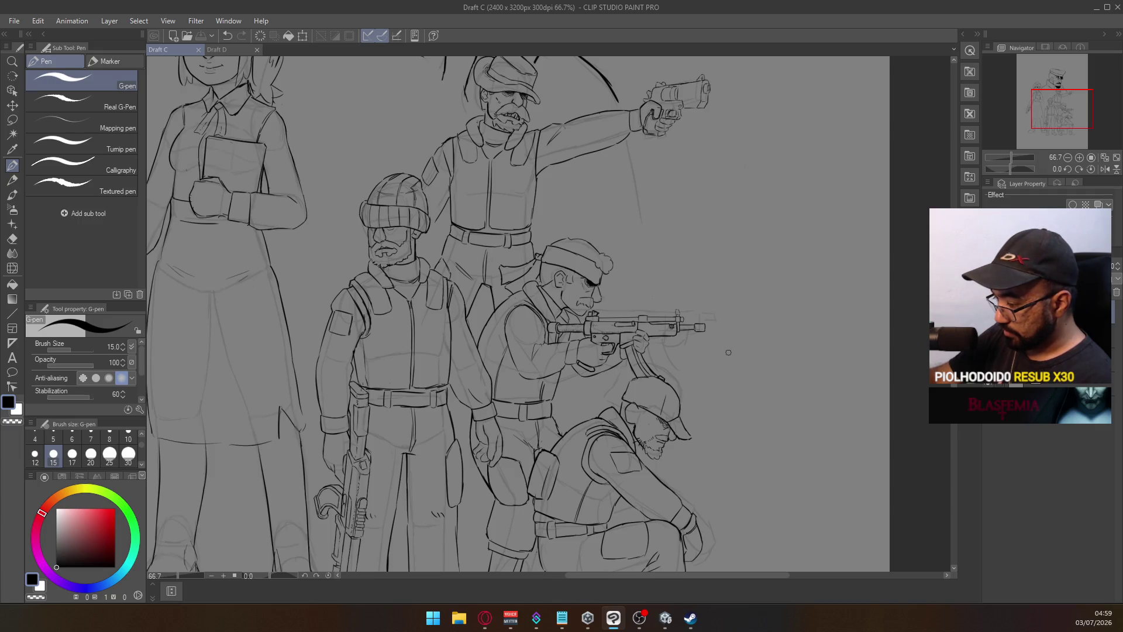
Switch to the Draft D page of gun sketches
scroll(728, 352, down, 4)
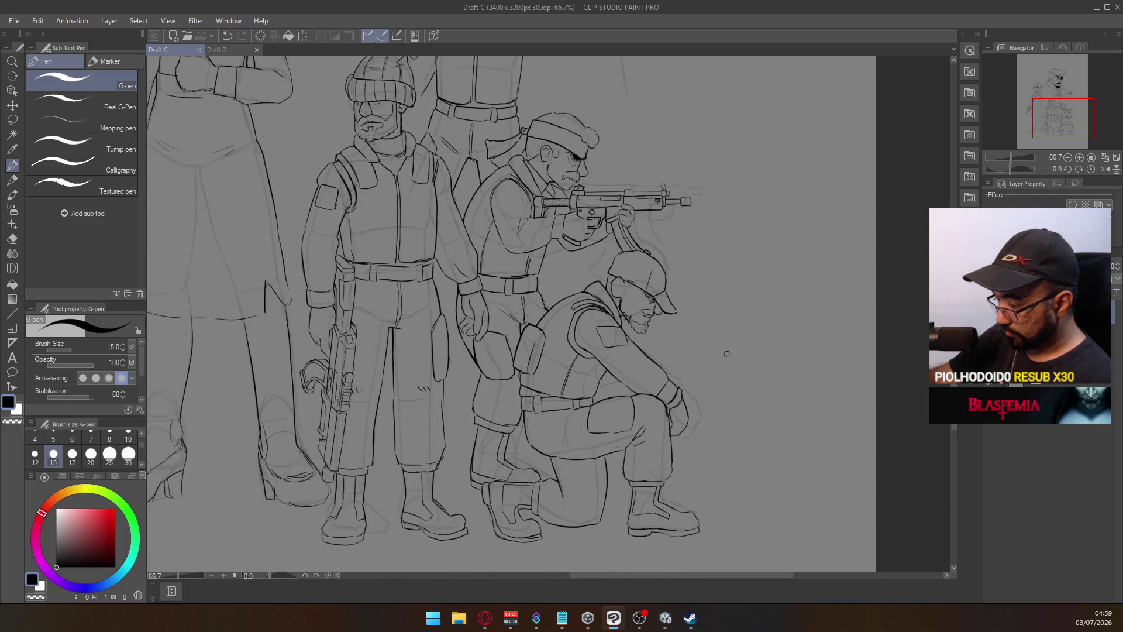
mouse_move(674, 330)
mouse_down()
mouse_move(757, 349)
mouse_move(770, 328)
mouse_up()
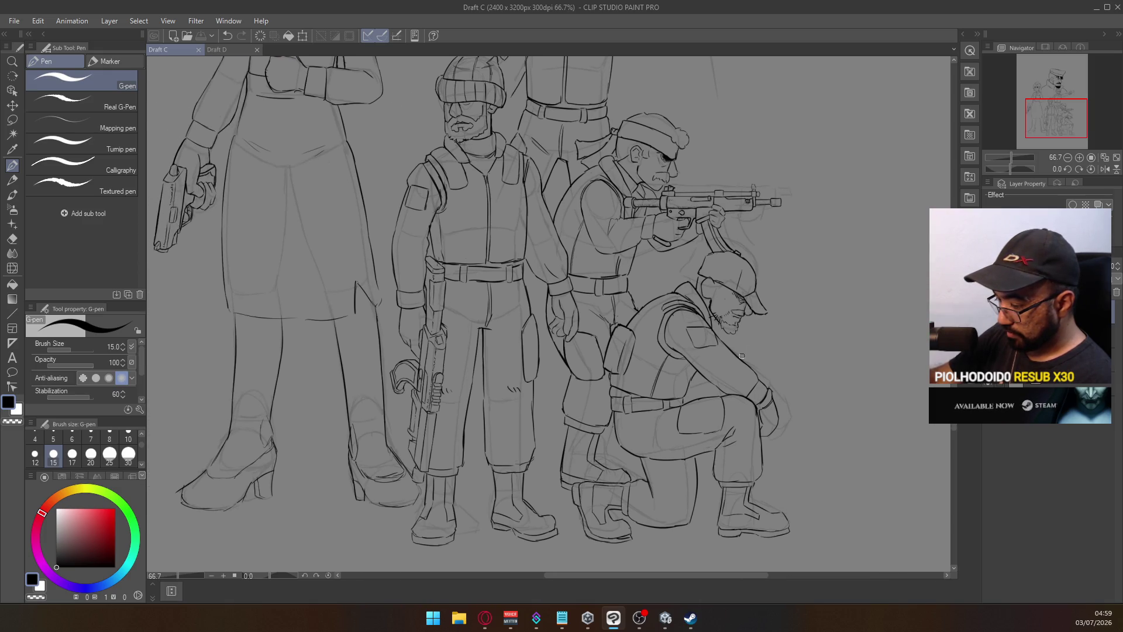
click(239, 51)
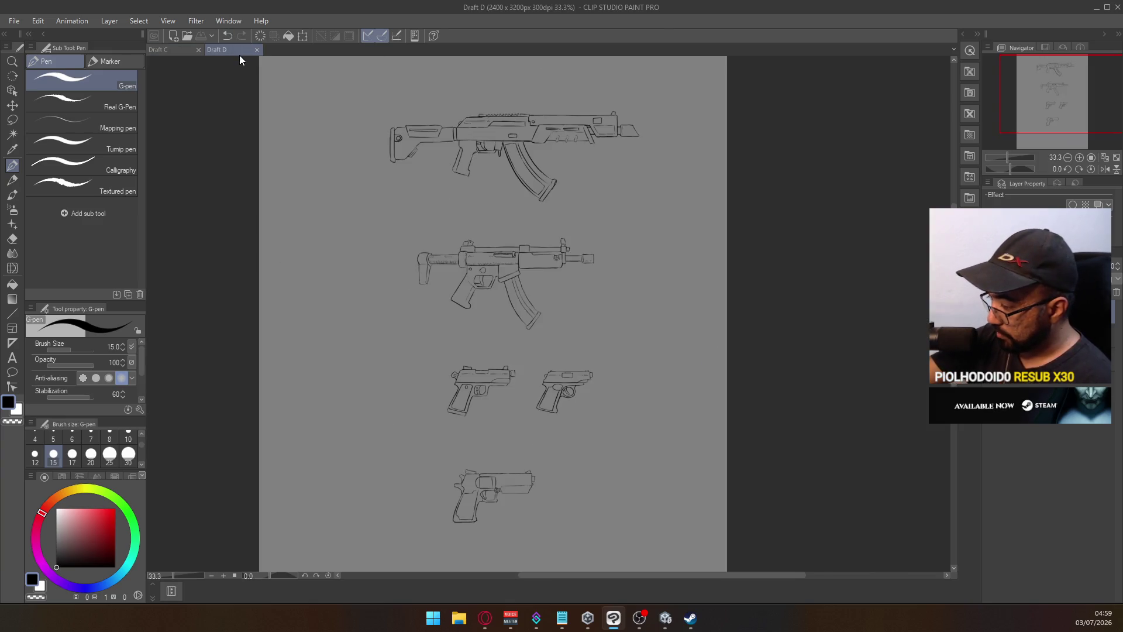
In Draft C, try a short G-pen stroke at the bottom of the beanie soldier's gun
click(167, 49)
ctrl+click(440, 446)
ctrl+click(441, 447)
click(388, 501)
key(ctrl+z)
mouse_move(385, 507)
mouse_down()
mouse_move(387, 484)
mouse_move(395, 500)
mouse_up()
key(ctrl+z)
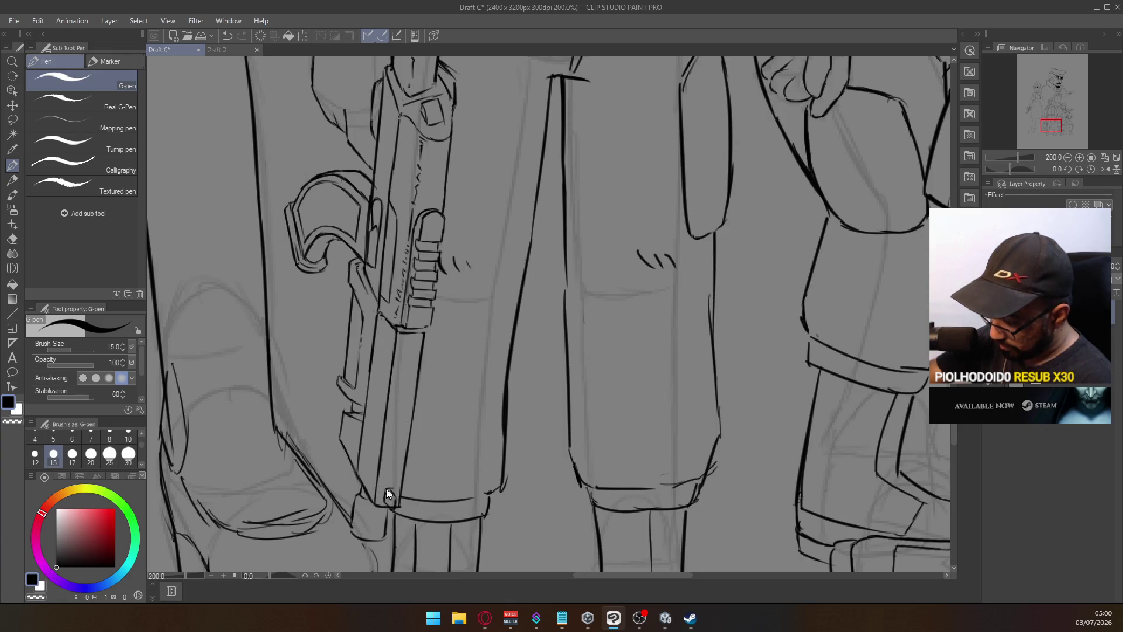
alt+click(403, 432)
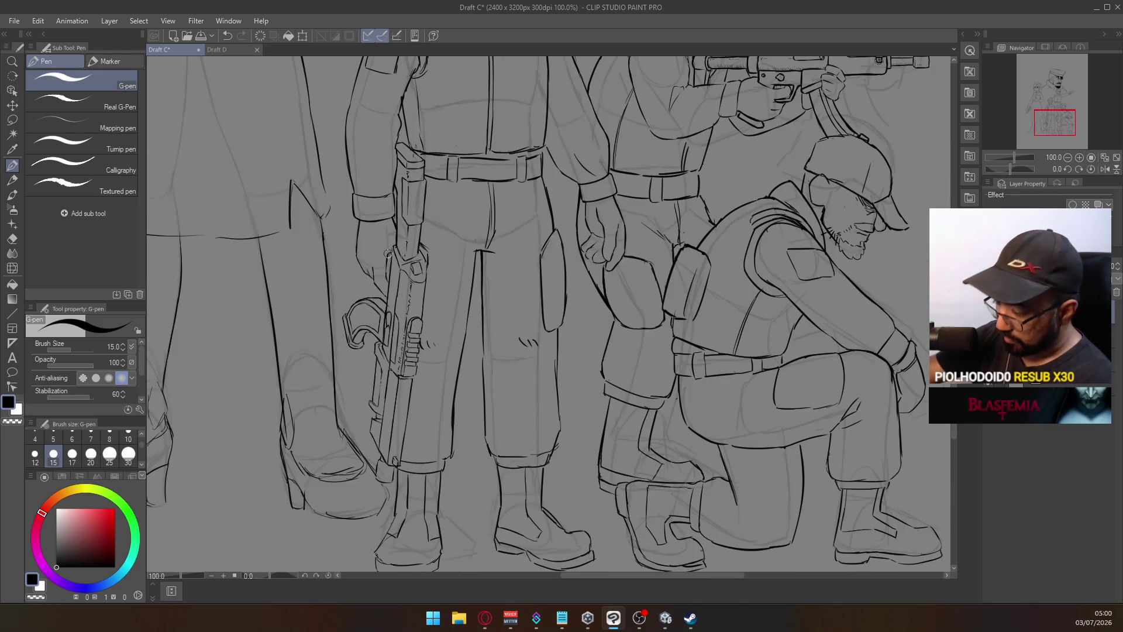
Go back to the Draft D gun sketches, zoomed in
click(215, 49)
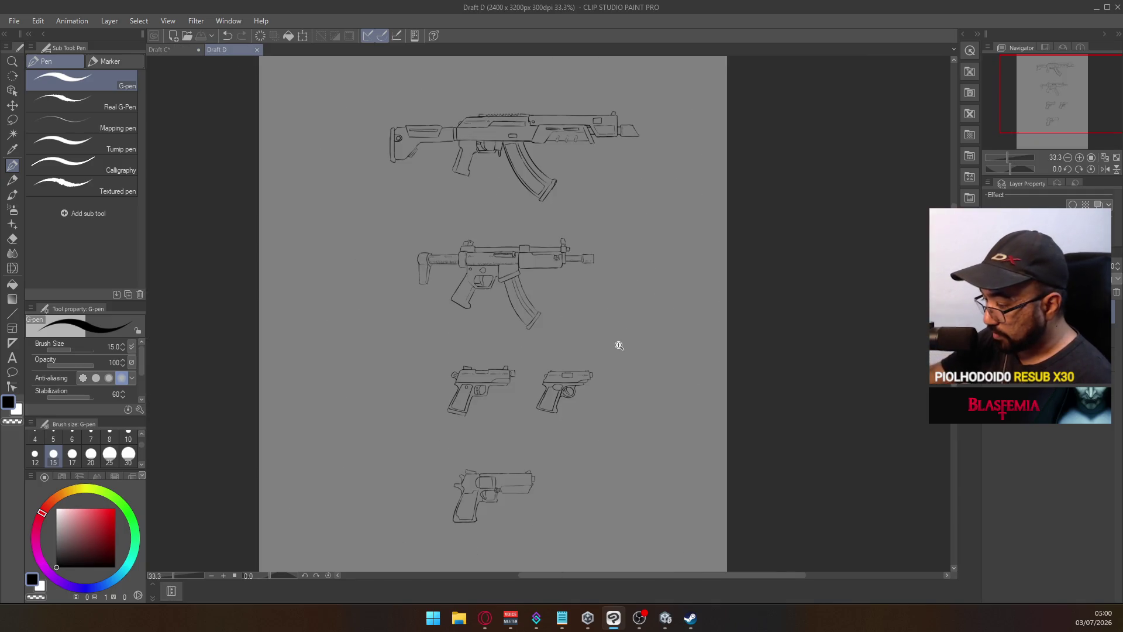
ctrl+click(619, 345)
scroll(632, 351, down, 2)
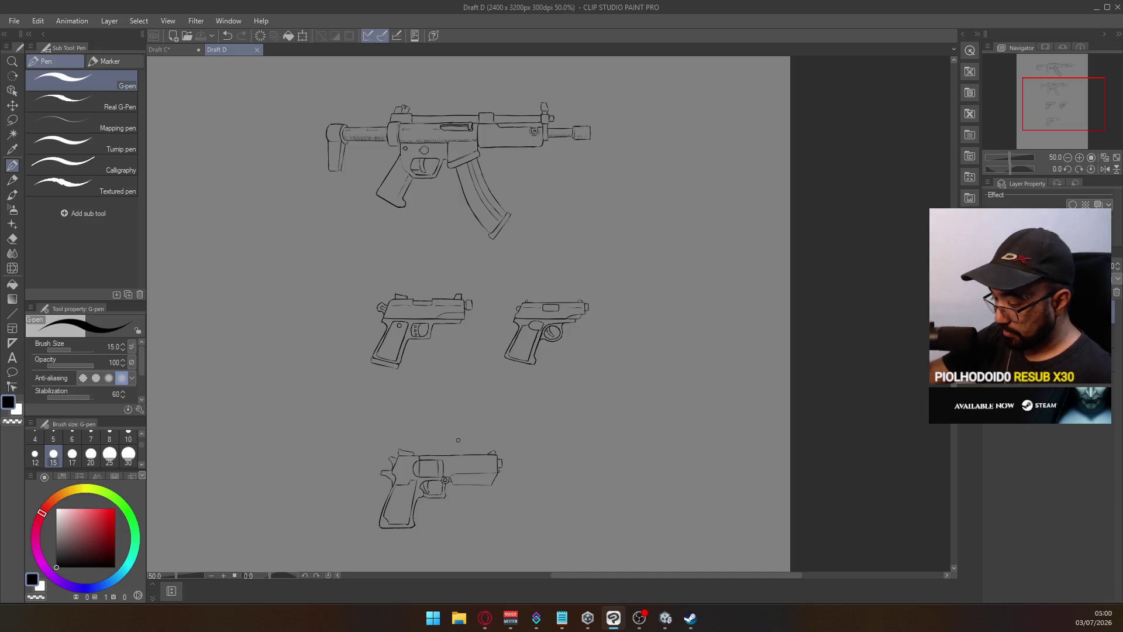
Undo the X scribble, construction arc and slanted construction line over the bottom pistol
drag(463, 425, 455, 439)
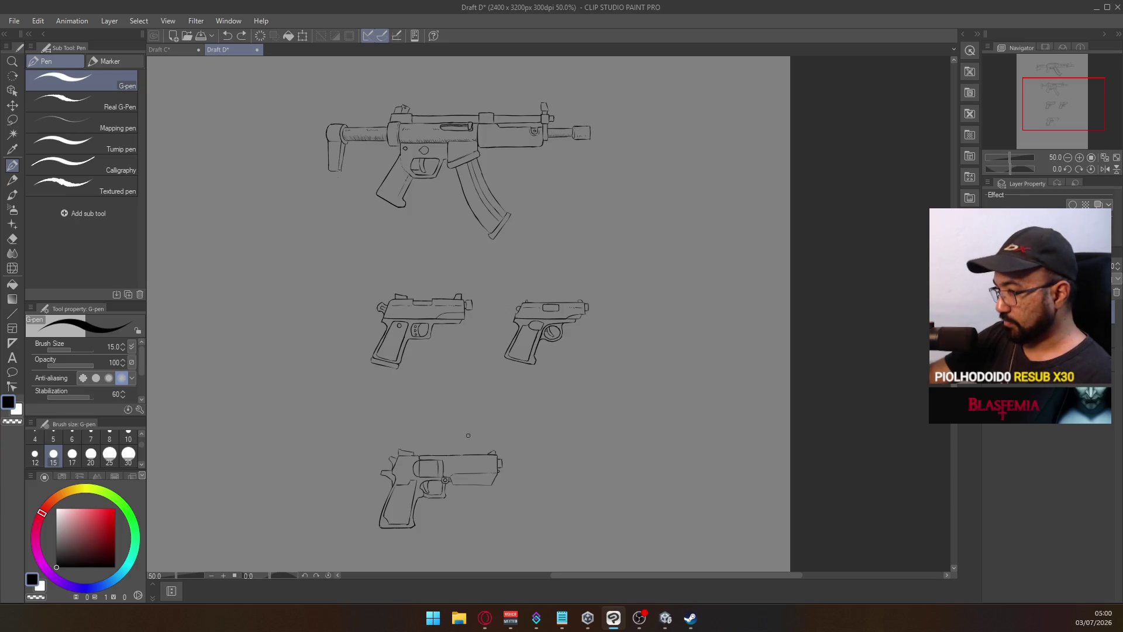
scroll(474, 438, up, 1)
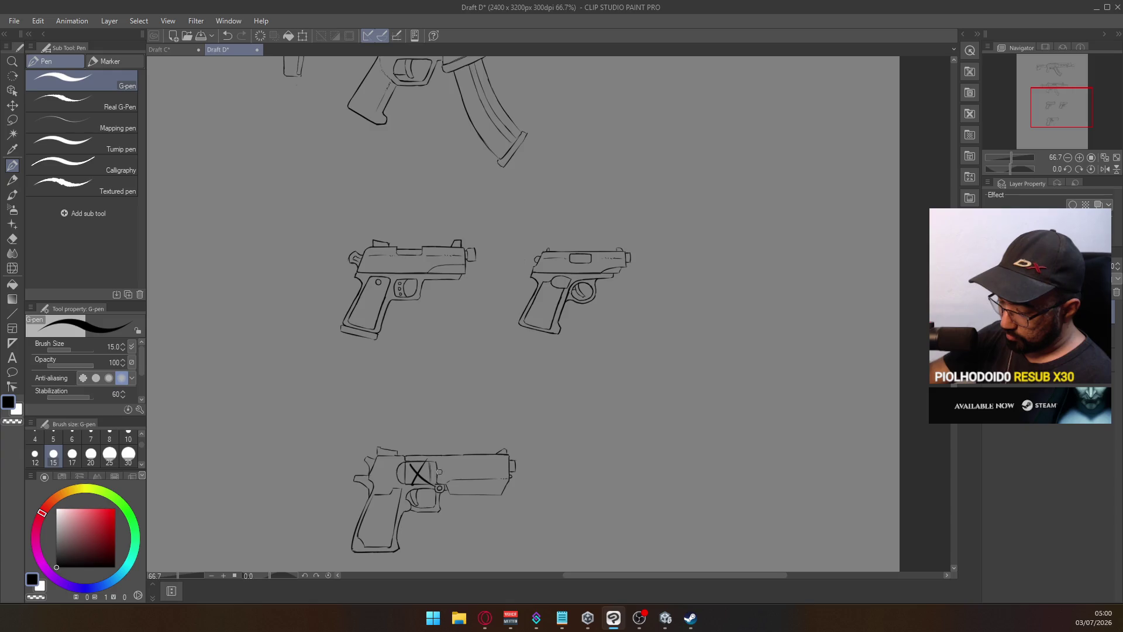
key(ctrl+z)
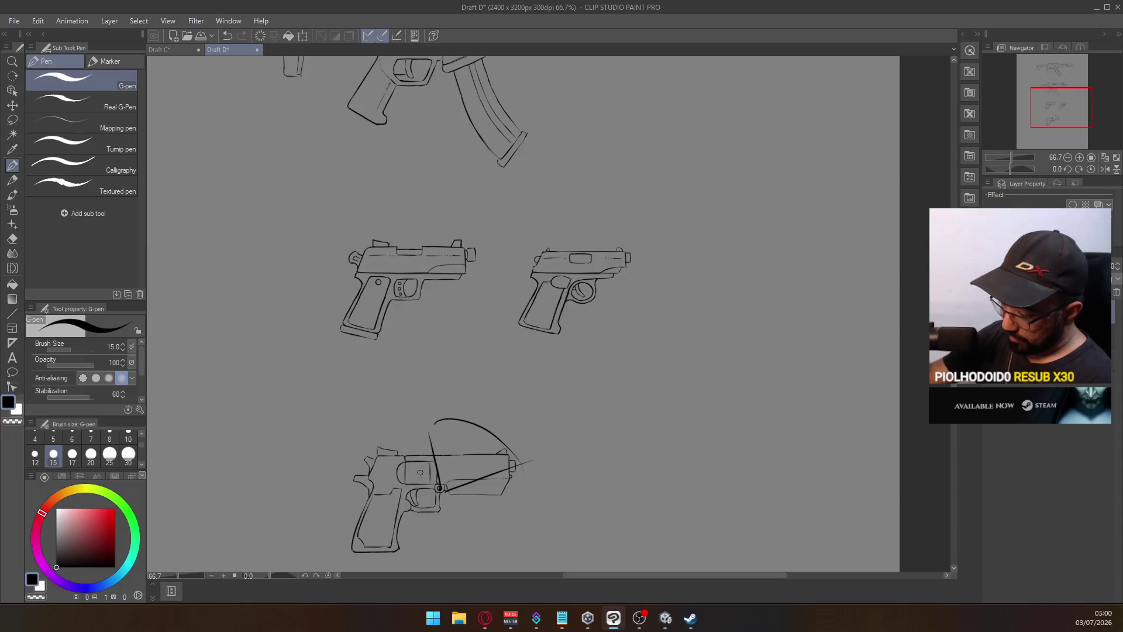
key(ctrl+z)
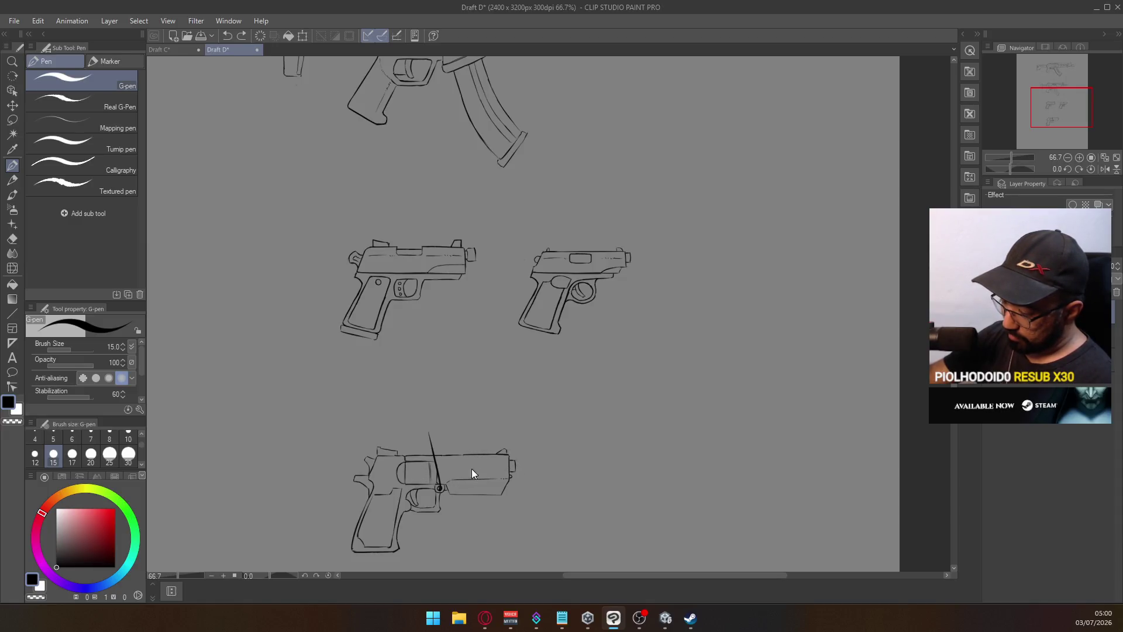
key(ctrl+z)
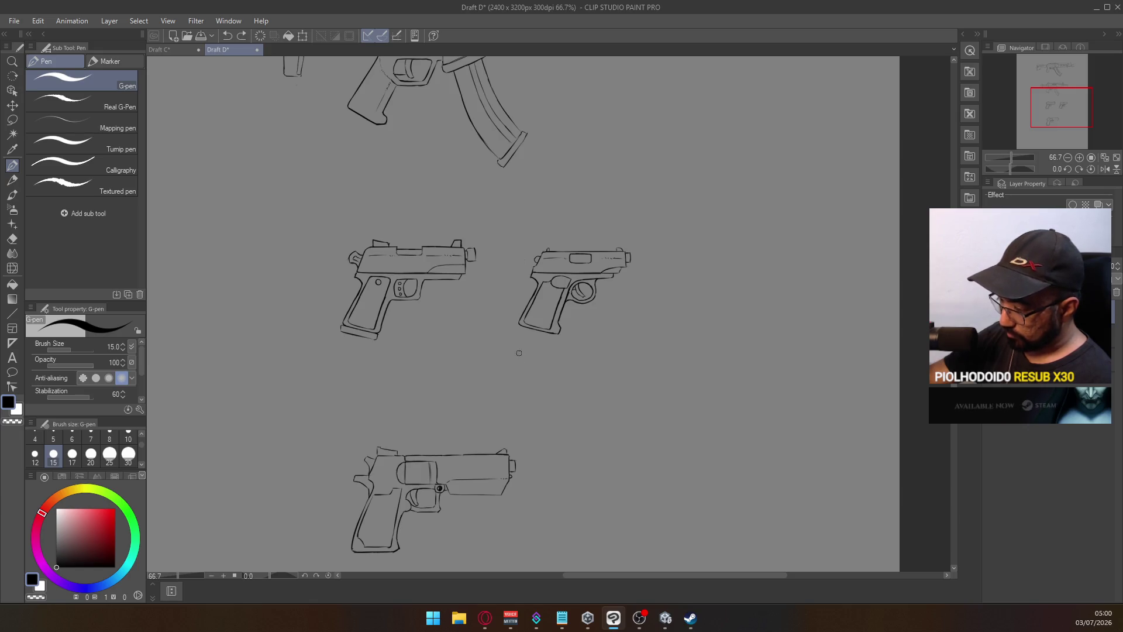
mouse_move(518, 352)
mouse_down()
mouse_move(489, 354)
mouse_move(509, 534)
mouse_up()
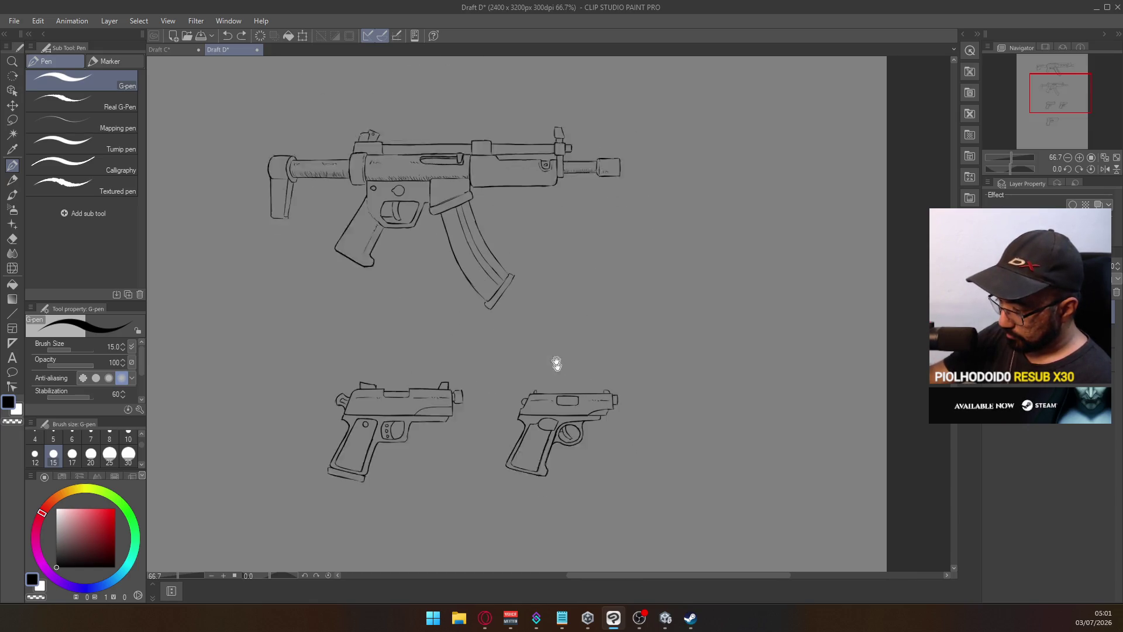
Ink the bottom edge of the right pistol's grip
drag(556, 363, 544, 328)
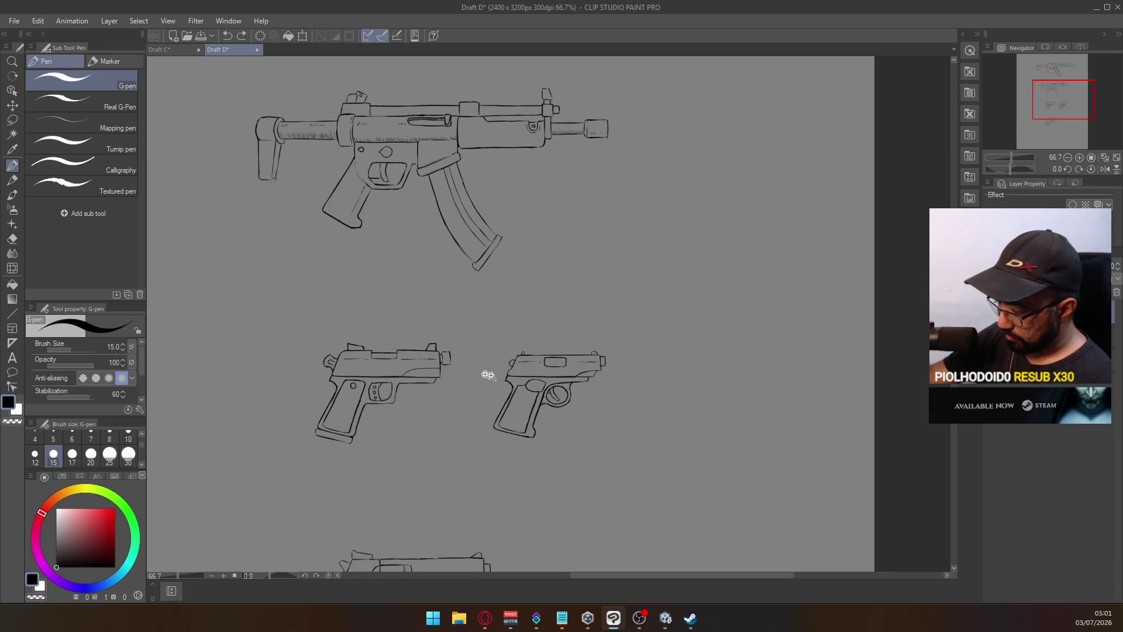
scroll(486, 375, up, 1)
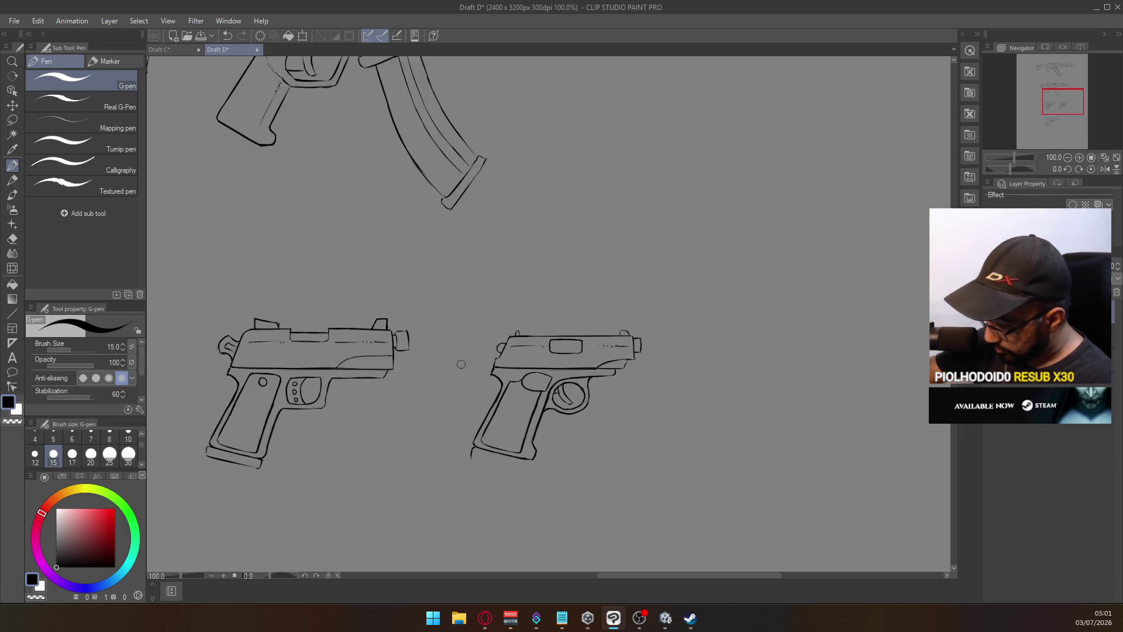
mouse_move(470, 459)
mouse_down()
mouse_move(522, 471)
mouse_move(489, 457)
mouse_move(505, 466)
mouse_move(534, 456)
mouse_up()
key(ctrl+z)
key(ctrl+z)
key(ctrl+z)
key(ctrl+z)
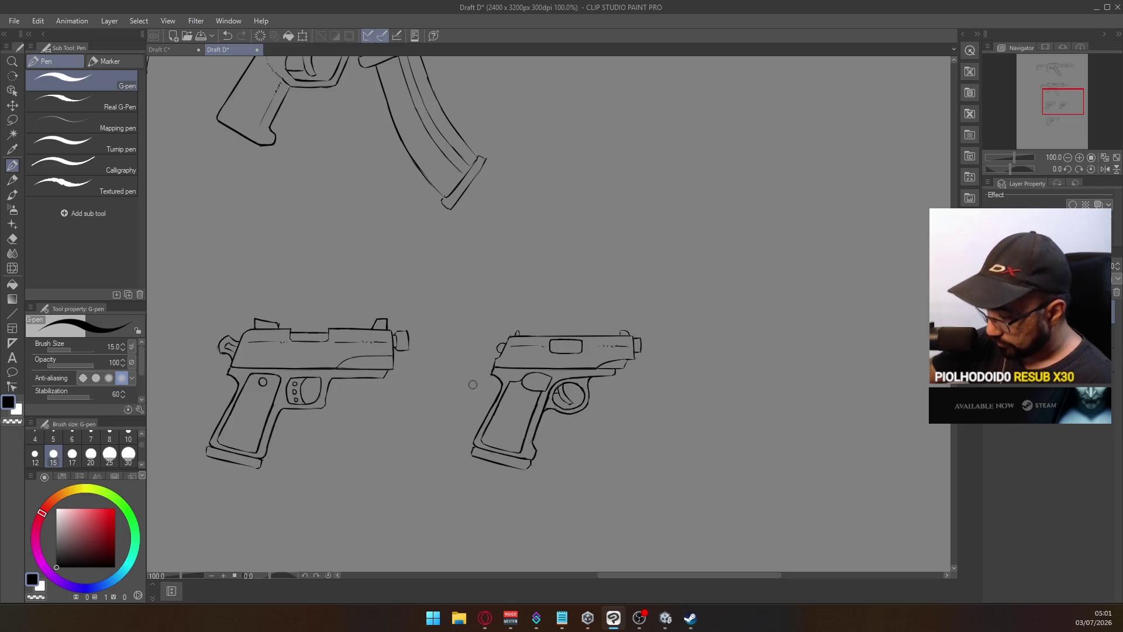
scroll(584, 329, down, 2)
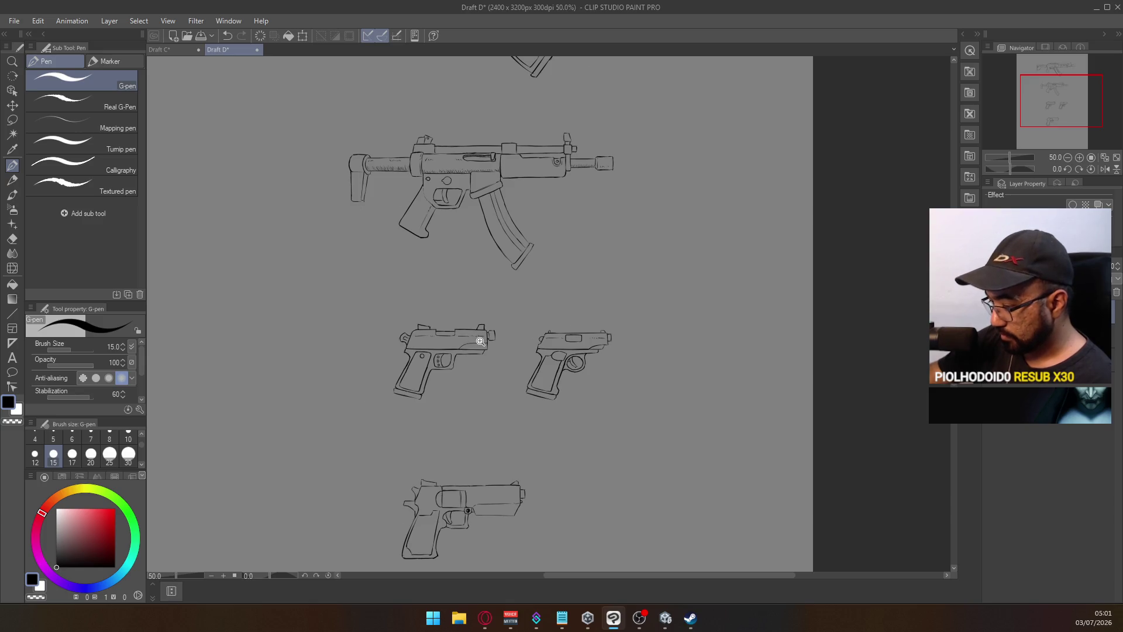
scroll(480, 341, up, 2)
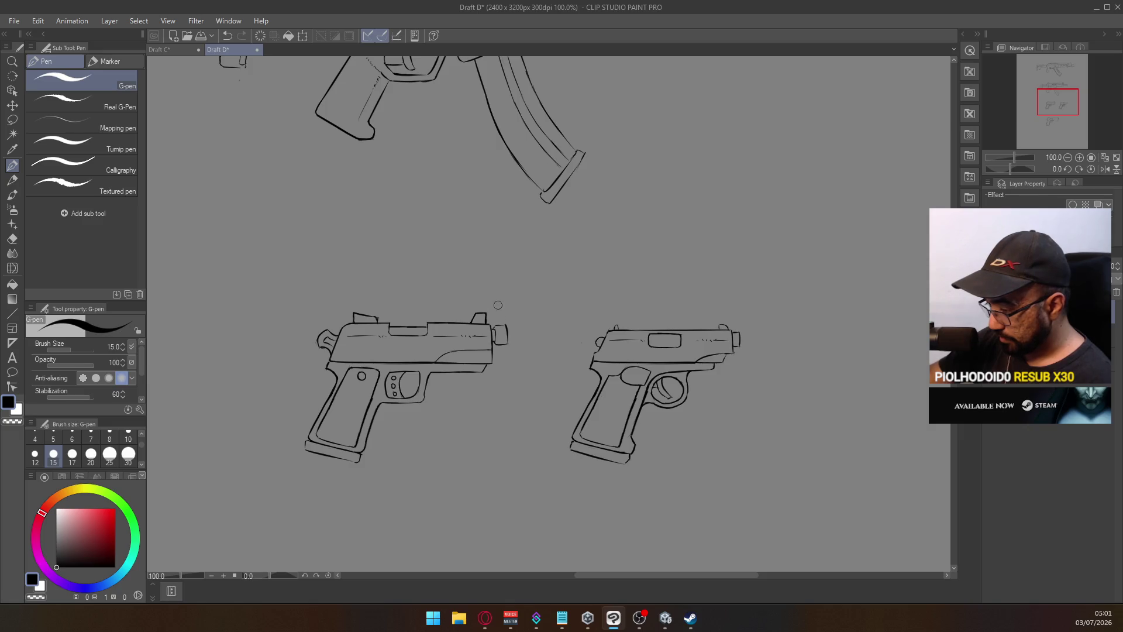
scroll(497, 310, up, 1)
Erase the left pistol's muzzle box and redraw its front end with a small closed muzzle piece
key(e)
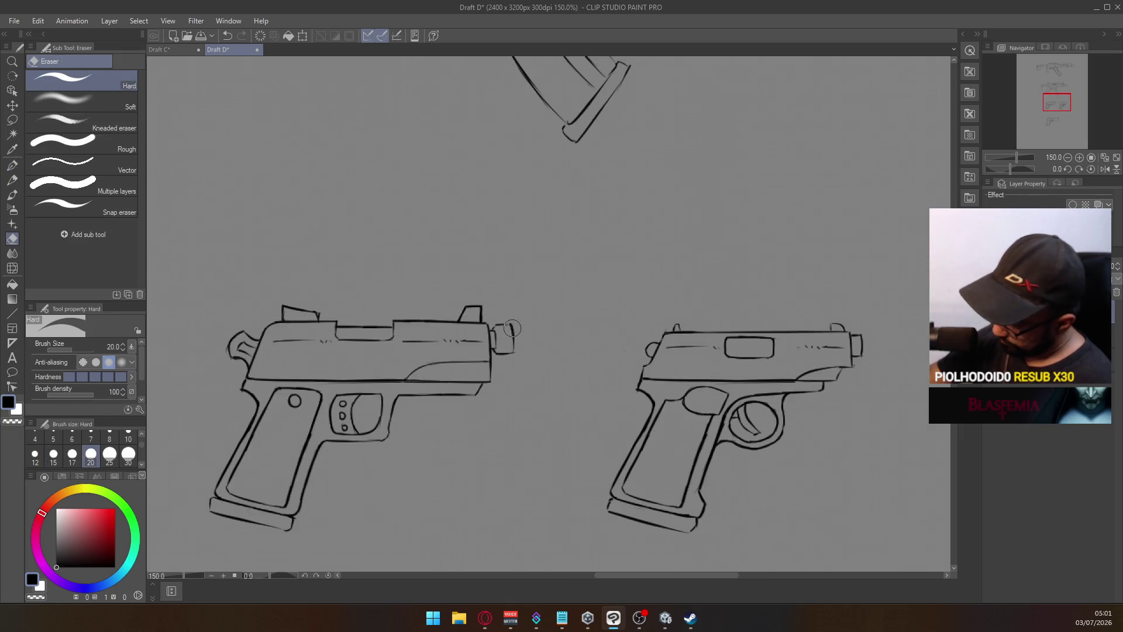
mouse_move(515, 333)
mouse_down()
mouse_move(511, 306)
mouse_move(499, 325)
mouse_up()
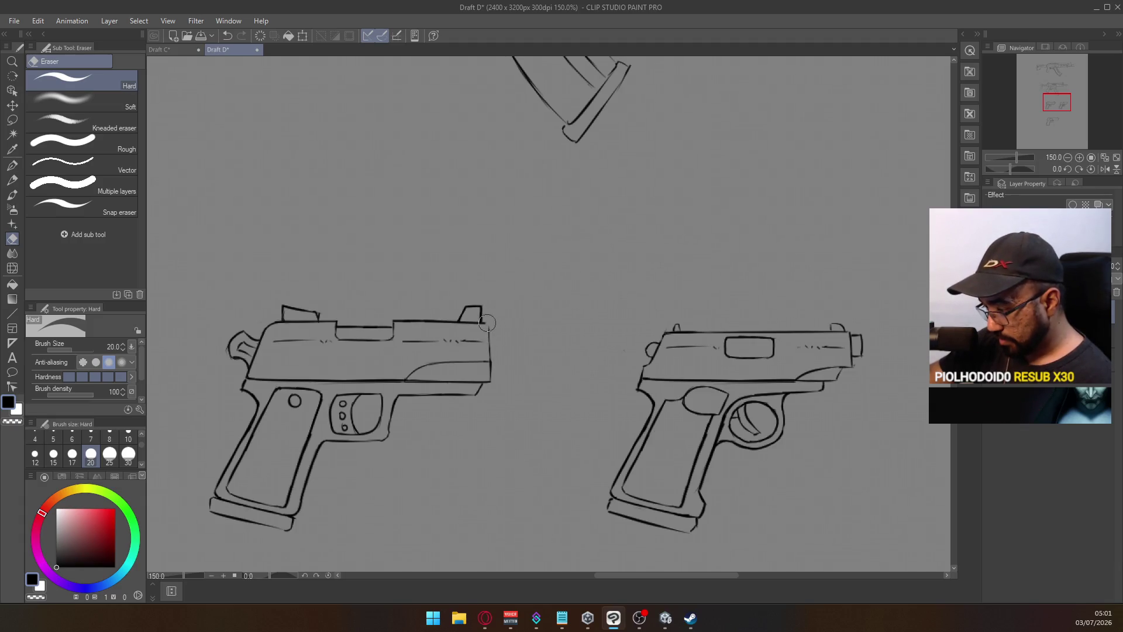
key(p)
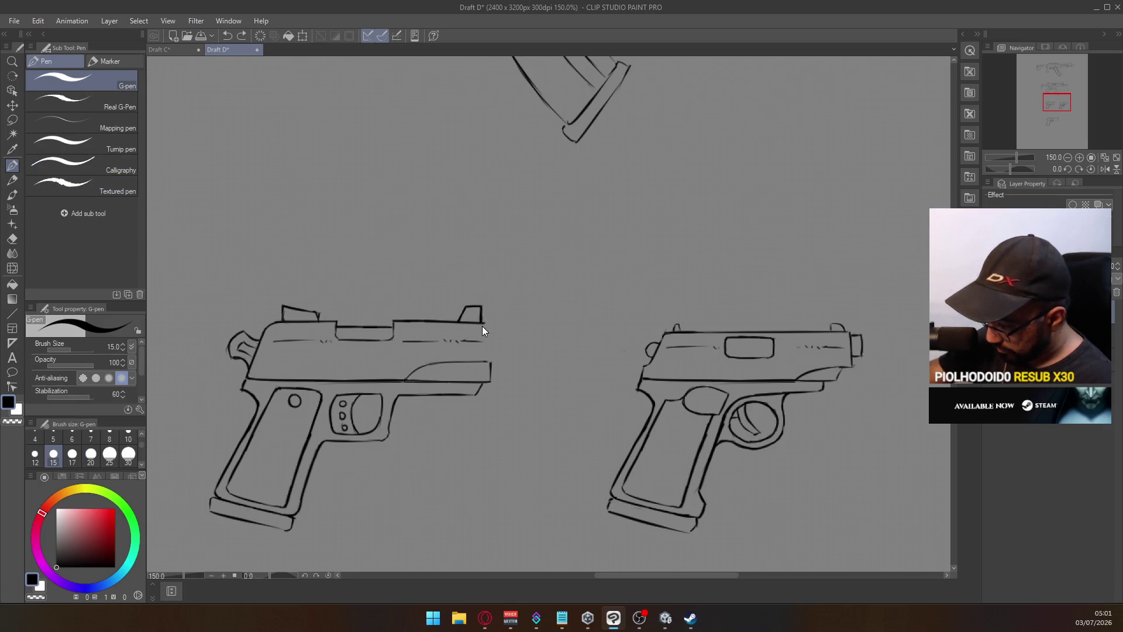
drag(484, 322, 491, 379)
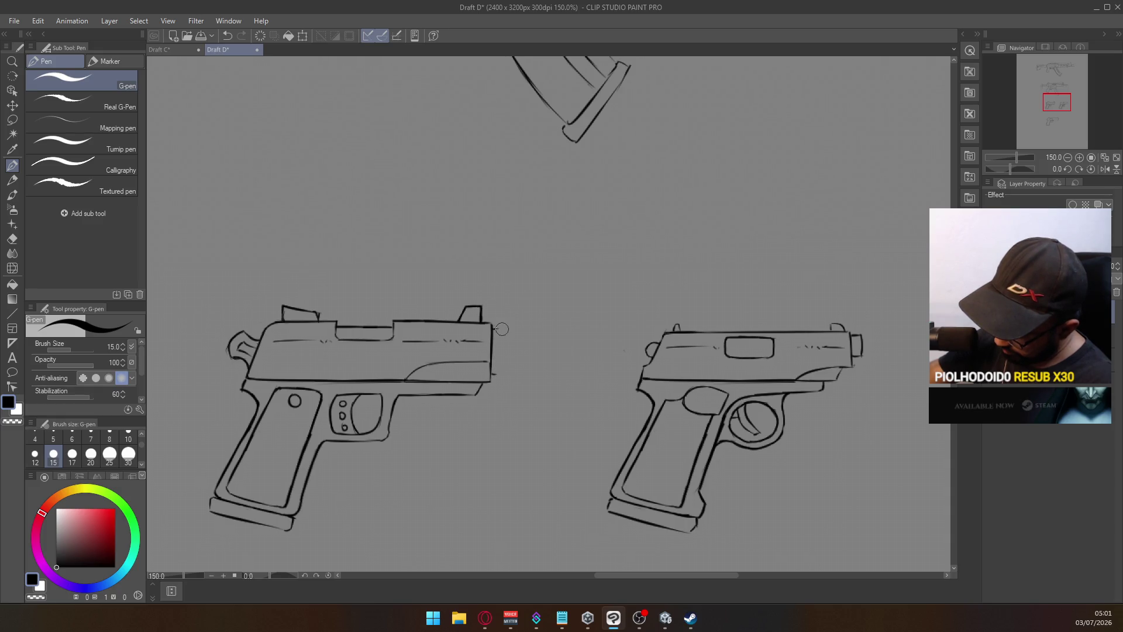
drag(498, 331, 500, 372)
key(ctrl+z)
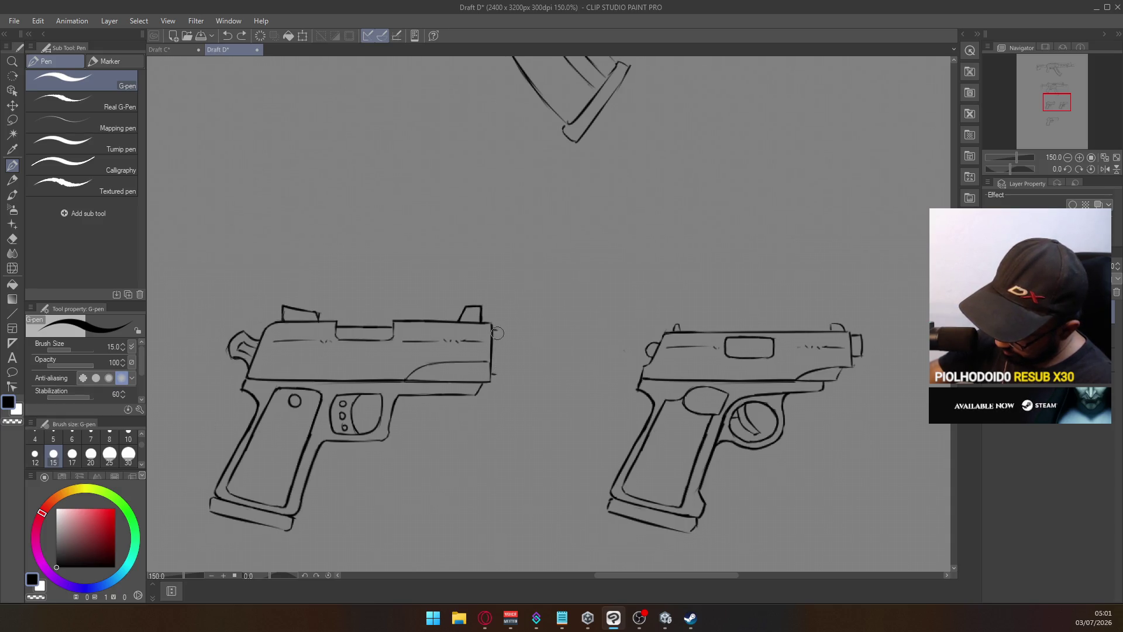
drag(497, 330, 499, 367)
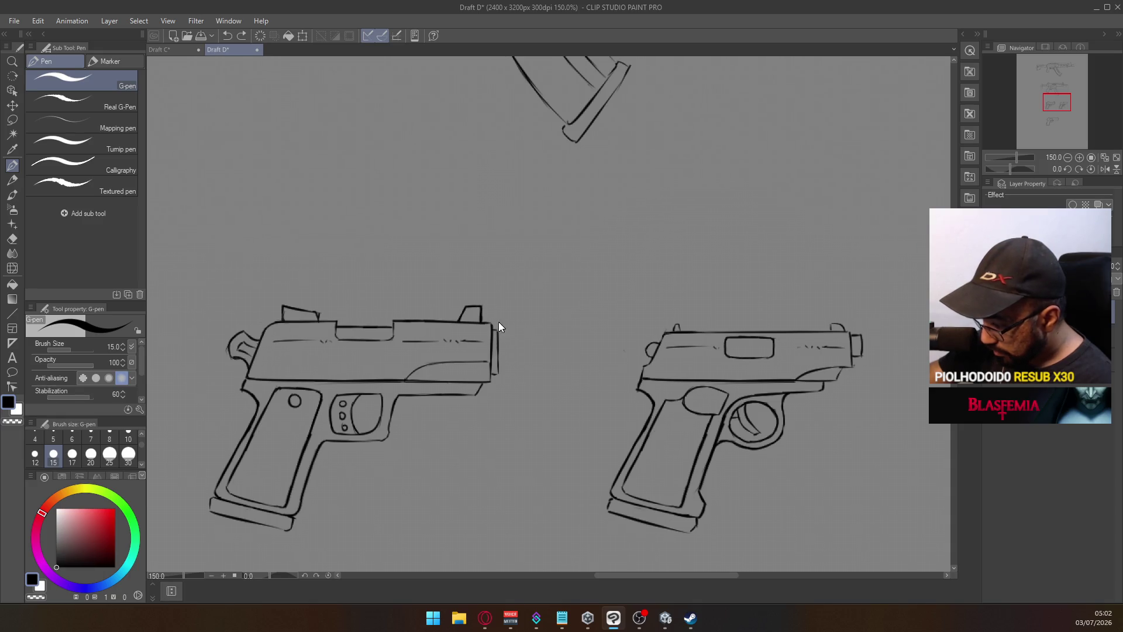
key(ctrl+z)
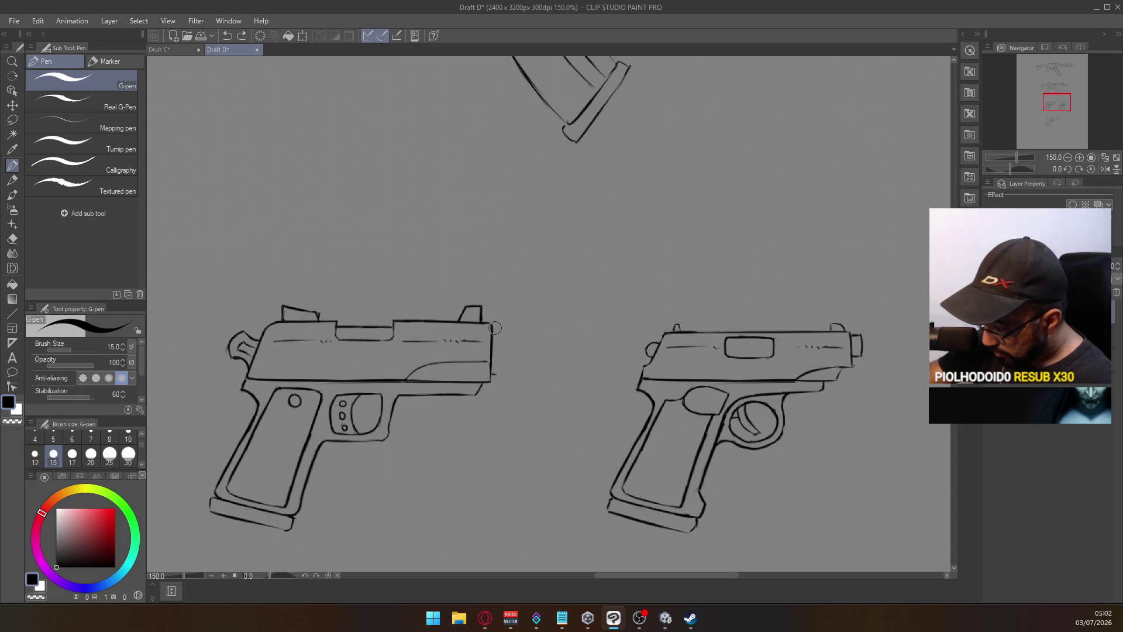
drag(499, 329, 496, 376)
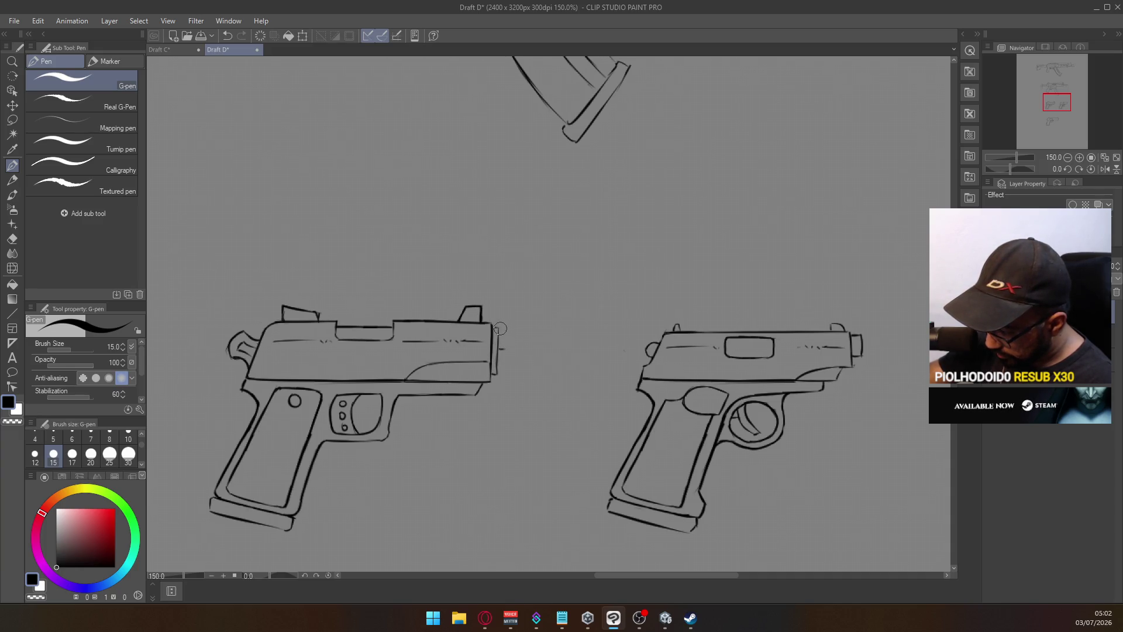
drag(497, 329, 497, 354)
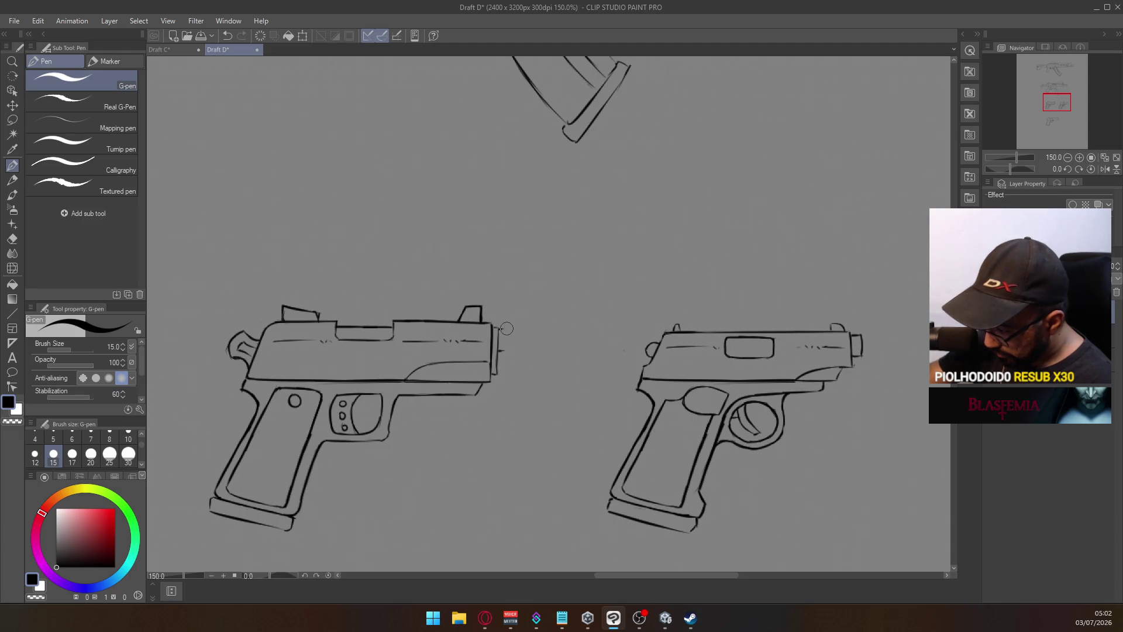
drag(499, 329, 500, 375)
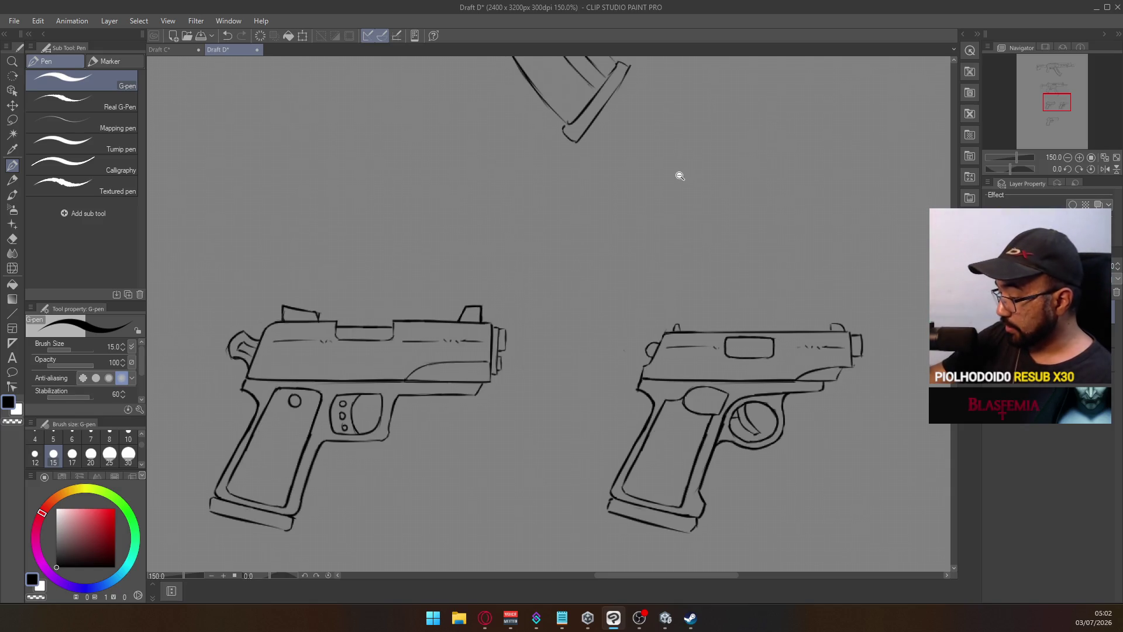
scroll(677, 173, down, 5)
drag(679, 155, 594, 423)
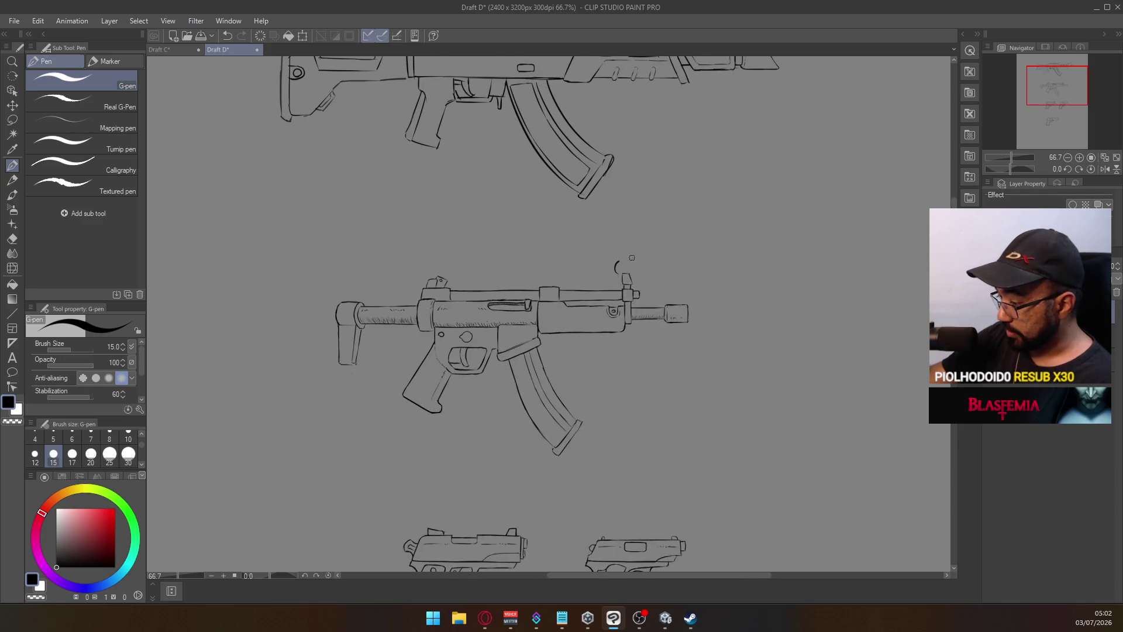
drag(616, 287, 636, 271)
key(ctrl+z)
key(ctrl+z)
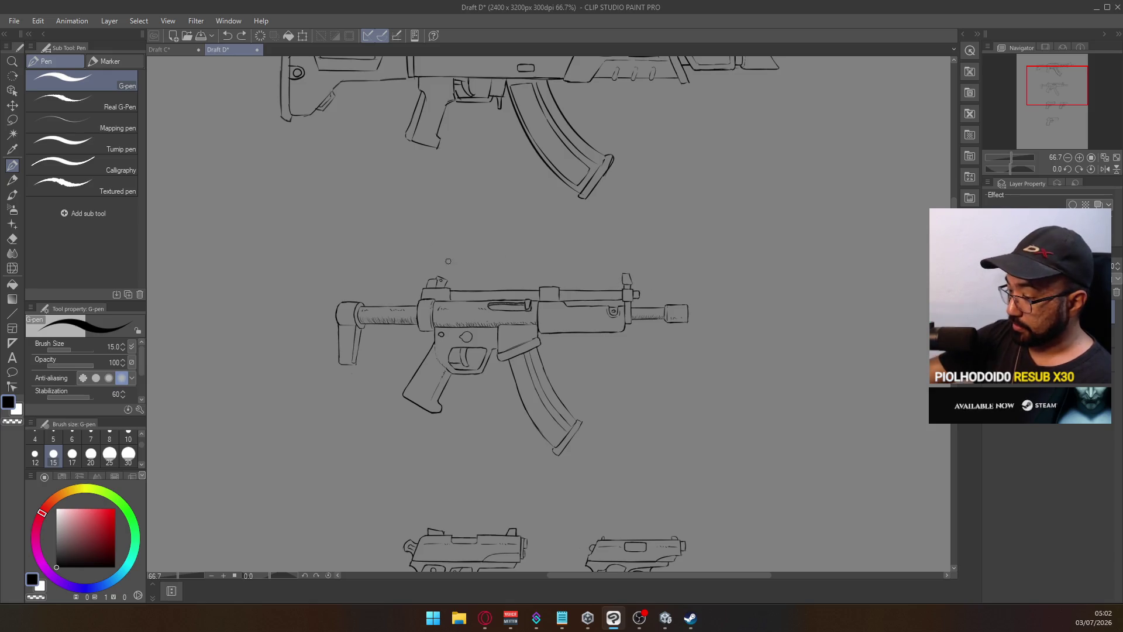
mouse_move(423, 270)
mouse_down()
mouse_move(461, 291)
mouse_move(467, 266)
mouse_up()
key(ctrl+z)
key(ctrl+z)
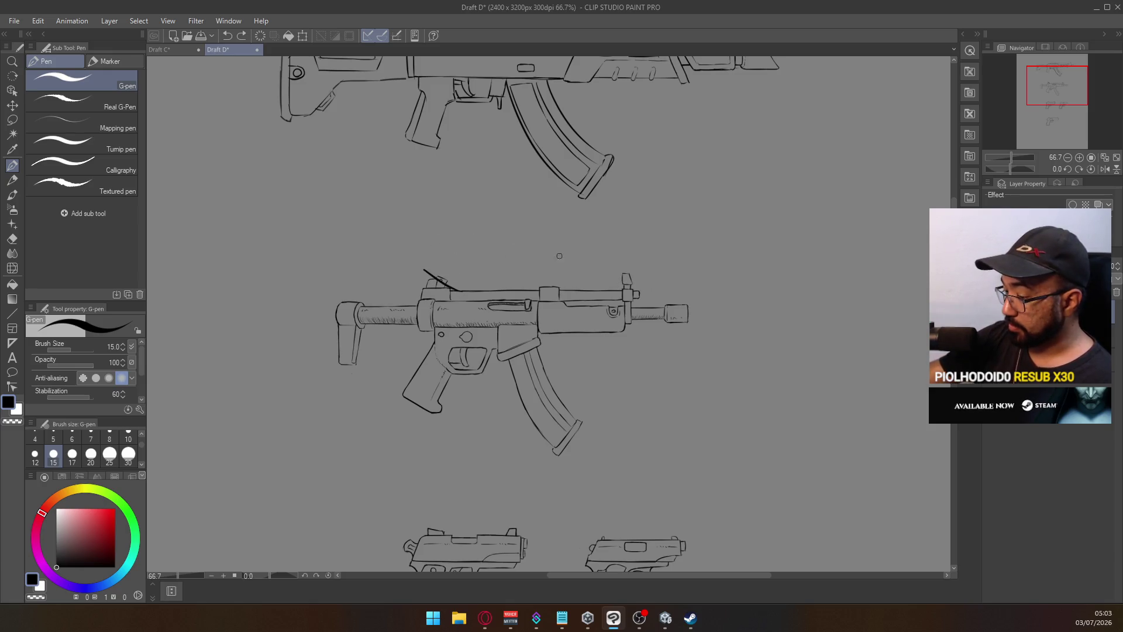
key(ctrl+z)
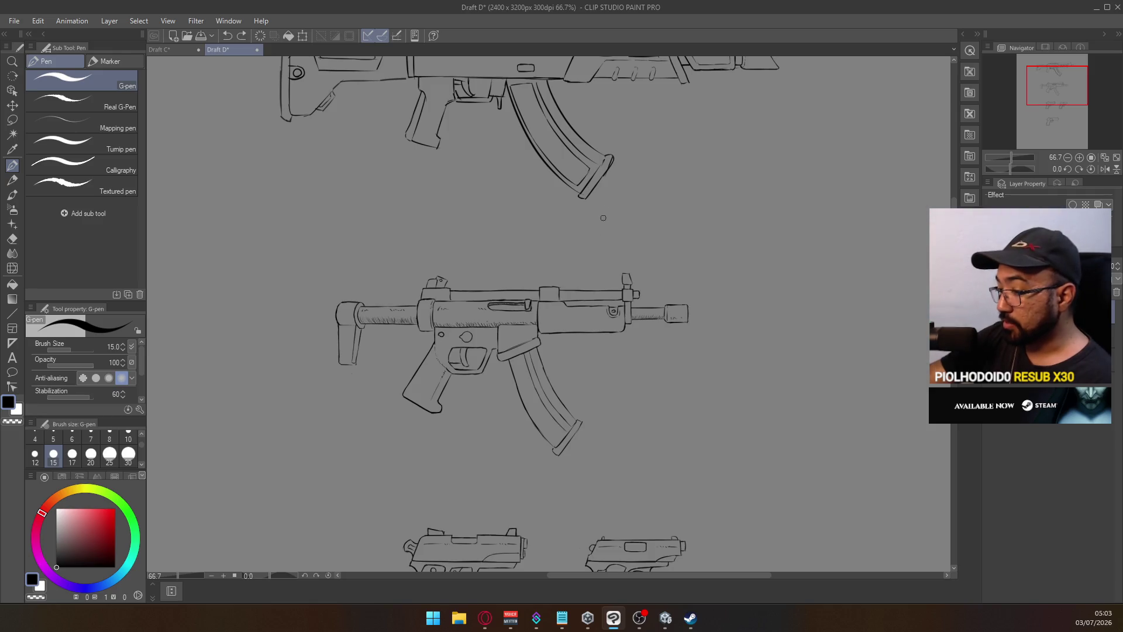
mouse_move(602, 222)
mouse_down()
mouse_move(556, 344)
mouse_move(585, 210)
mouse_up()
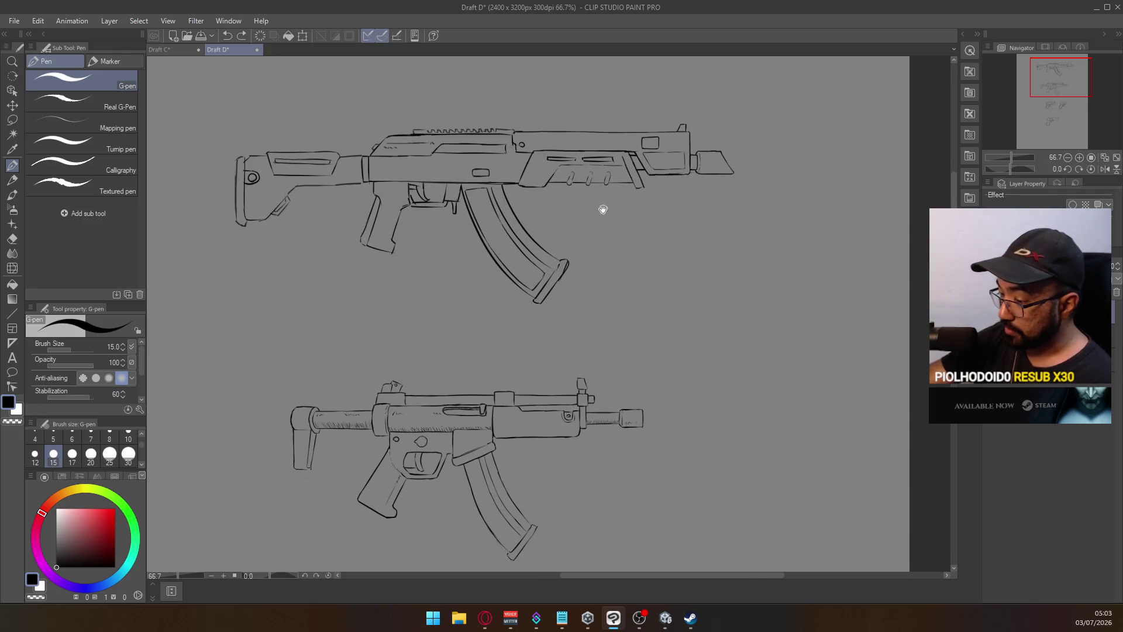
scroll(601, 209, down, 4)
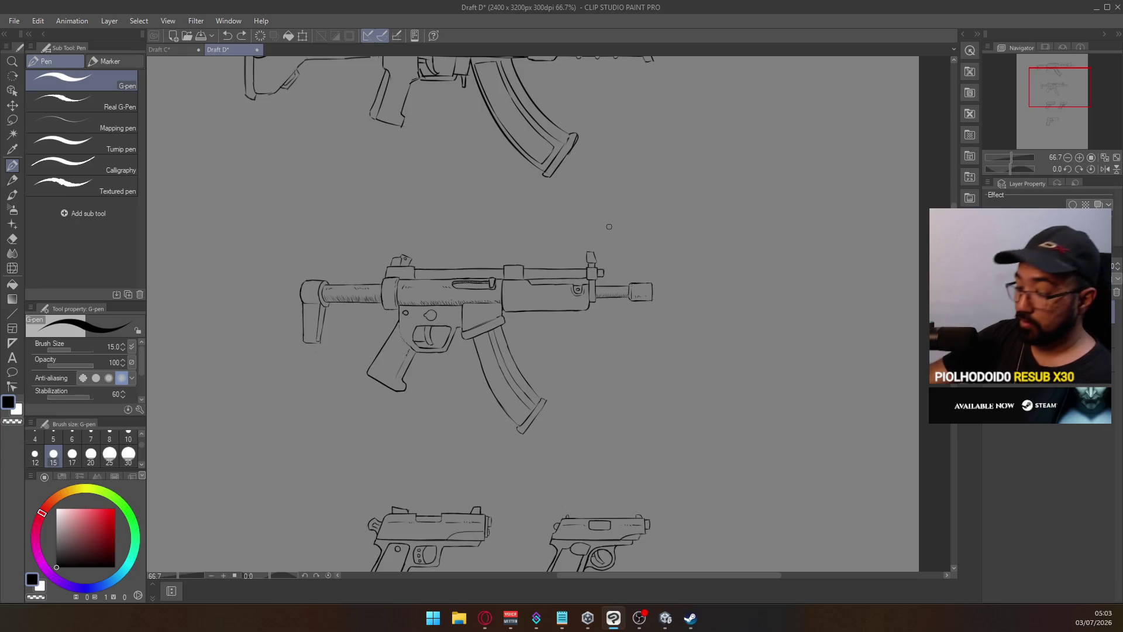
scroll(582, 196, down, 10)
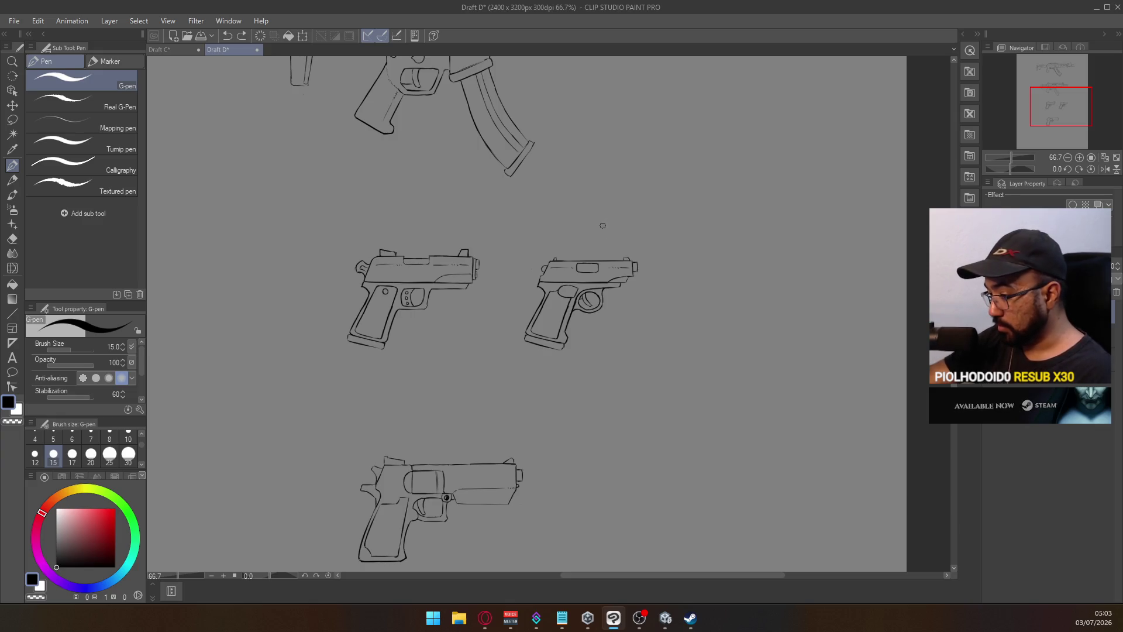
scroll(598, 209, down, 3)
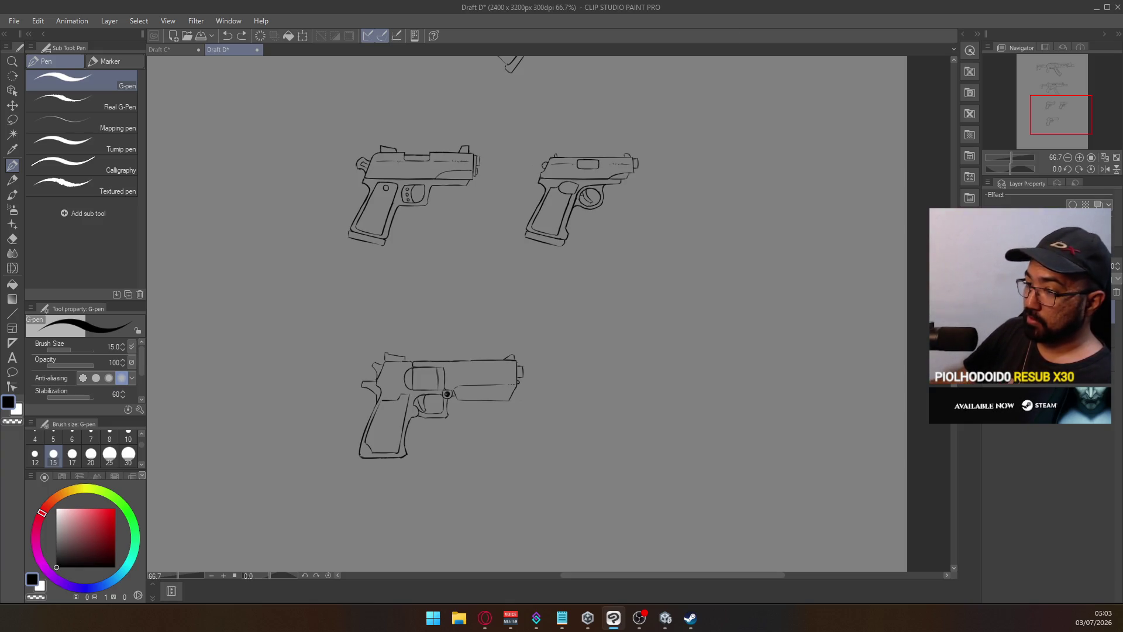
key(alt+Tab)
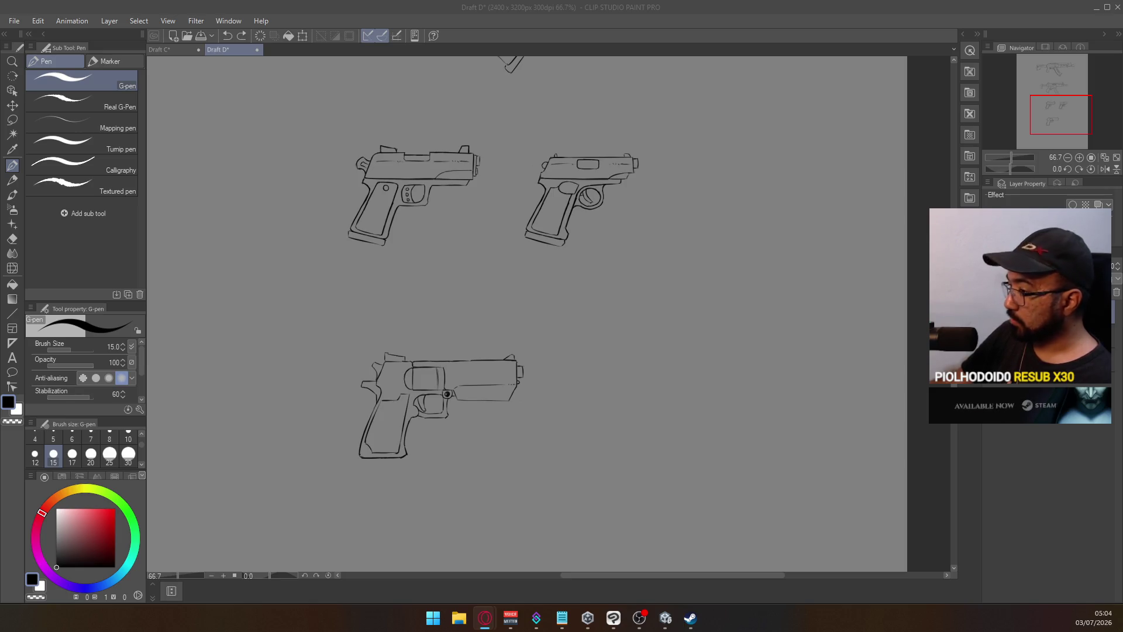
Remove the stray dot in Draft D and save the Draft C drawing
click(167, 49)
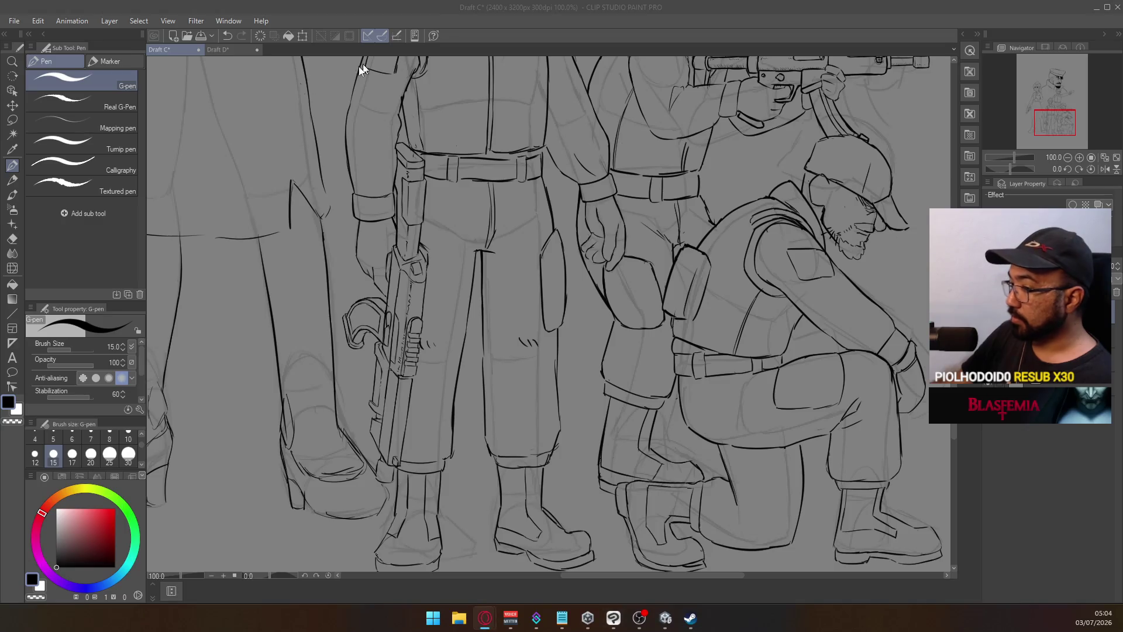
click(239, 49)
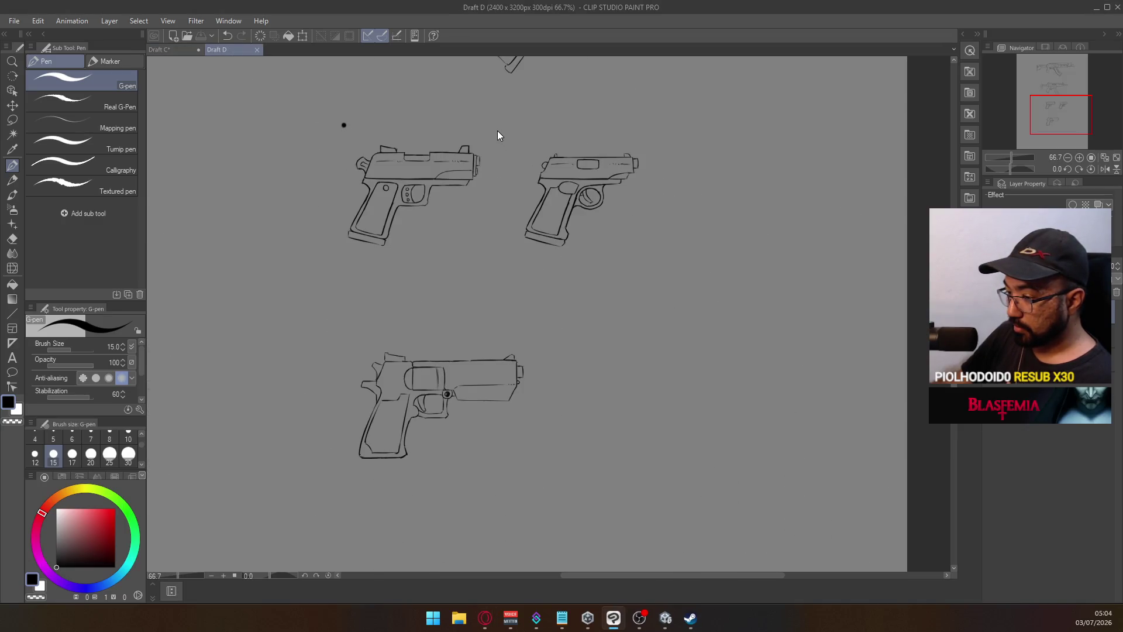
key(ctrl+z)
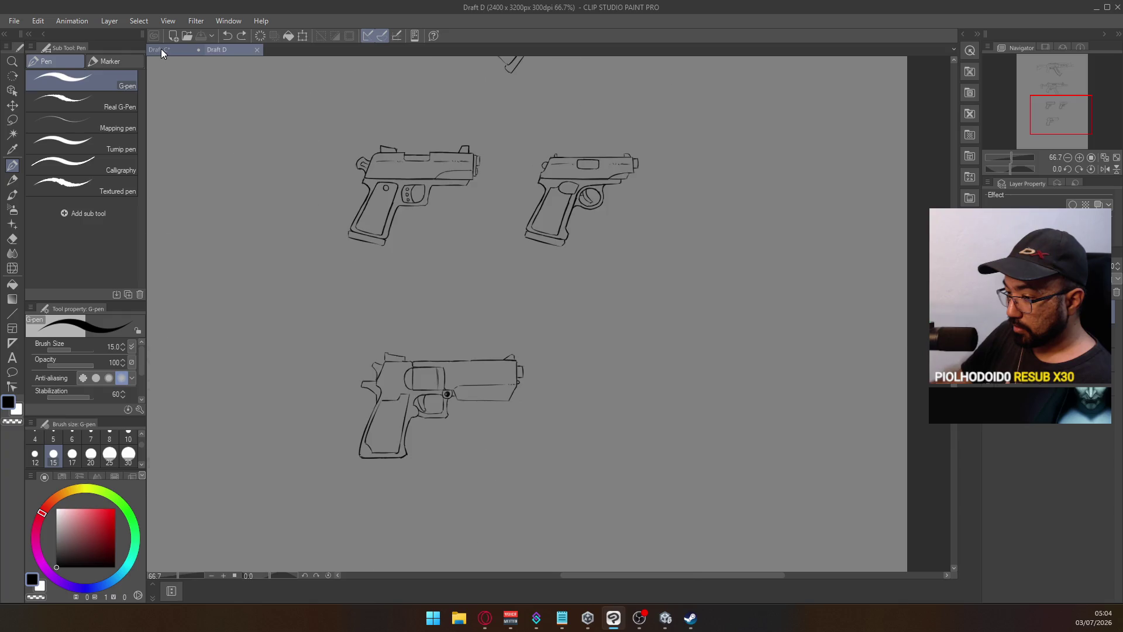
click(160, 48)
key(ctrl+s)
click(233, 51)
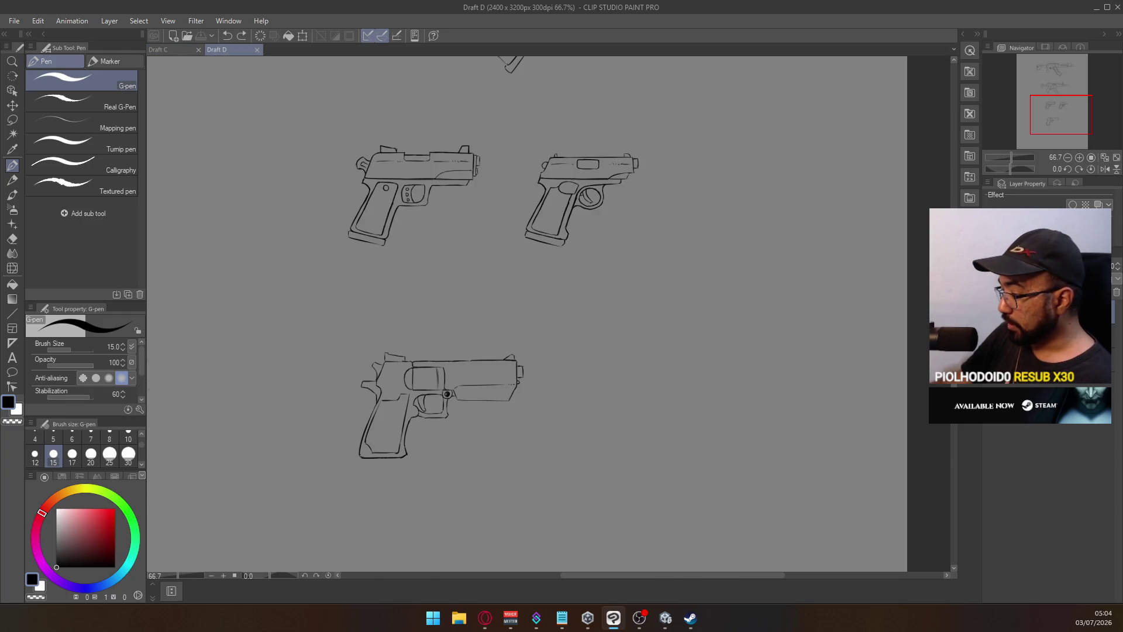
Paste the weapon reference image over the Draft D sketches and save Draft D
key(ctrl+v)
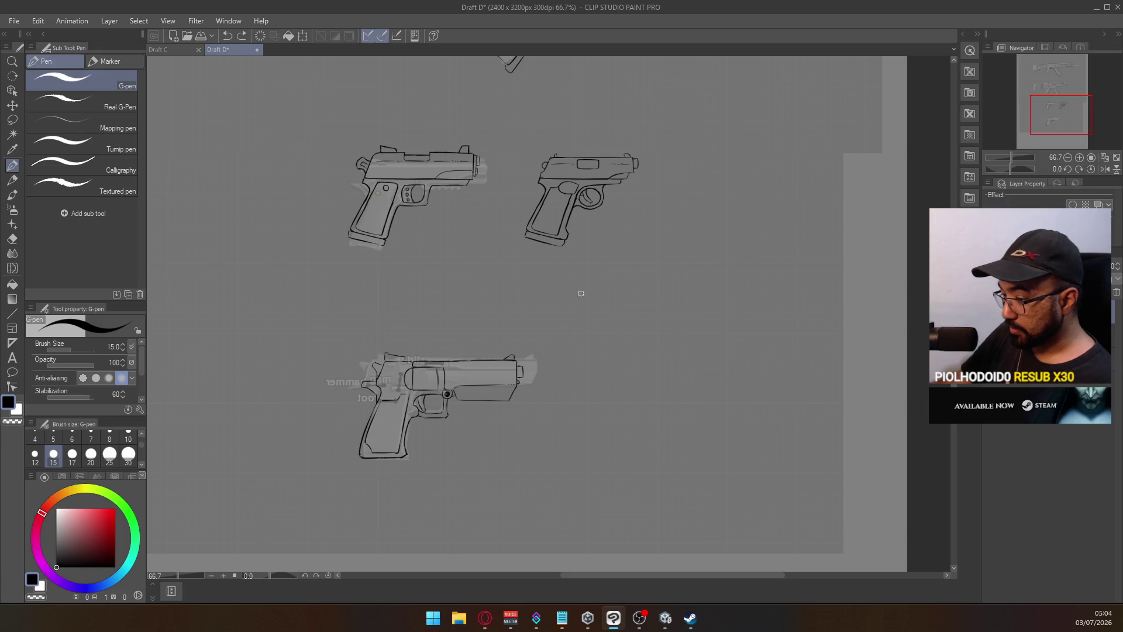
drag(545, 256, 572, 338)
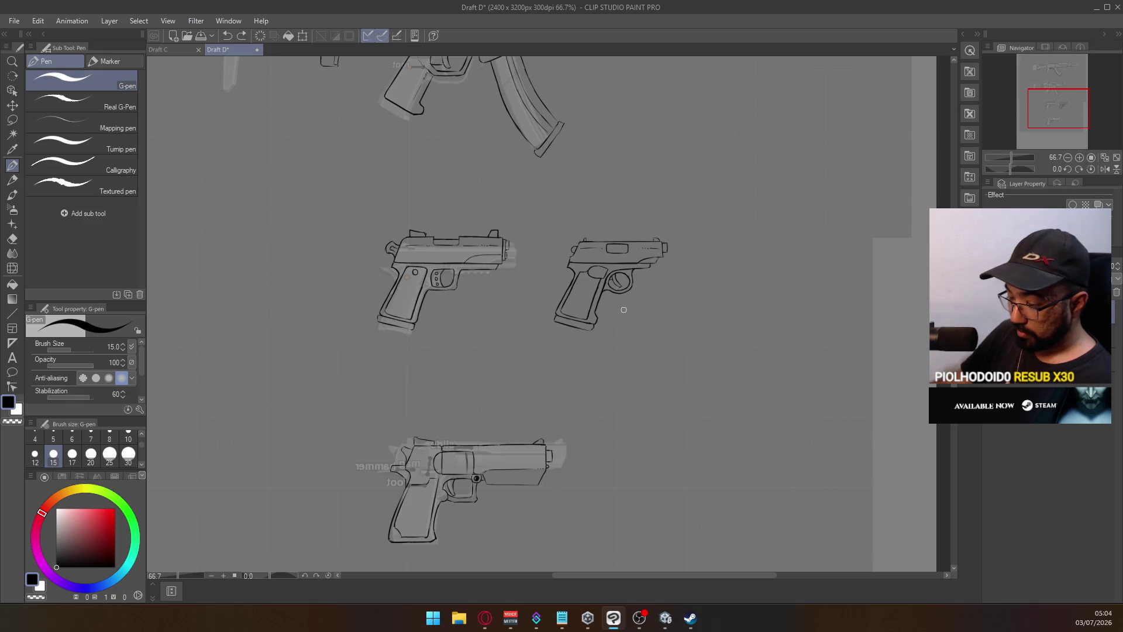
scroll(602, 274, up, 5)
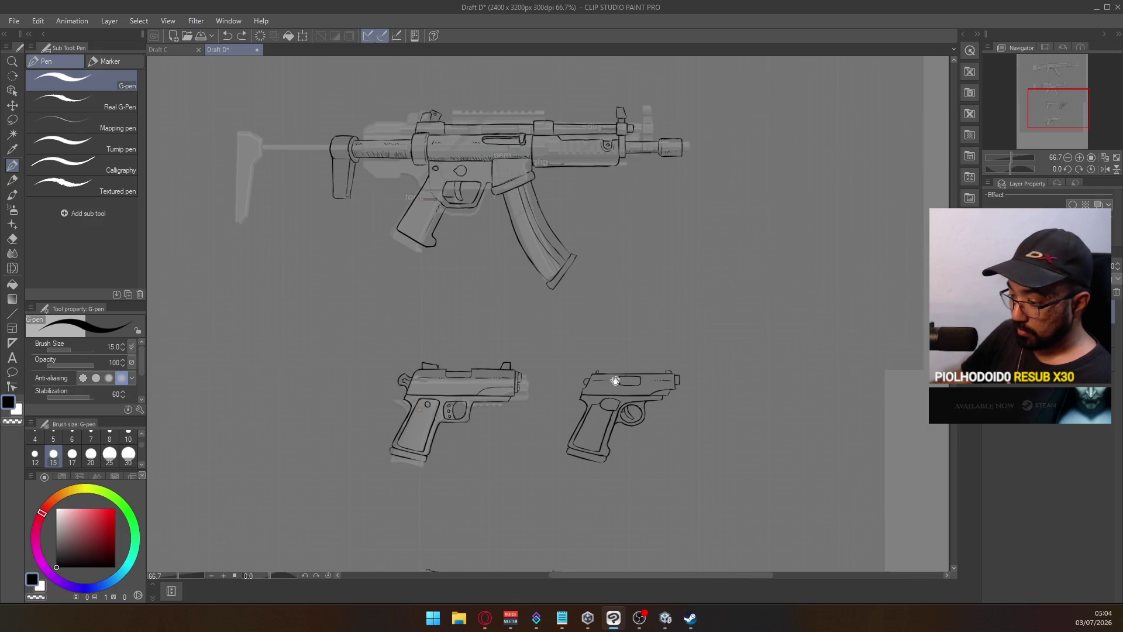
scroll(584, 248, up, 9)
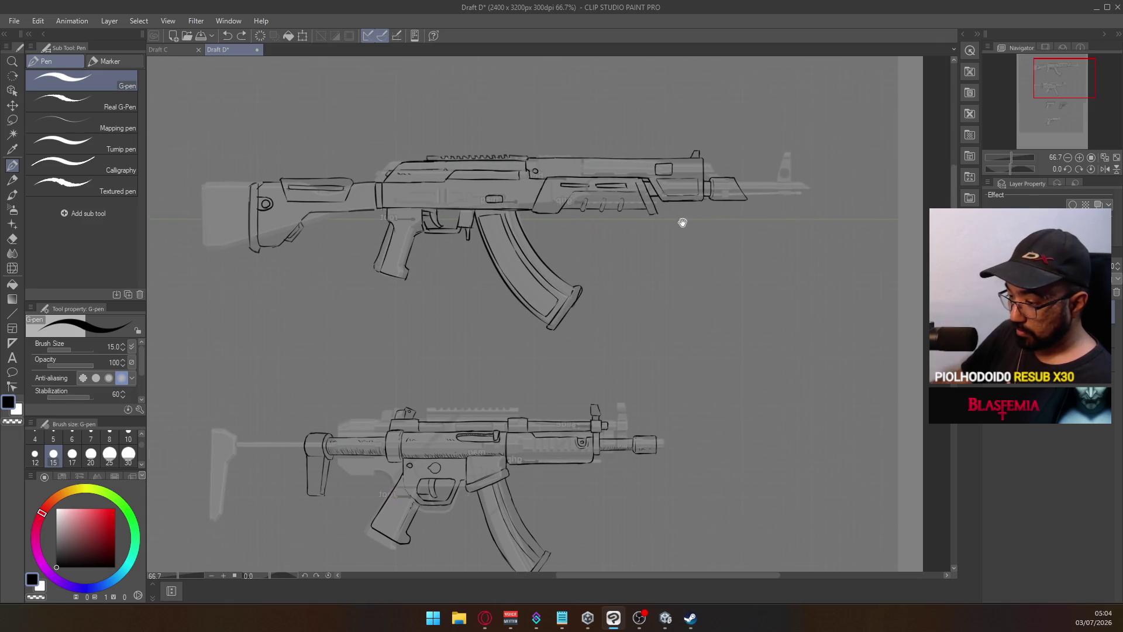
drag(694, 227, 677, 41)
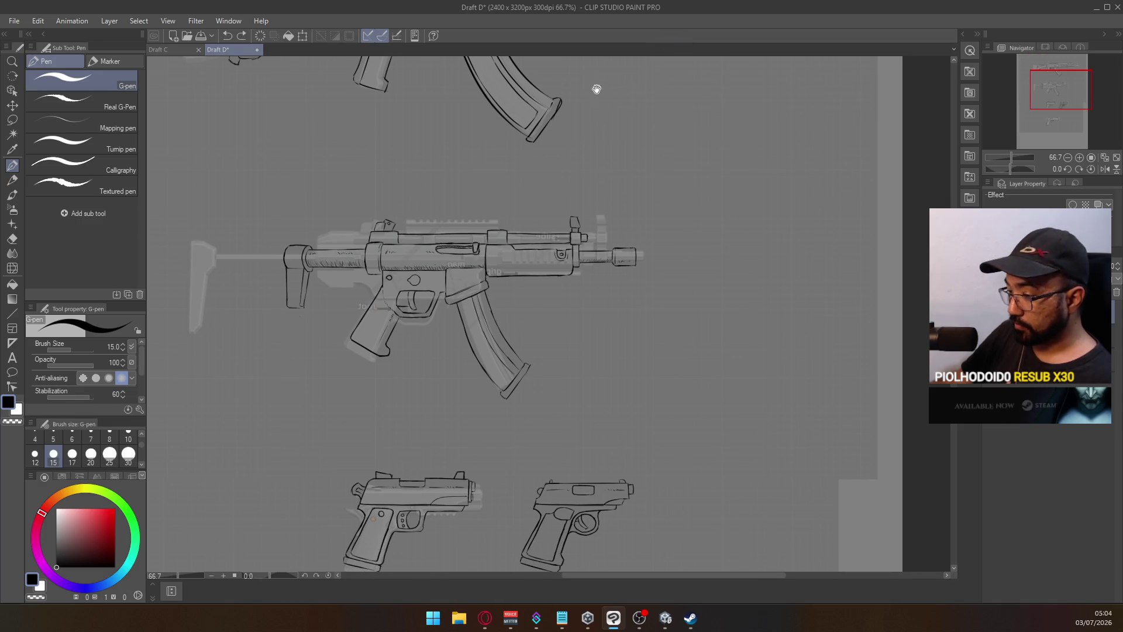
scroll(597, 87, up, 9)
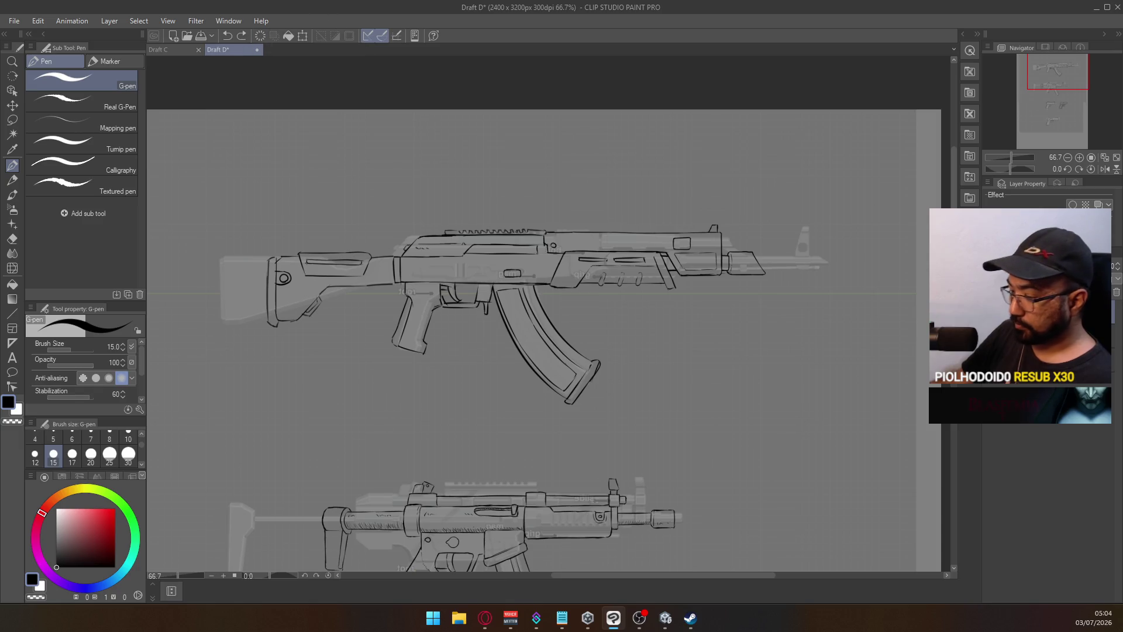
key(ctrl+s)
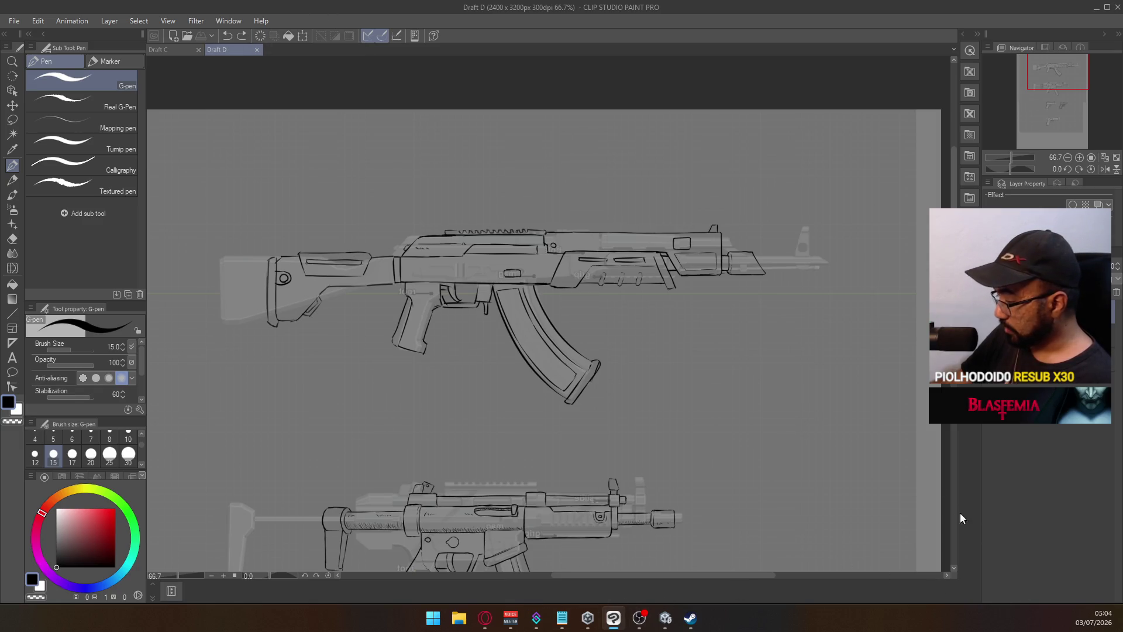
Return to Draft C and undo an unwanted line down the centre soldier's leg
click(169, 50)
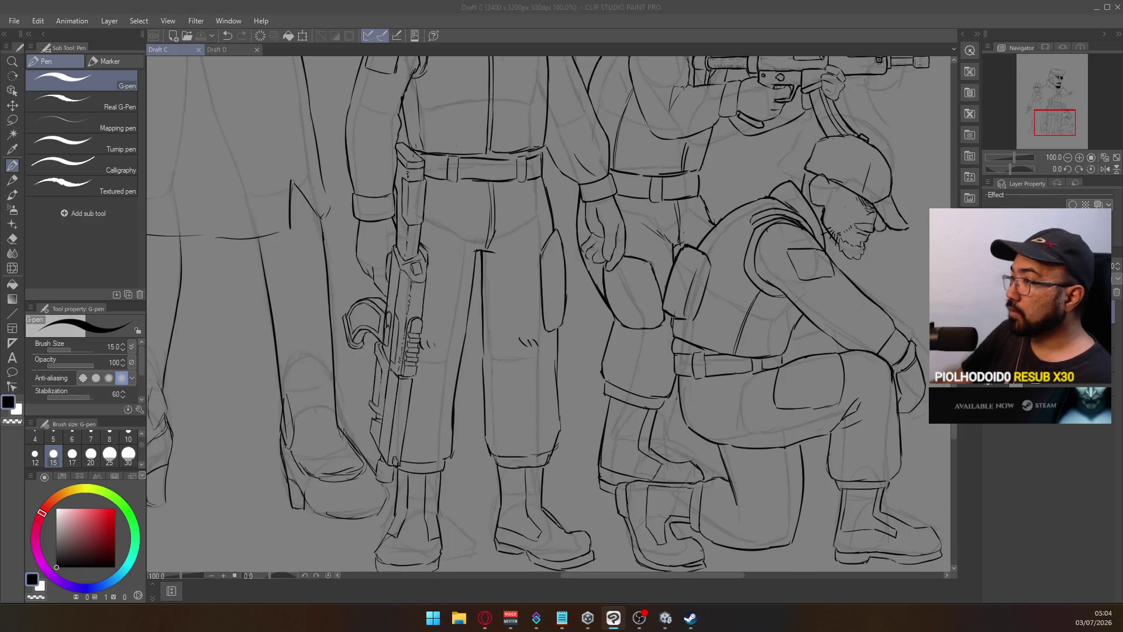
key(alt+Tab)
key(alt+Tab)
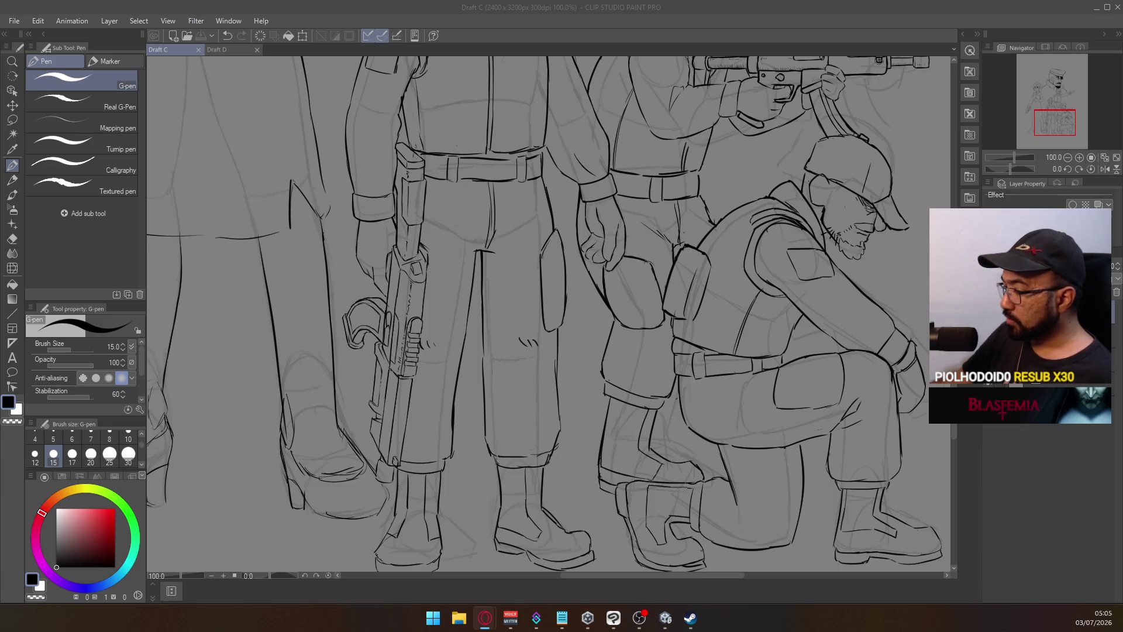
scroll(608, 265, down, 3)
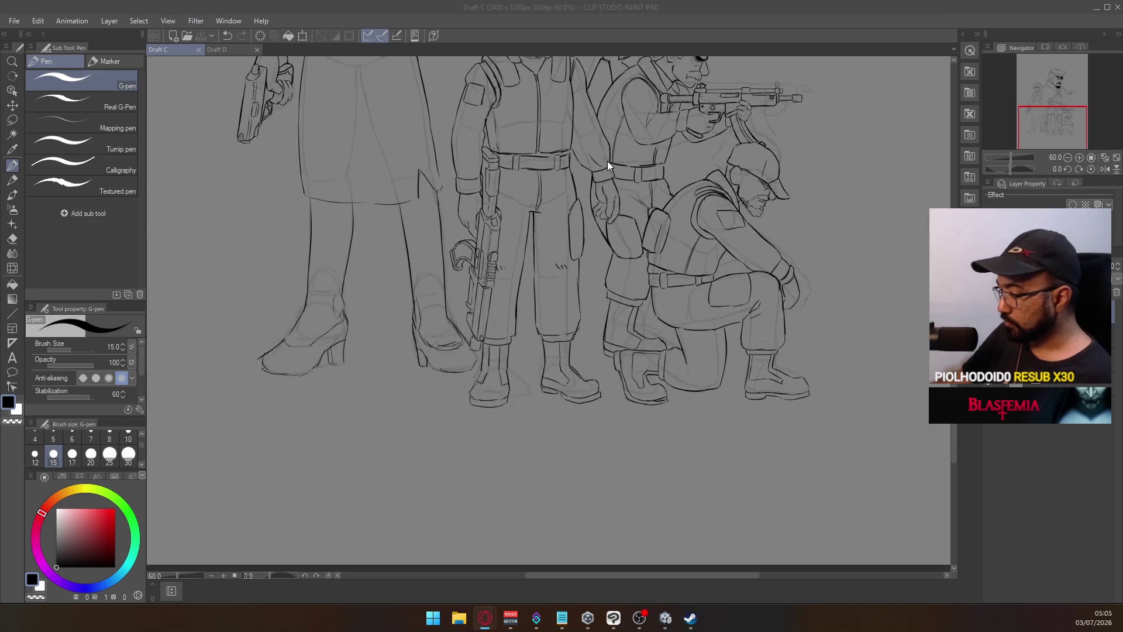
drag(514, 268, 520, 488)
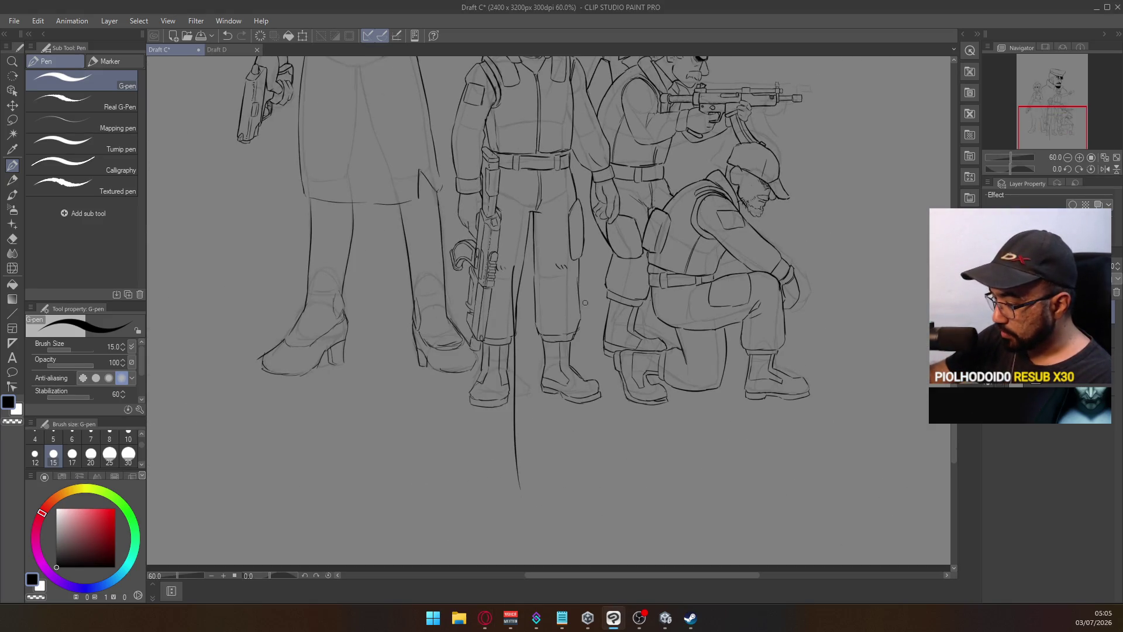
key(ctrl+z)
Pan the drawing and zoom out to 33.3% to show the whole page
mouse_move(611, 193)
mouse_down()
mouse_move(568, 326)
mouse_move(561, 392)
mouse_up()
drag(561, 359, 555, 426)
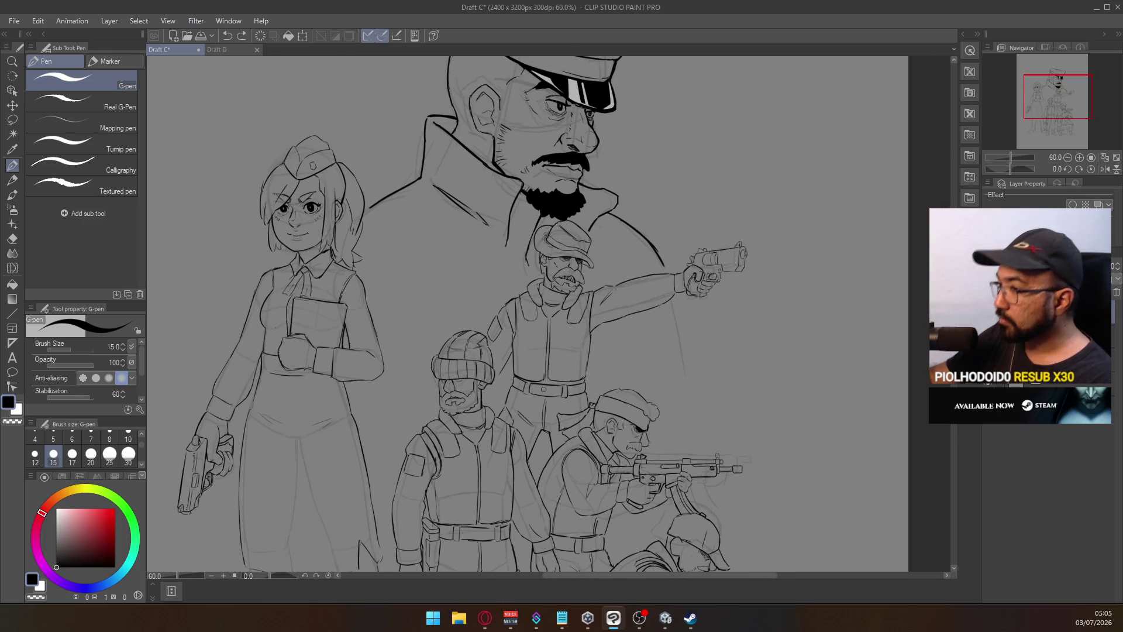
key(alt+Tab)
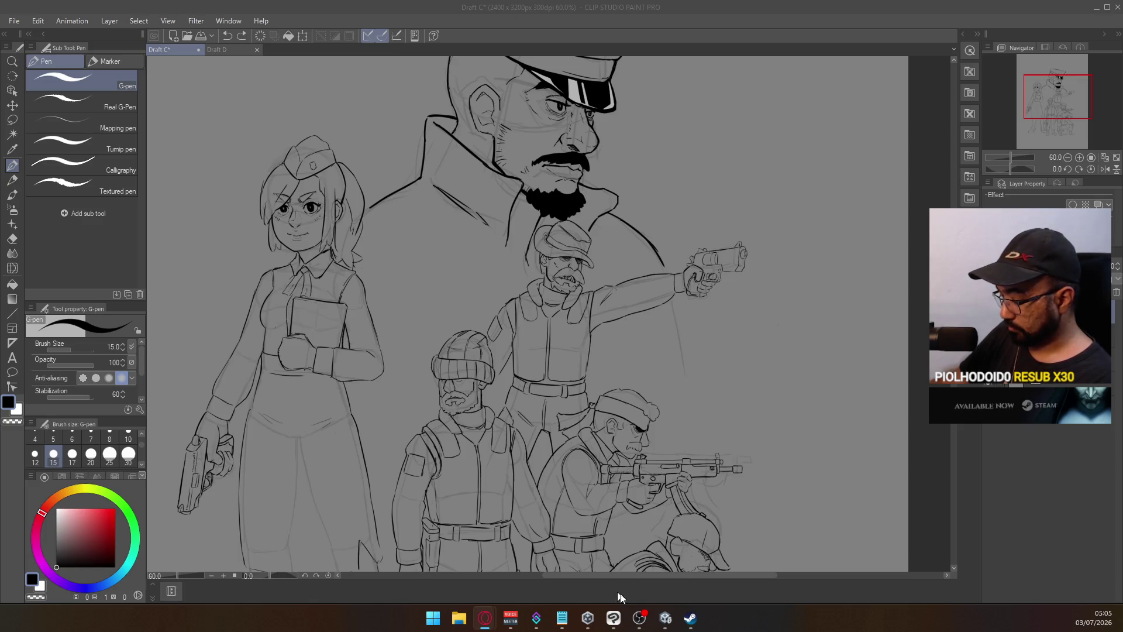
click(639, 618)
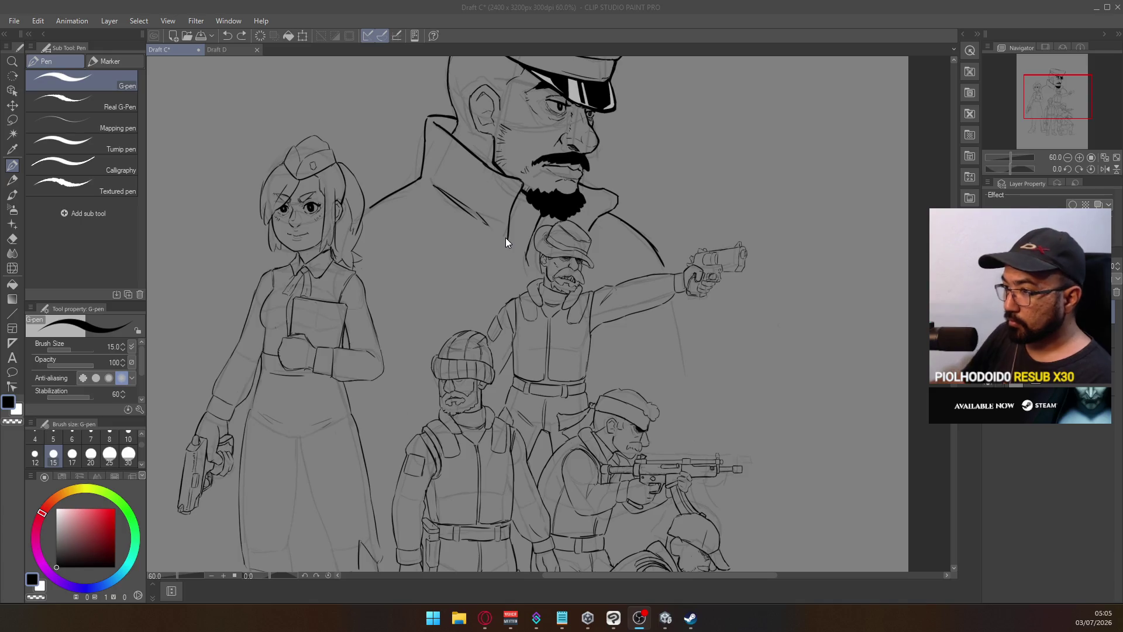
key(alt+Tab)
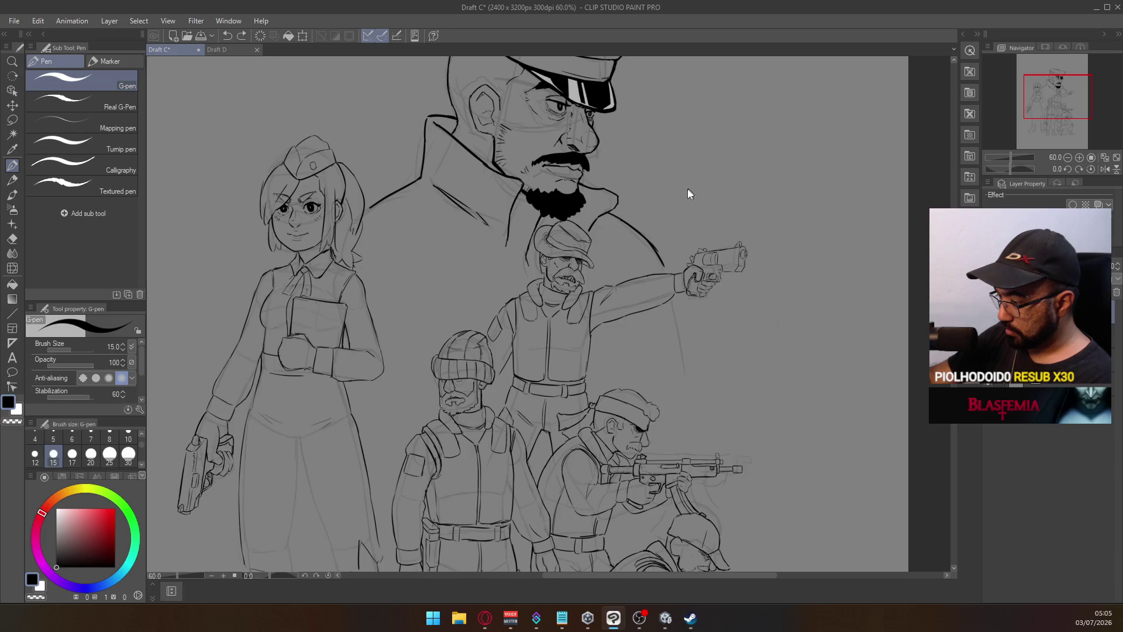
ctrl+alt+click(669, 215)
ctrl+alt+click(690, 183)
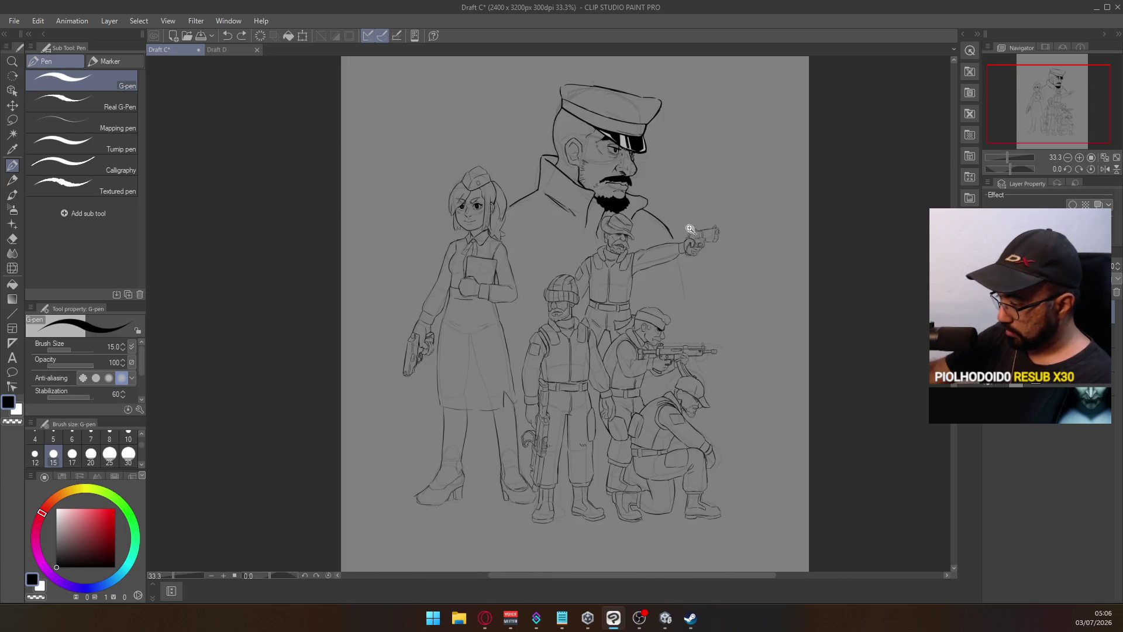
Ink a line at the front of the pistol cylinder
scroll(690, 229, up, 5)
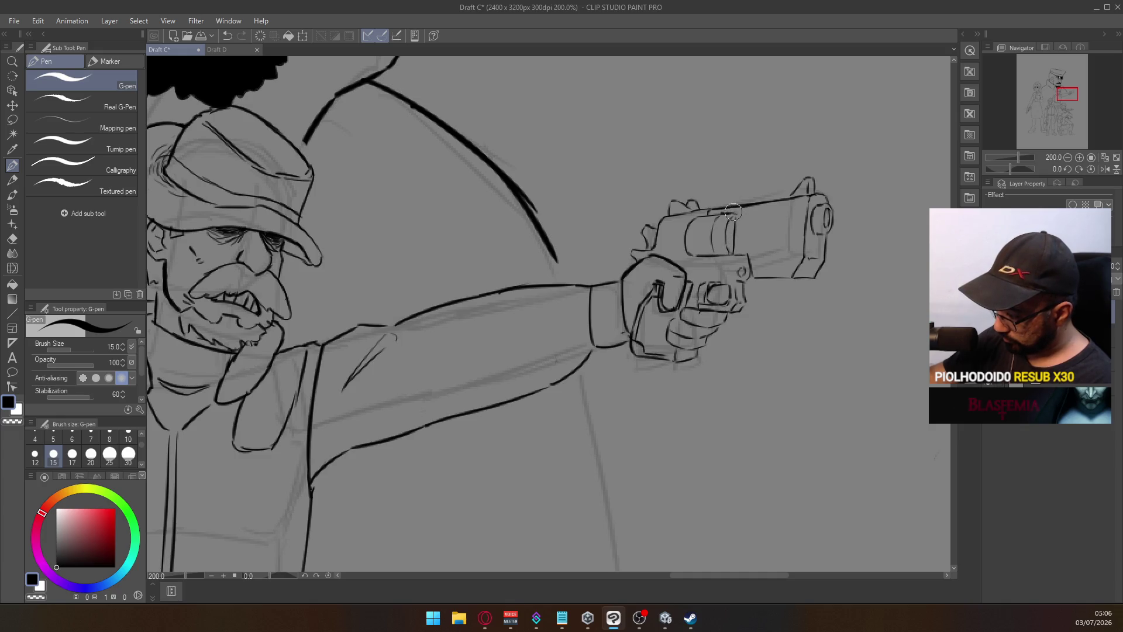
drag(732, 213, 736, 253)
key(ctrl+z)
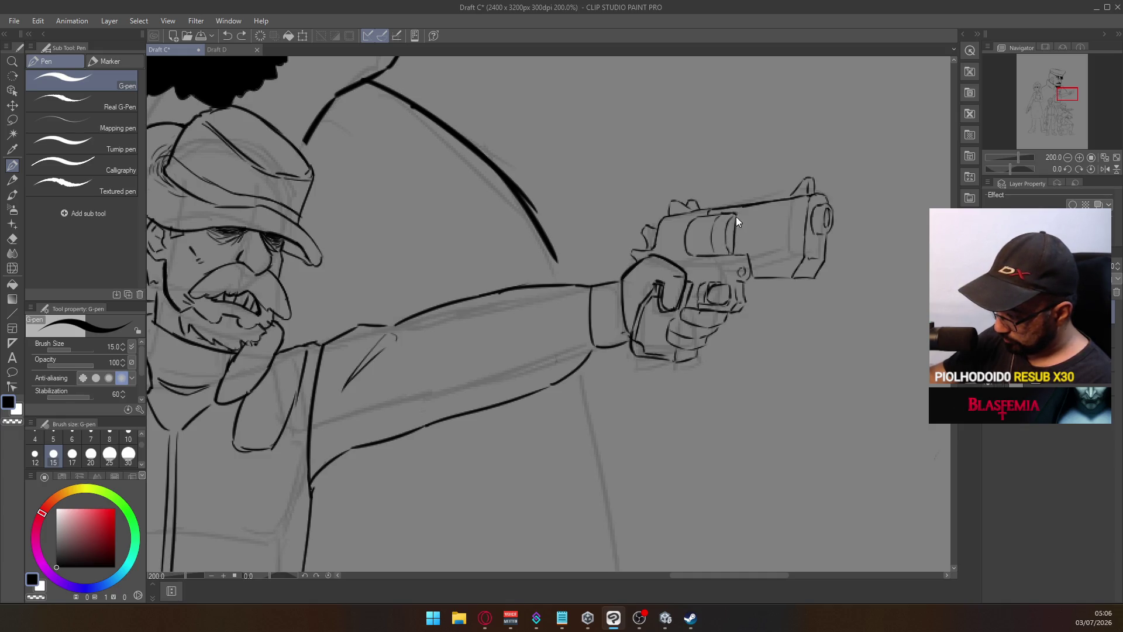
drag(733, 212, 736, 253)
scroll(734, 193, down, 3)
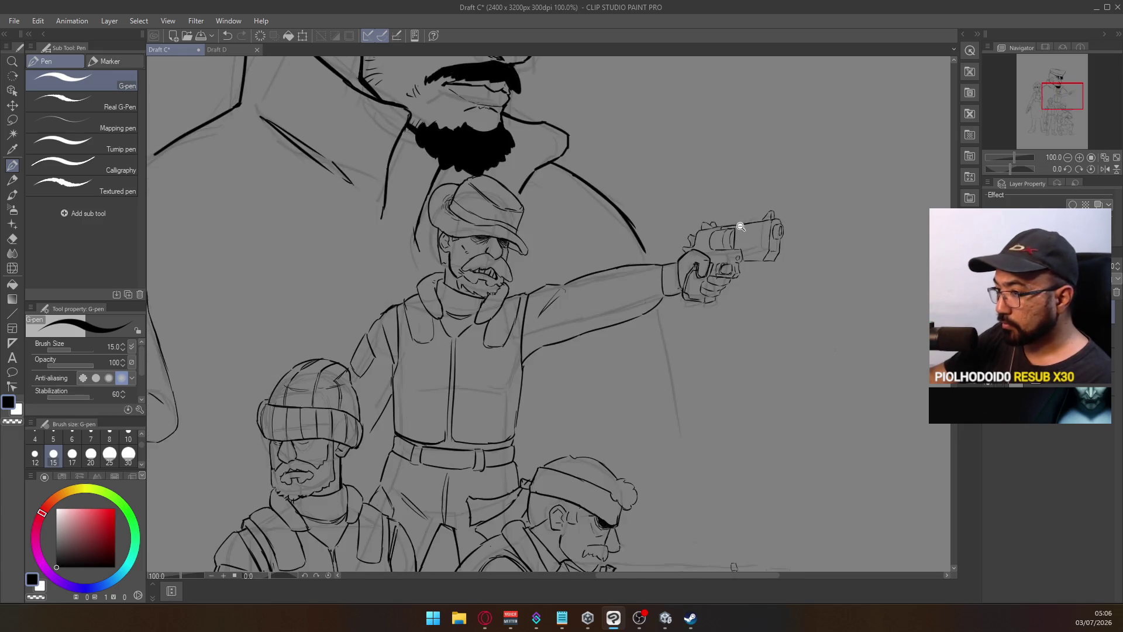
Extend the officer's coat curve above the pointing soldier's arm with a bolder line
mouse_move(716, 320)
mouse_down()
mouse_move(737, 233)
mouse_move(751, 336)
mouse_up()
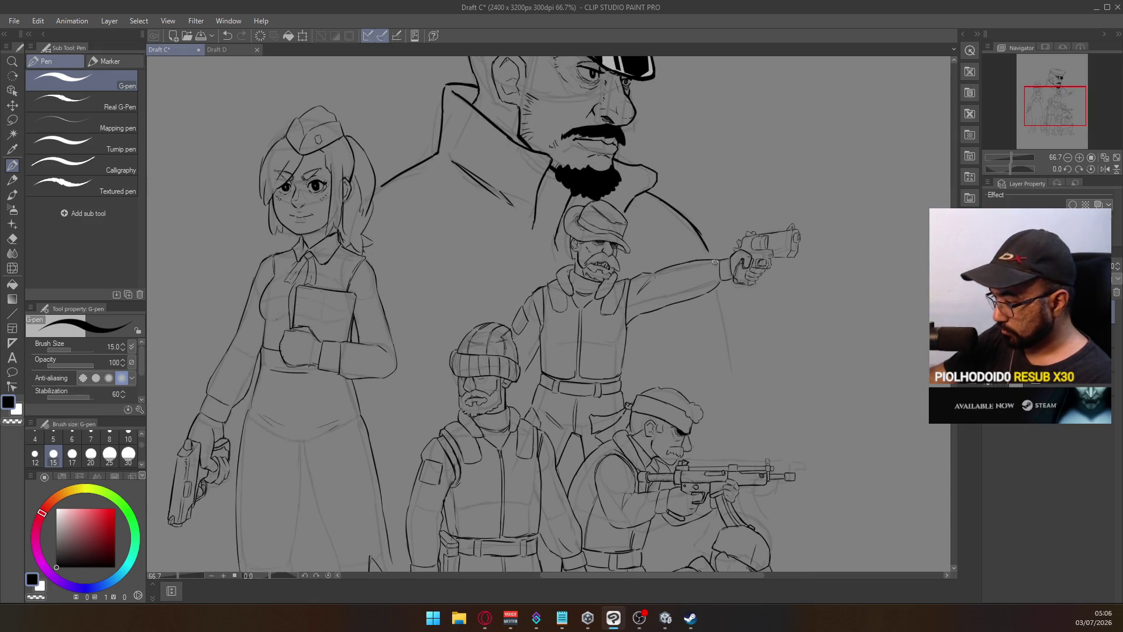
ctrl+click(698, 228)
ctrl+click(698, 228)
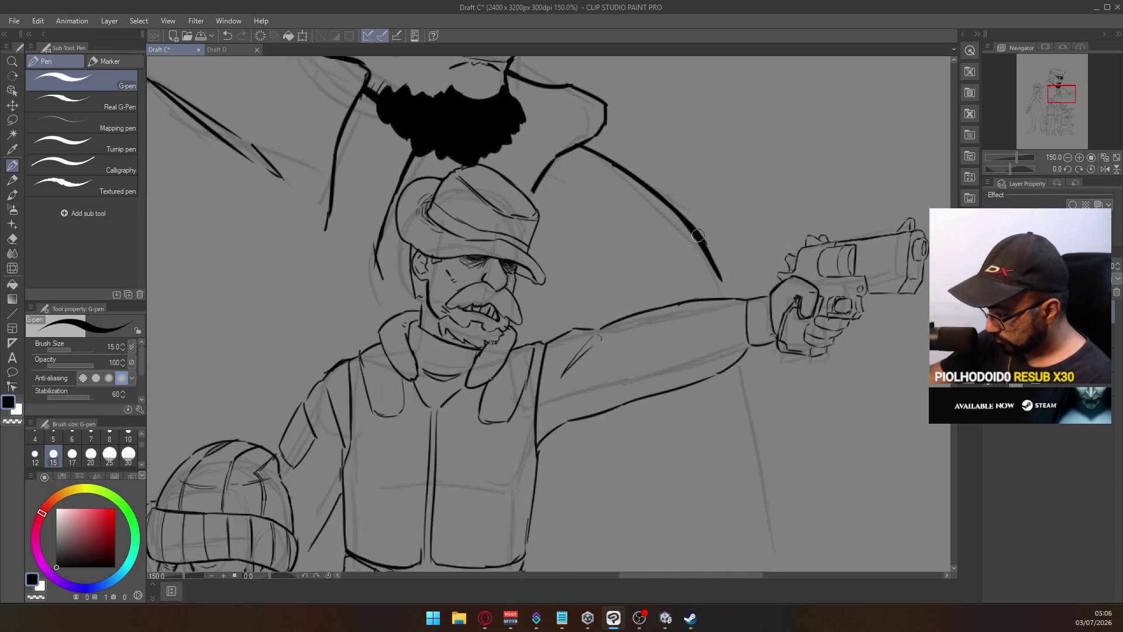
drag(694, 226, 733, 299)
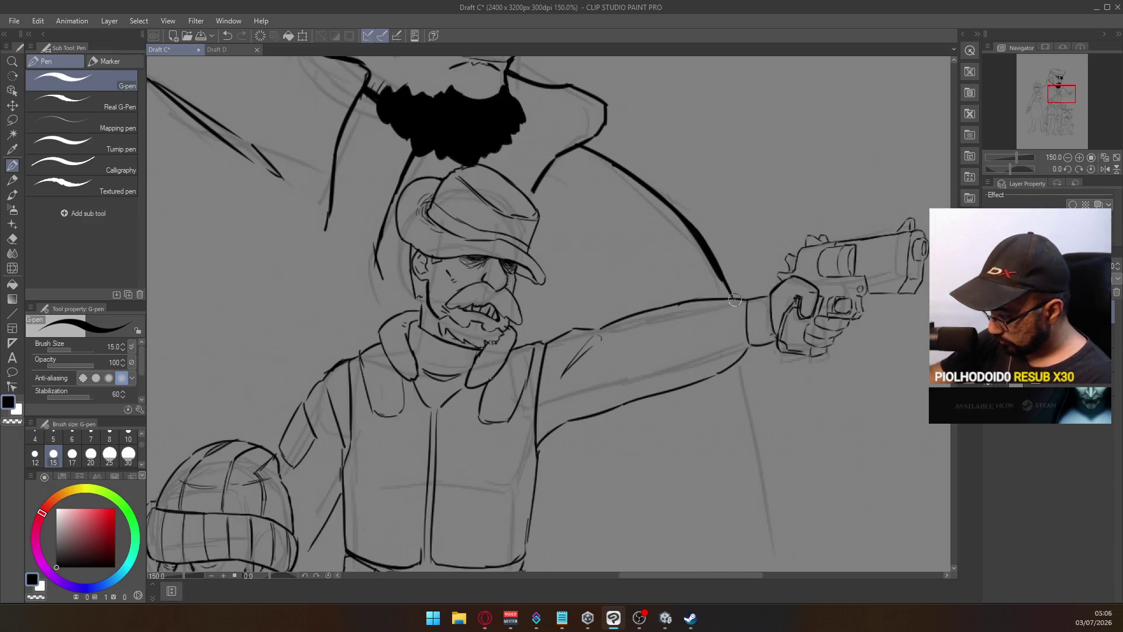
key(ctrl+z)
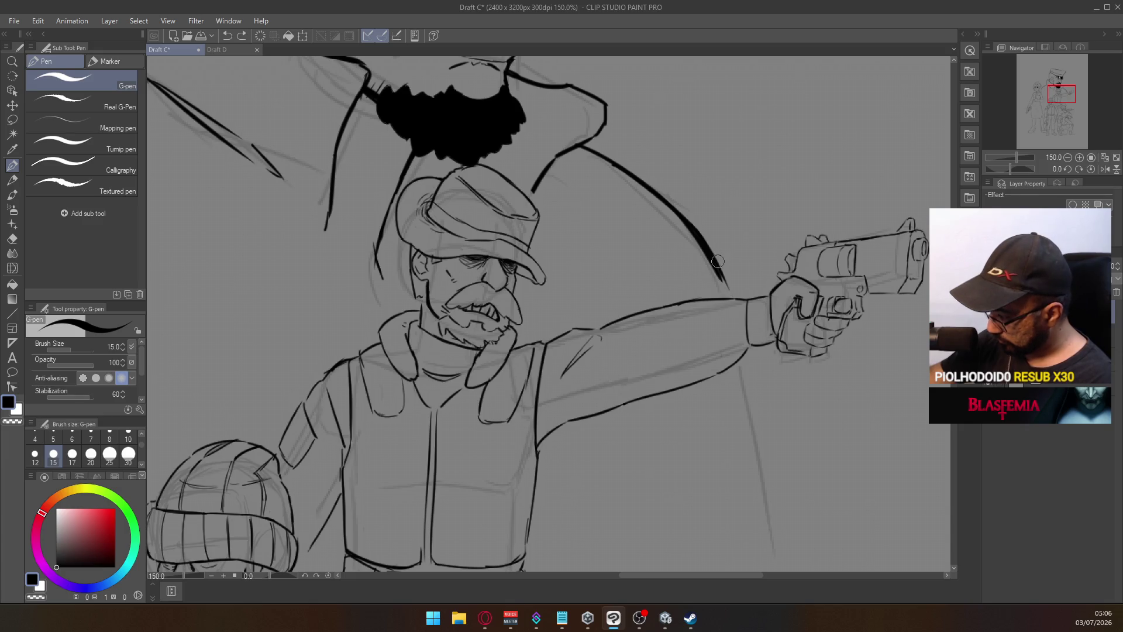
drag(714, 256, 729, 283)
Lengthen the ink line below the pointing soldier's gun hand
scroll(715, 258, down, 3)
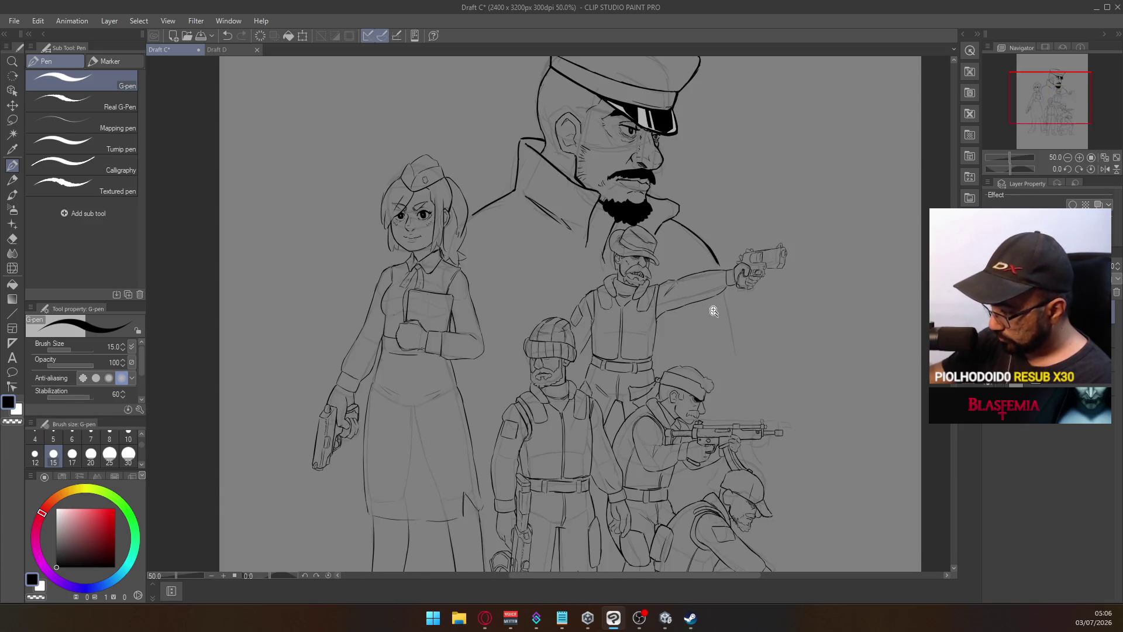
scroll(713, 306, up, 1)
drag(736, 332, 745, 373)
key(ctrl+z)
drag(731, 303, 741, 376)
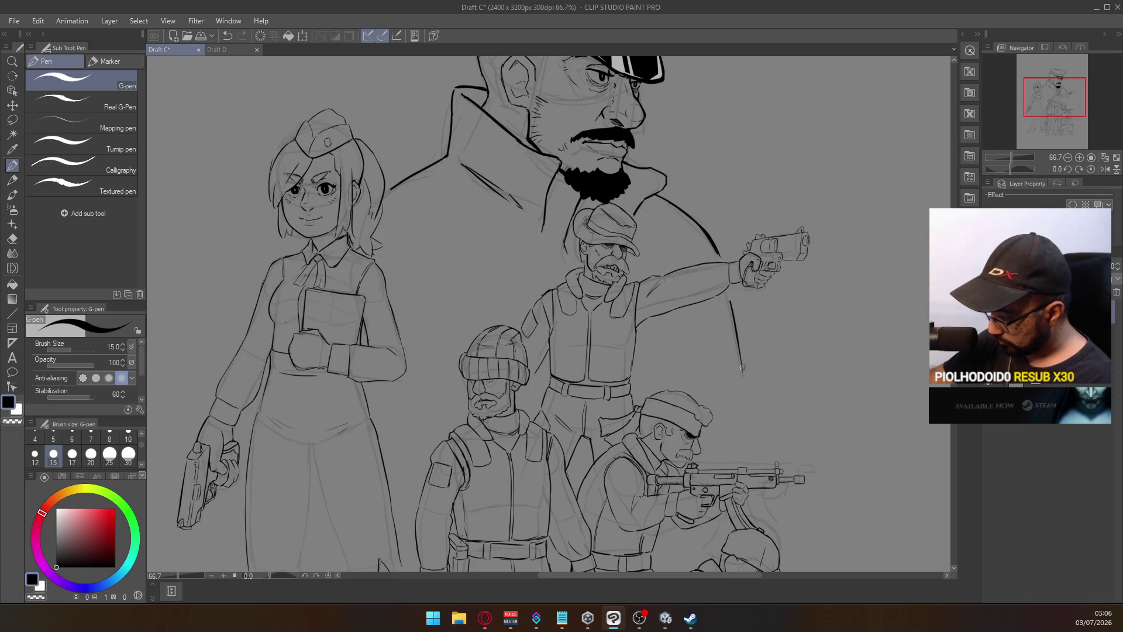
drag(730, 305, 740, 375)
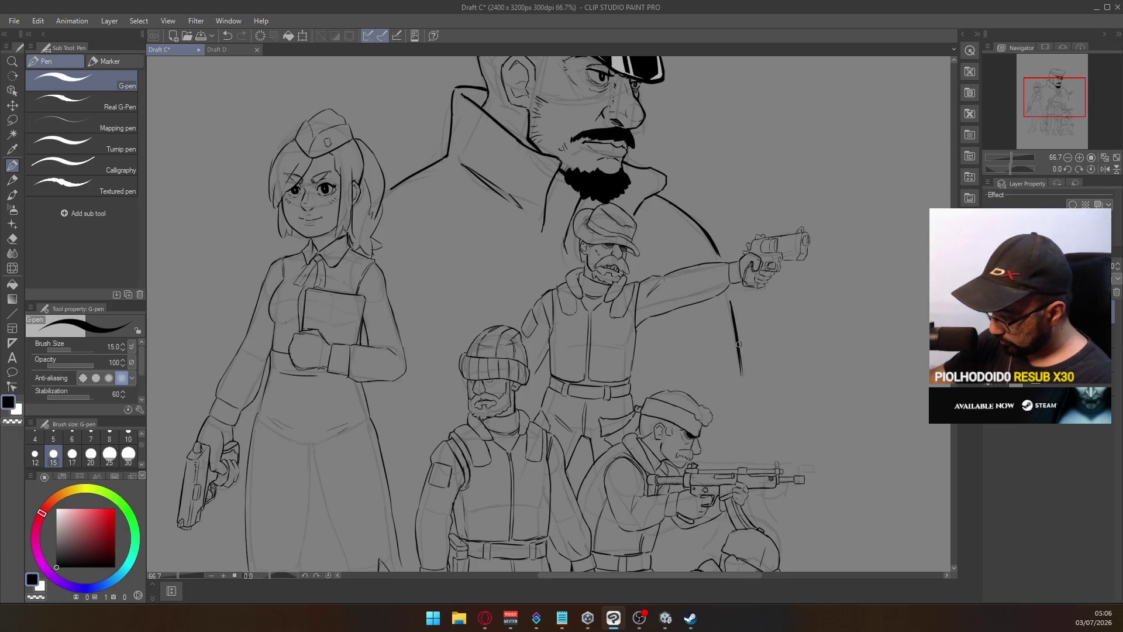
scroll(738, 354, down, 2)
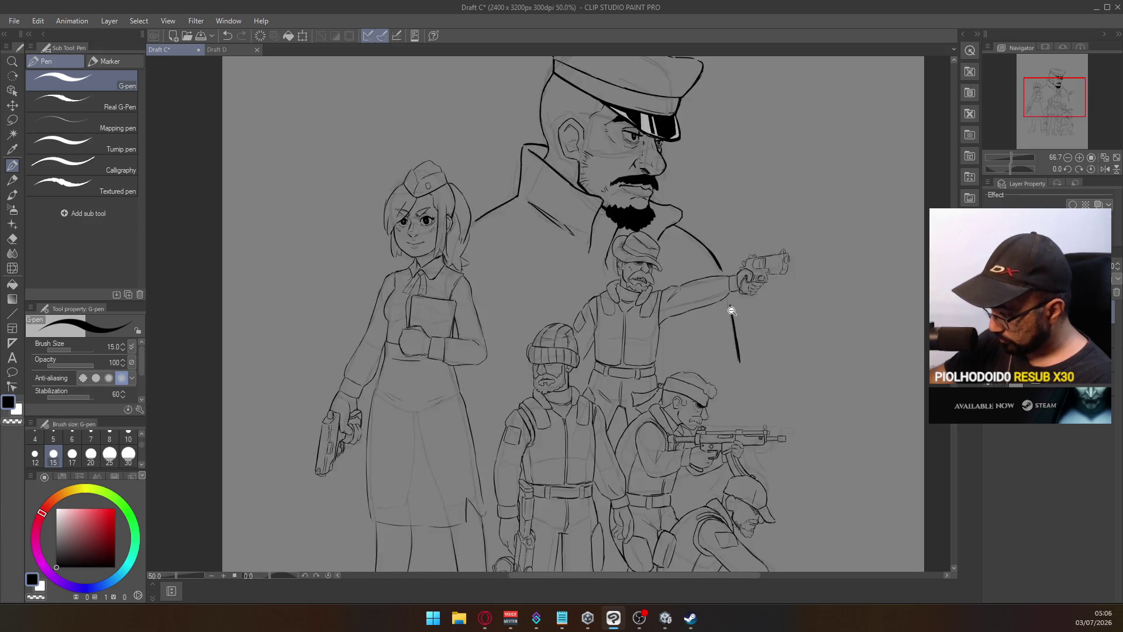
Zoom in close on the kneeling soldier's cap under the submachine gun and pick the eraser
scroll(735, 343, up, 2)
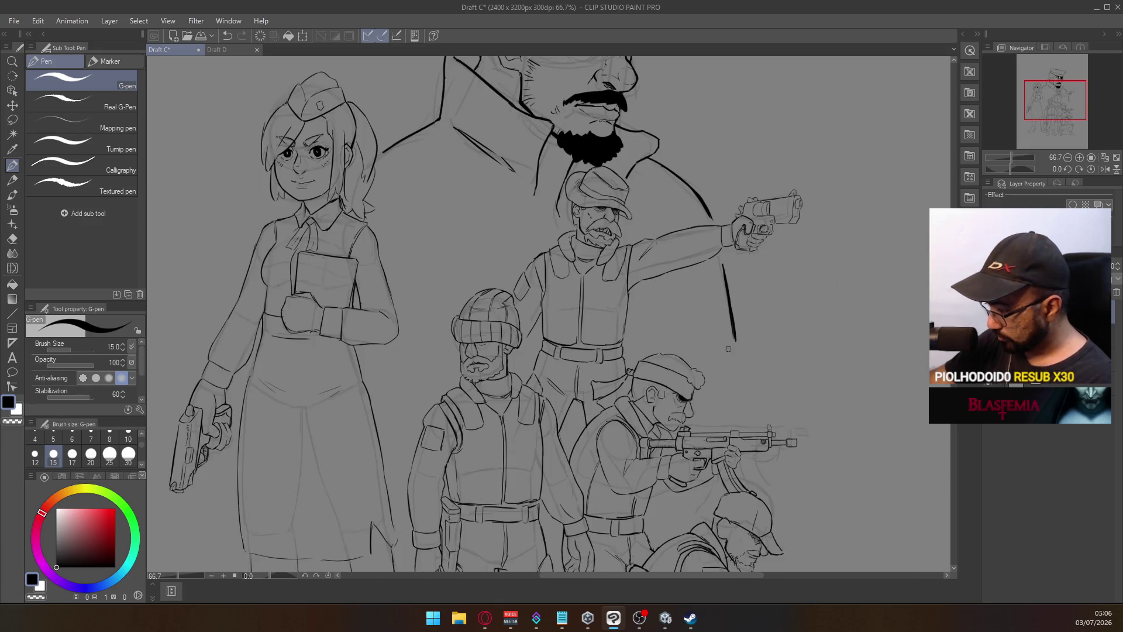
scroll(648, 304, up, 3)
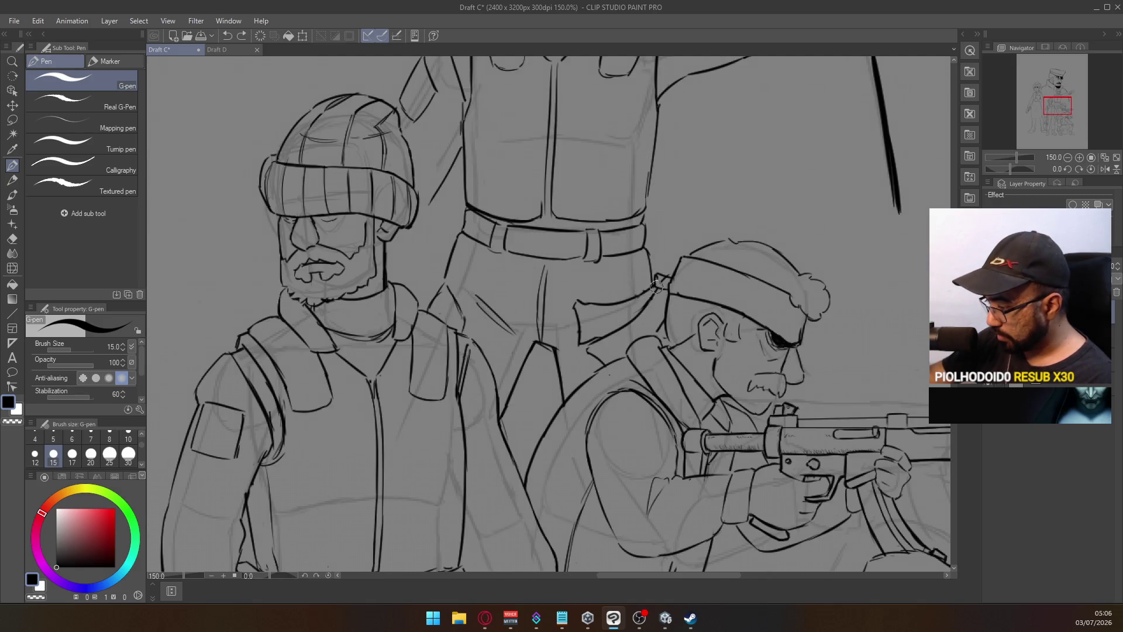
scroll(653, 288, down, 3)
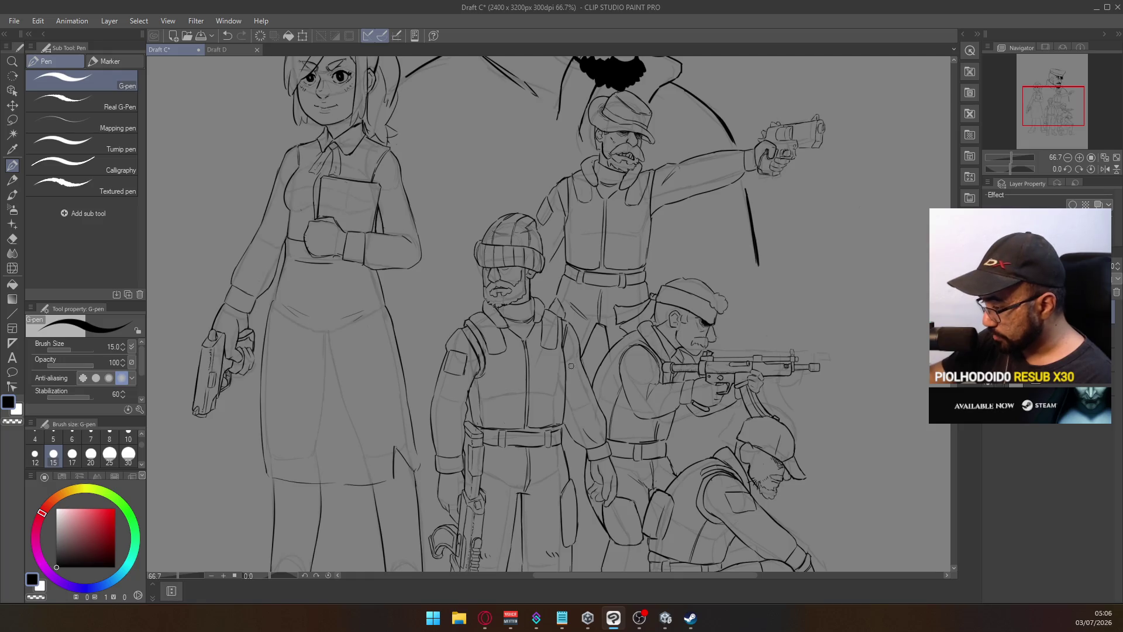
drag(606, 273, 626, 365)
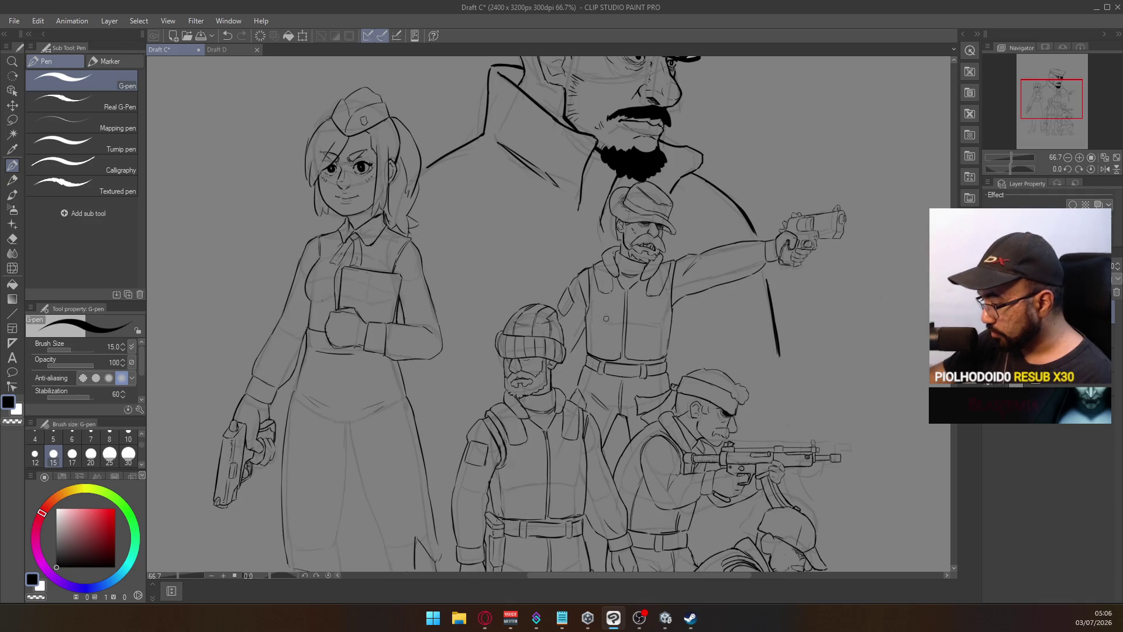
mouse_move(670, 336)
mouse_down()
mouse_move(641, 330)
mouse_move(587, 236)
mouse_up()
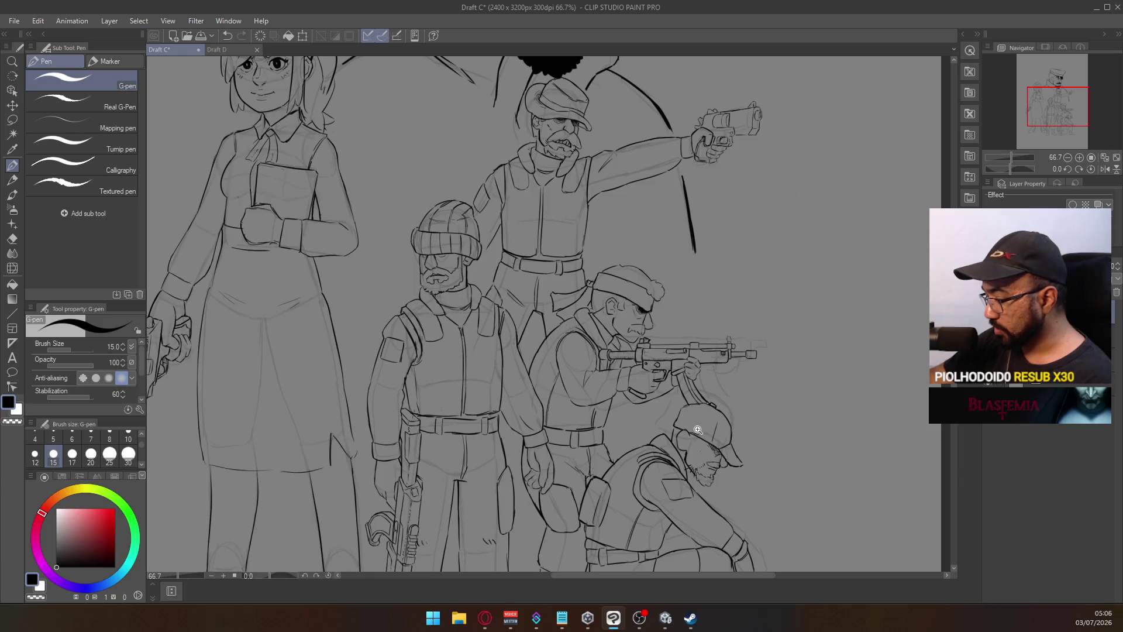
click(698, 430)
click(696, 415)
click(695, 403)
key(e)
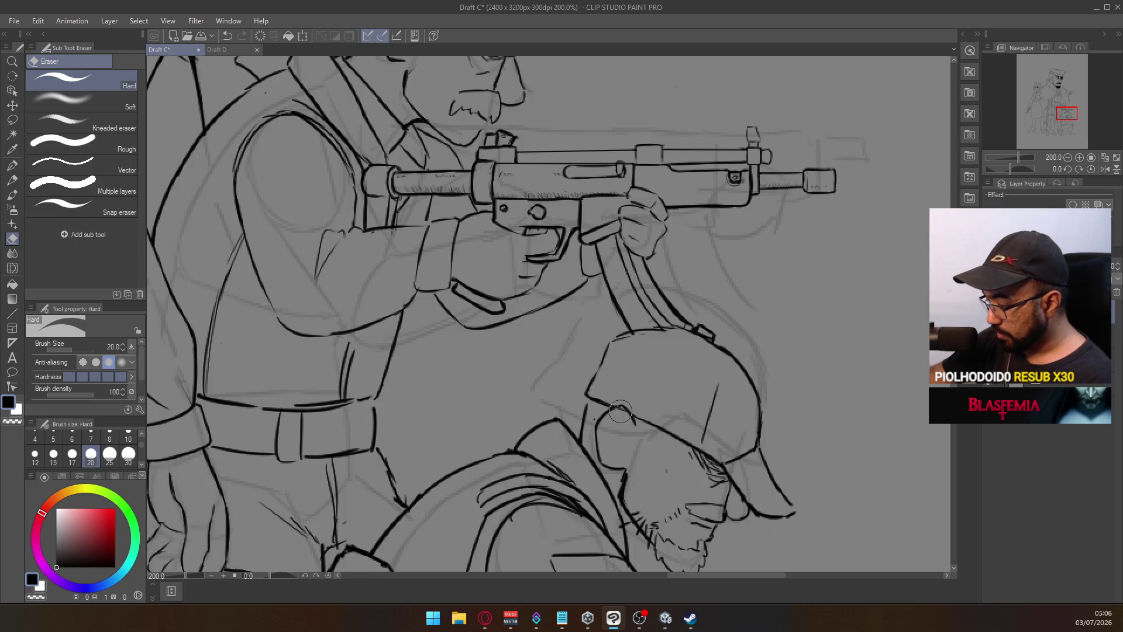
Zoom back out to frame the whole group and switch back to the G-pen
click(629, 364)
drag(634, 359, 631, 445)
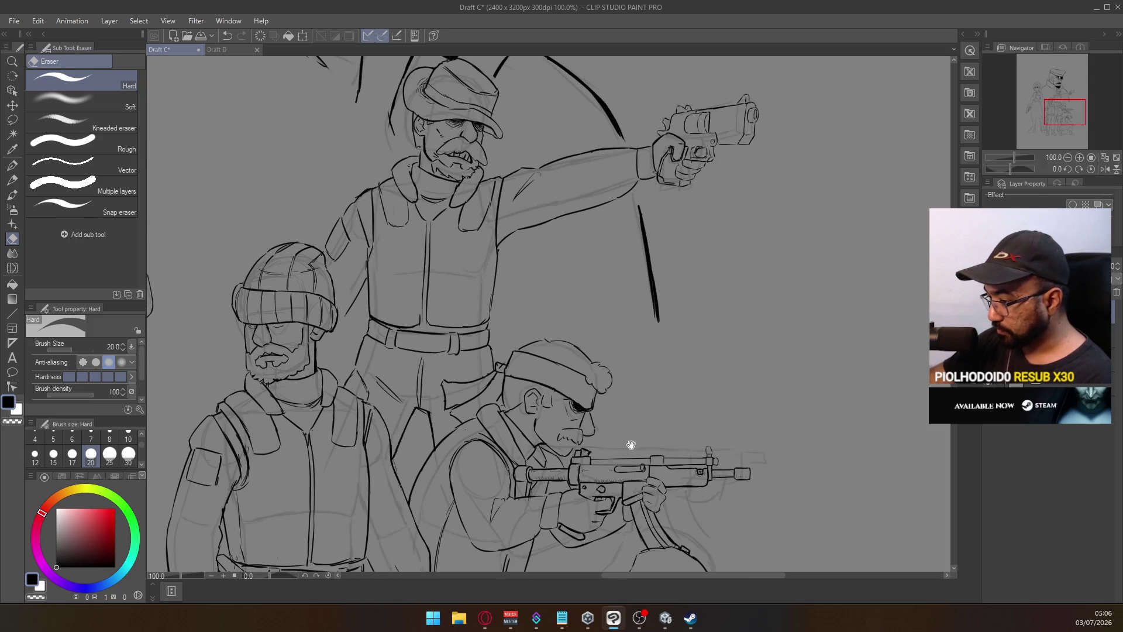
scroll(624, 353, down, 2)
mouse_move(630, 321)
mouse_down()
mouse_move(638, 345)
mouse_move(626, 313)
mouse_up()
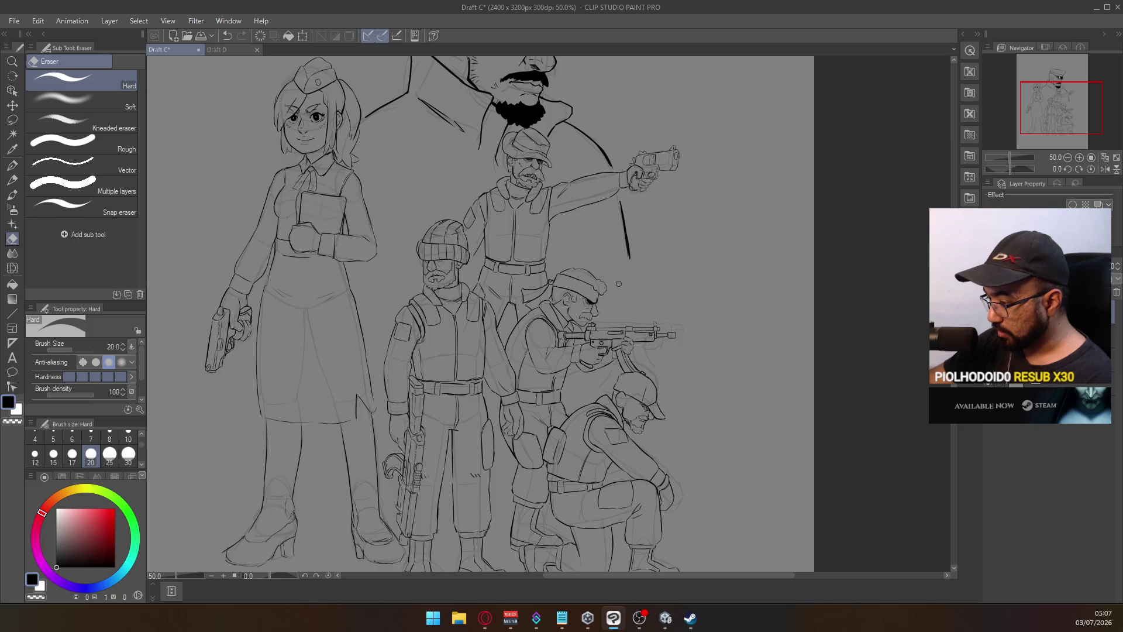
click(12, 166)
drag(543, 342, 544, 283)
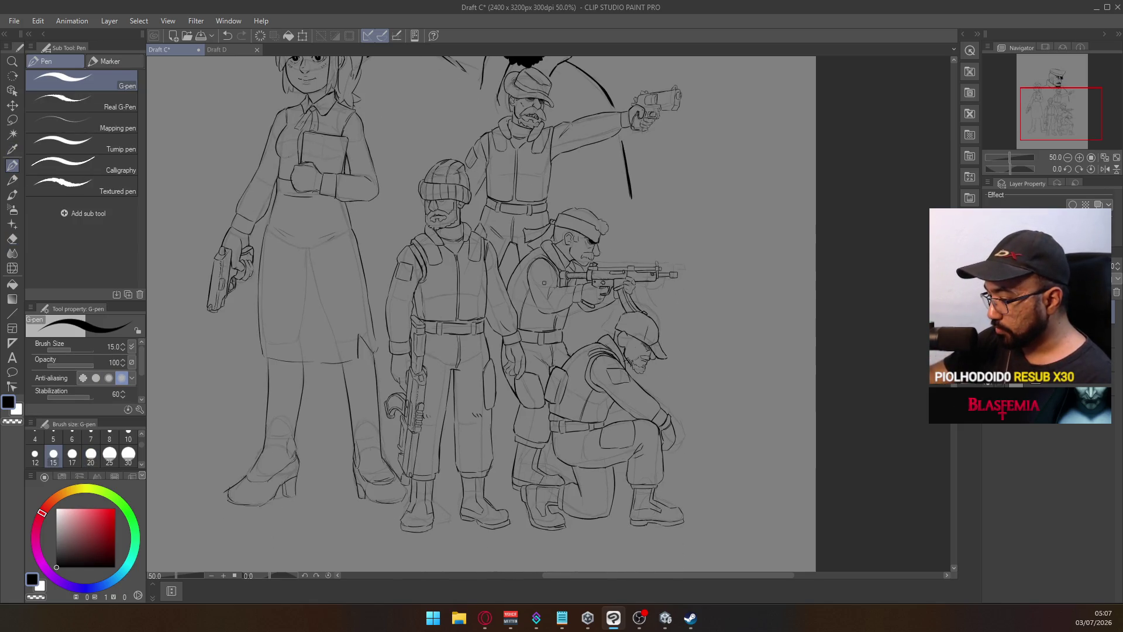
scroll(617, 381, up, 1)
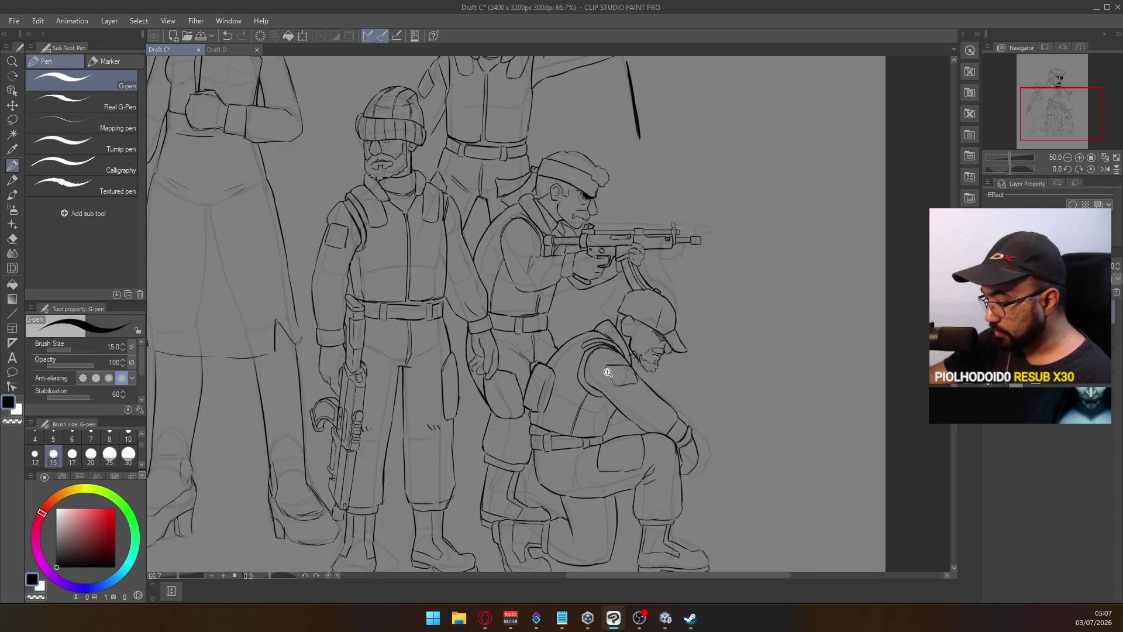
scroll(637, 387, up, 1)
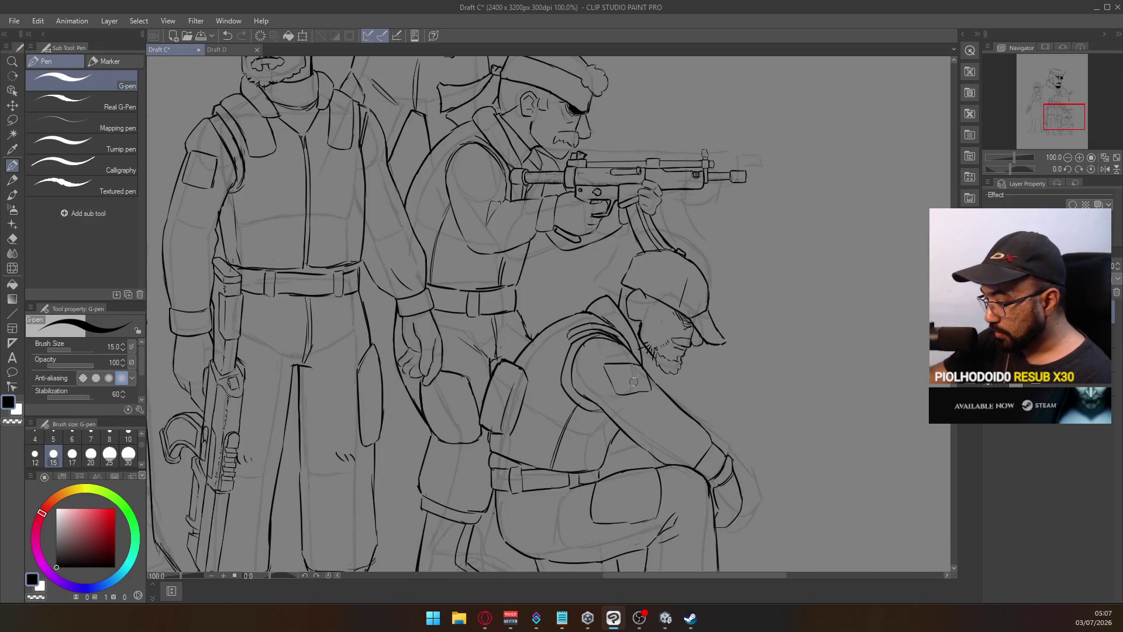
Mark an X on the kneeling soldier's shoulder patch and his arm, undoing the last stroke
mouse_move(622, 376)
mouse_down()
mouse_move(632, 389)
mouse_move(621, 390)
mouse_up()
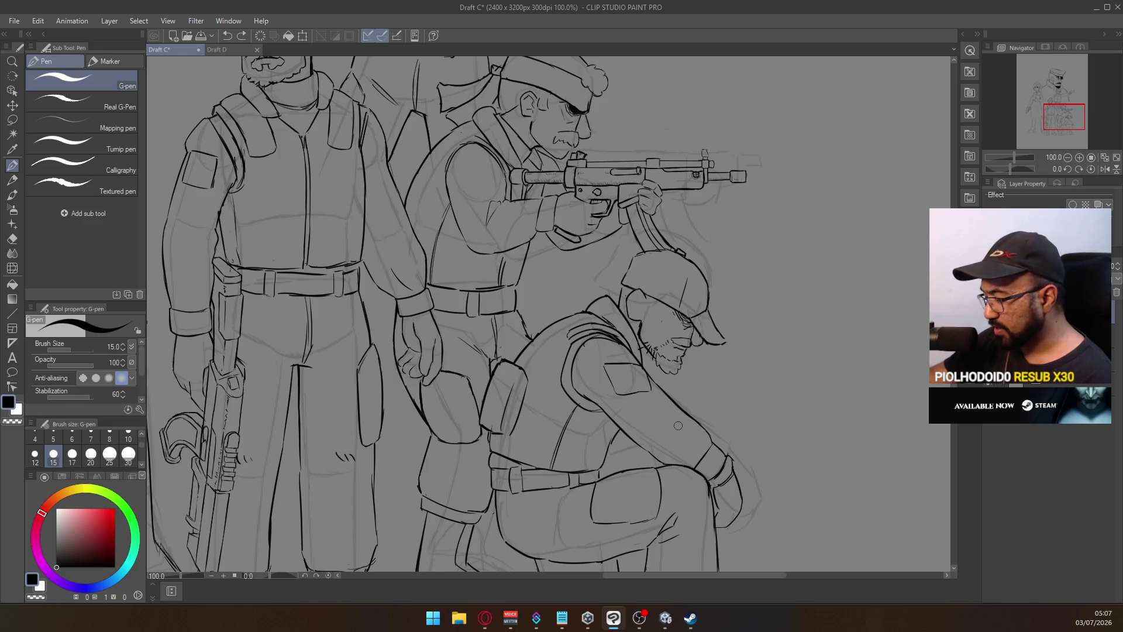
mouse_move(678, 425)
mouse_down()
mouse_move(694, 463)
mouse_move(602, 360)
mouse_up()
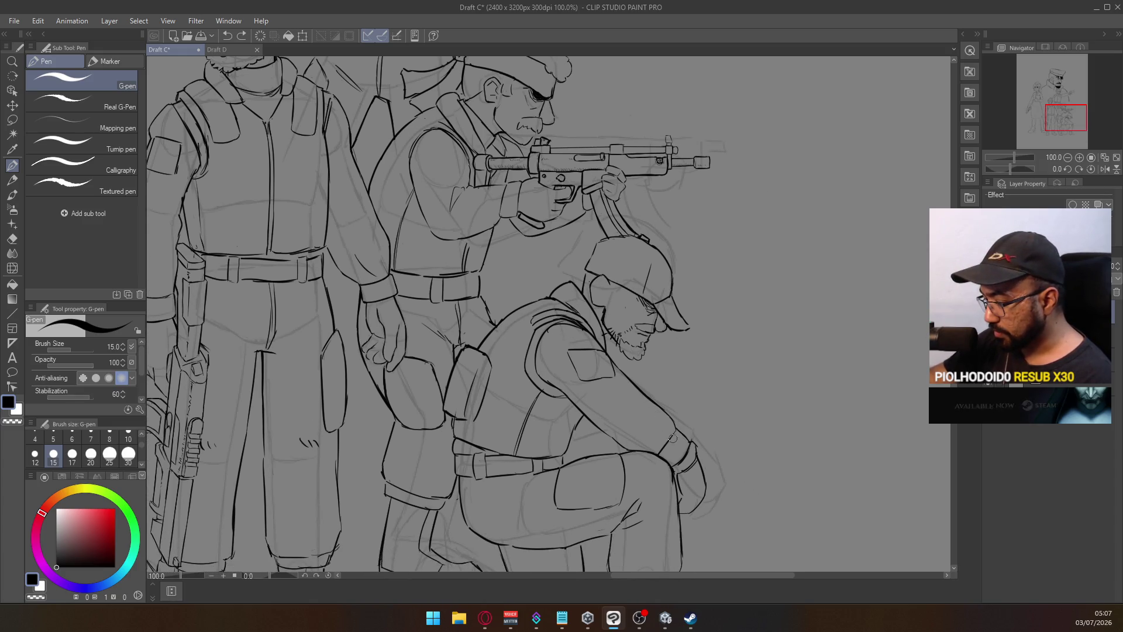
drag(660, 419, 648, 432)
drag(641, 416, 672, 434)
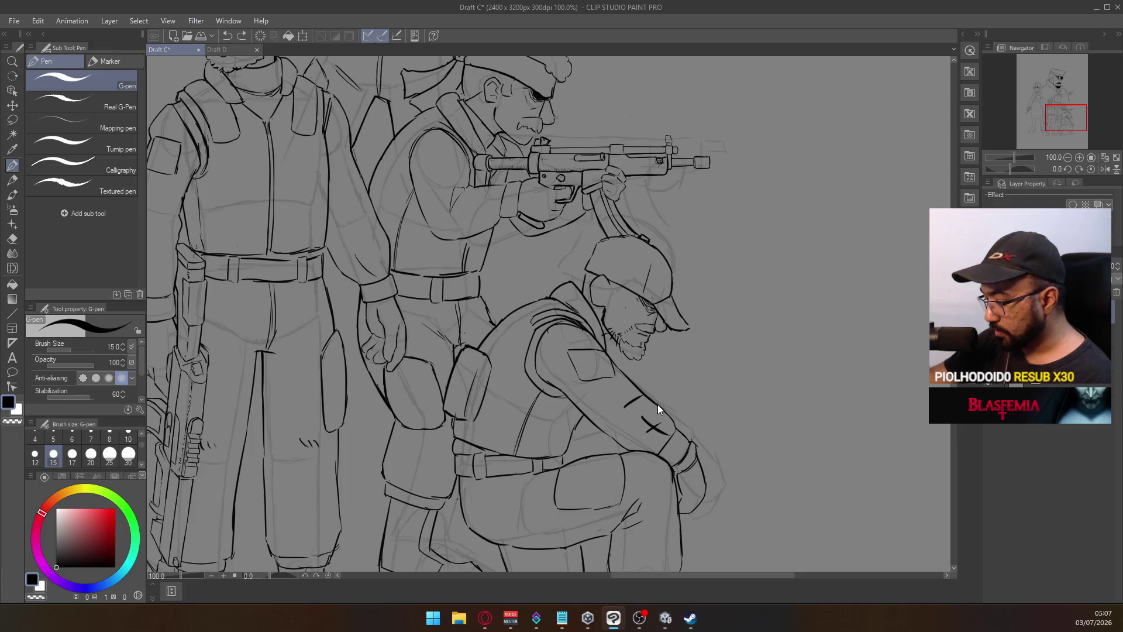
key(ctrl+z)
Pan over to the girl holding the book, centre on her face, and switch to the eraser
mouse_move(525, 298)
mouse_down()
mouse_move(613, 461)
mouse_move(649, 474)
mouse_up()
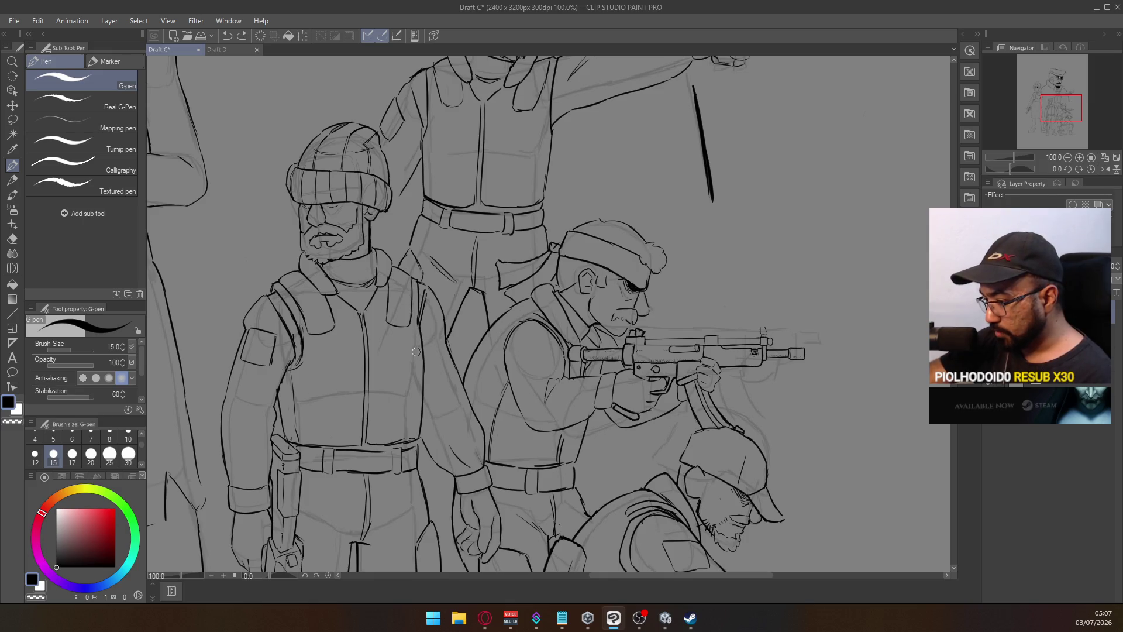
drag(416, 352, 614, 383)
drag(381, 325, 466, 364)
drag(564, 270, 614, 433)
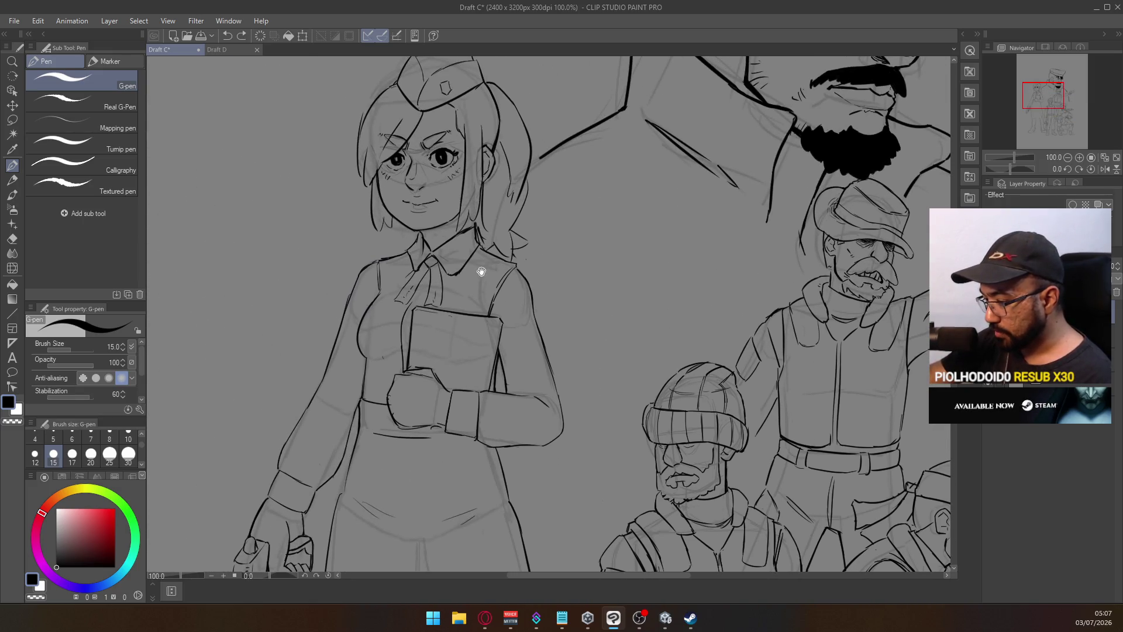
drag(481, 271, 497, 318)
key(e)
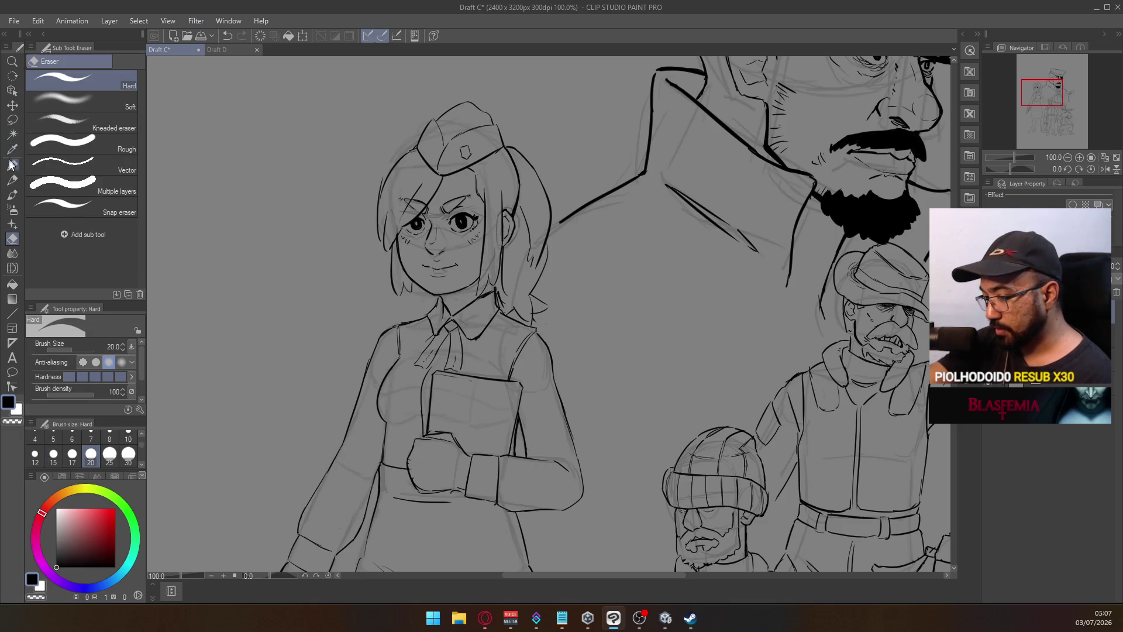
Switch to the G-pen and centre the view on the bearded officer's hat and face
key(p)
drag(575, 296, 557, 344)
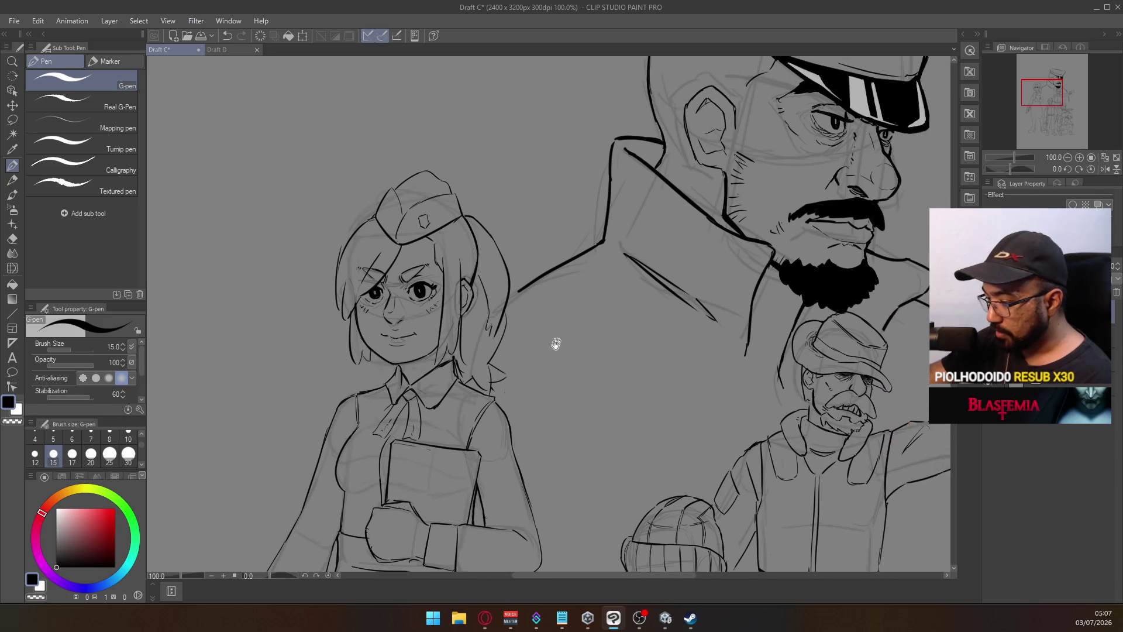
drag(602, 179, 543, 249)
drag(728, 272, 602, 318)
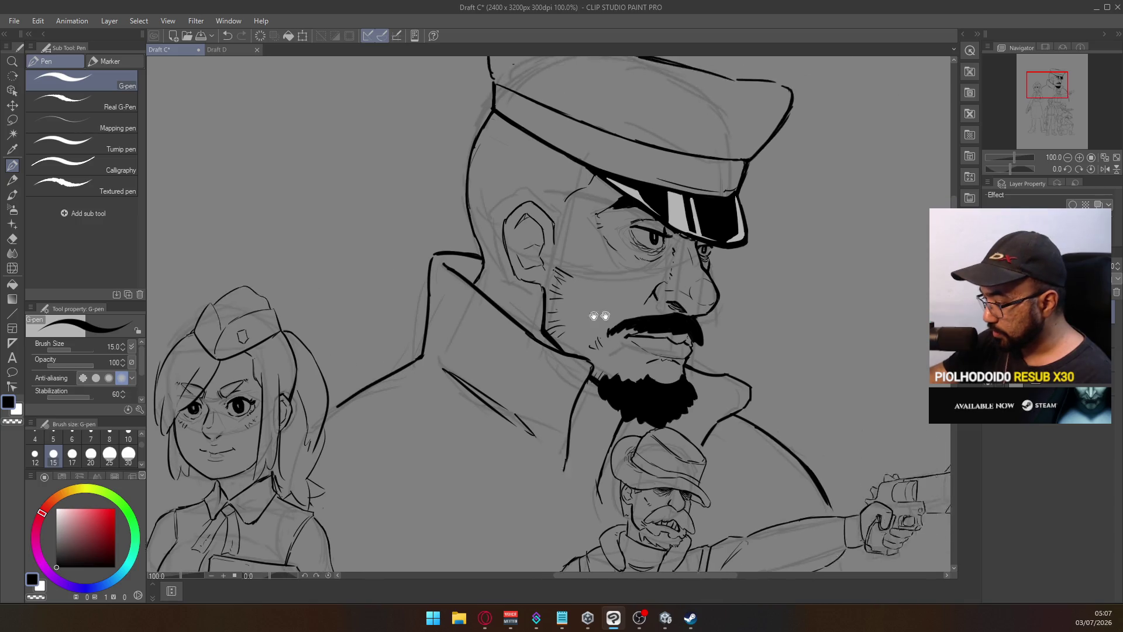
drag(713, 214, 637, 227)
drag(656, 178, 607, 243)
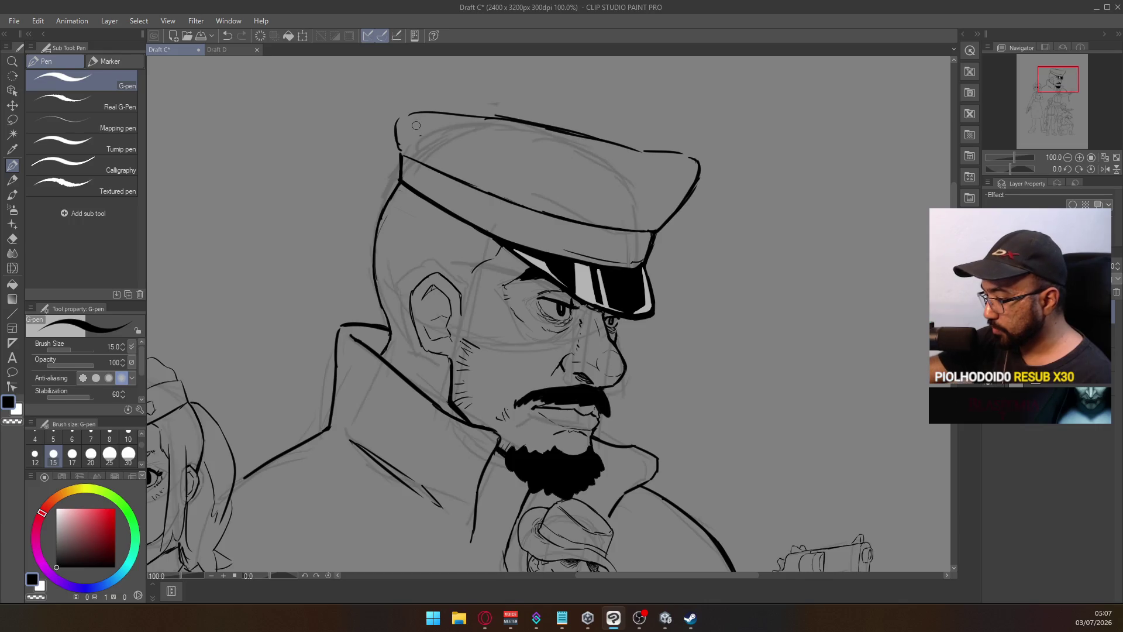
Toggle the eraser and back to the pen, then zoom out to 100% over the lower figures
key(e)
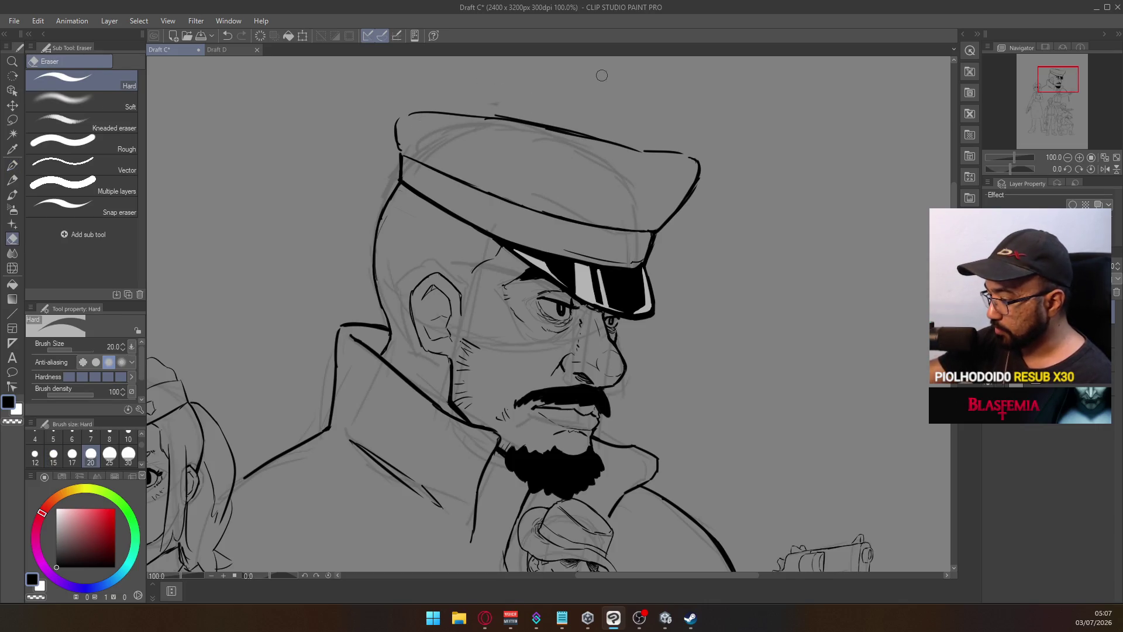
key(p)
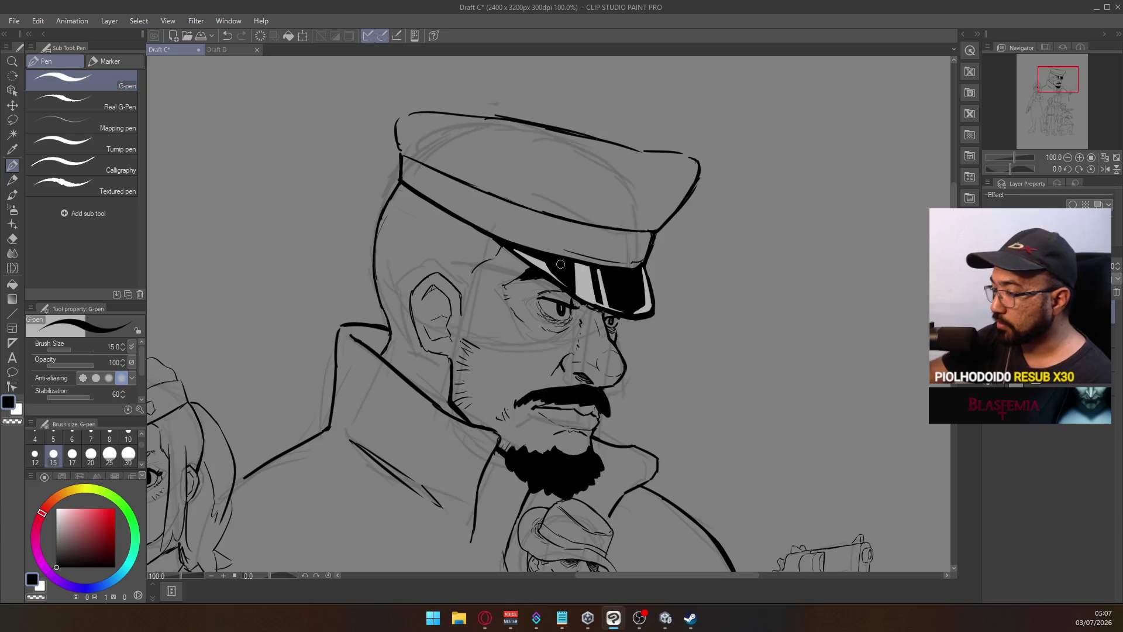
ctrl+alt+click(597, 280)
ctrl+alt+click(602, 272)
drag(620, 477, 621, 356)
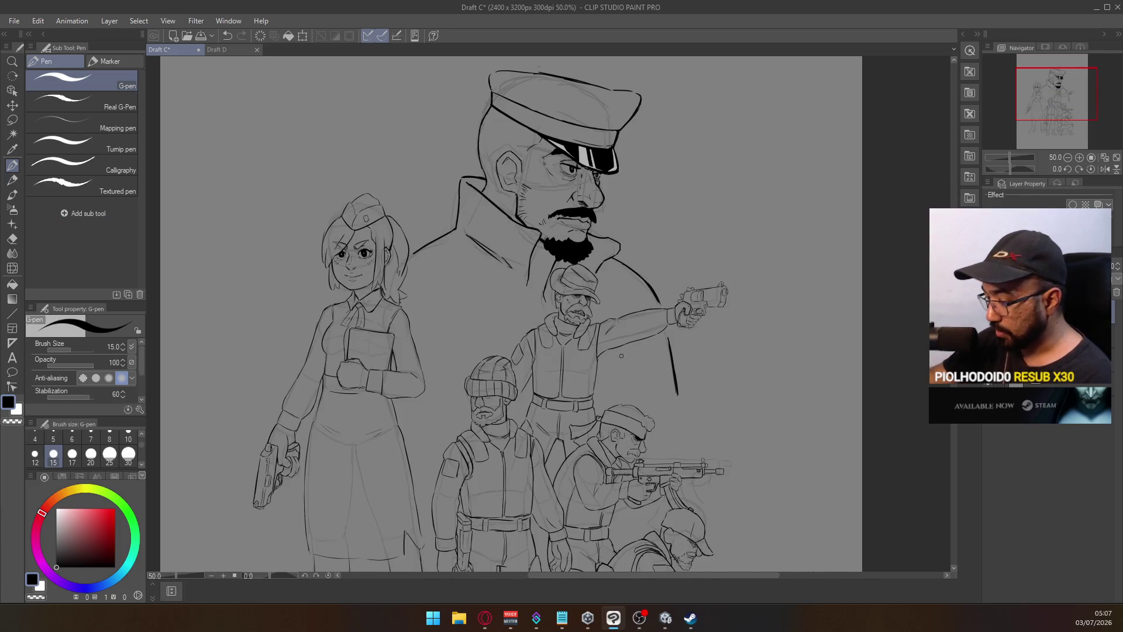
scroll(639, 317, up, 2)
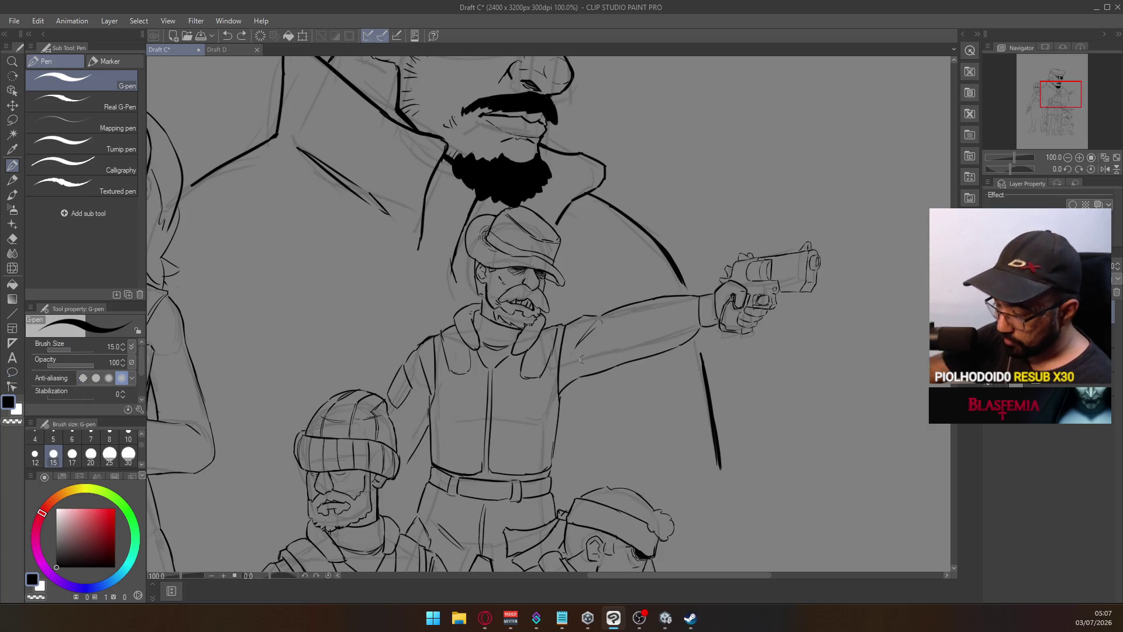
Letter the ZANFAS label with its arrow by the pistol soldier and the JABU label for the officer
mouse_move(581, 396)
mouse_down()
mouse_move(593, 411)
mouse_move(630, 395)
mouse_move(636, 413)
mouse_up()
drag(594, 351, 625, 389)
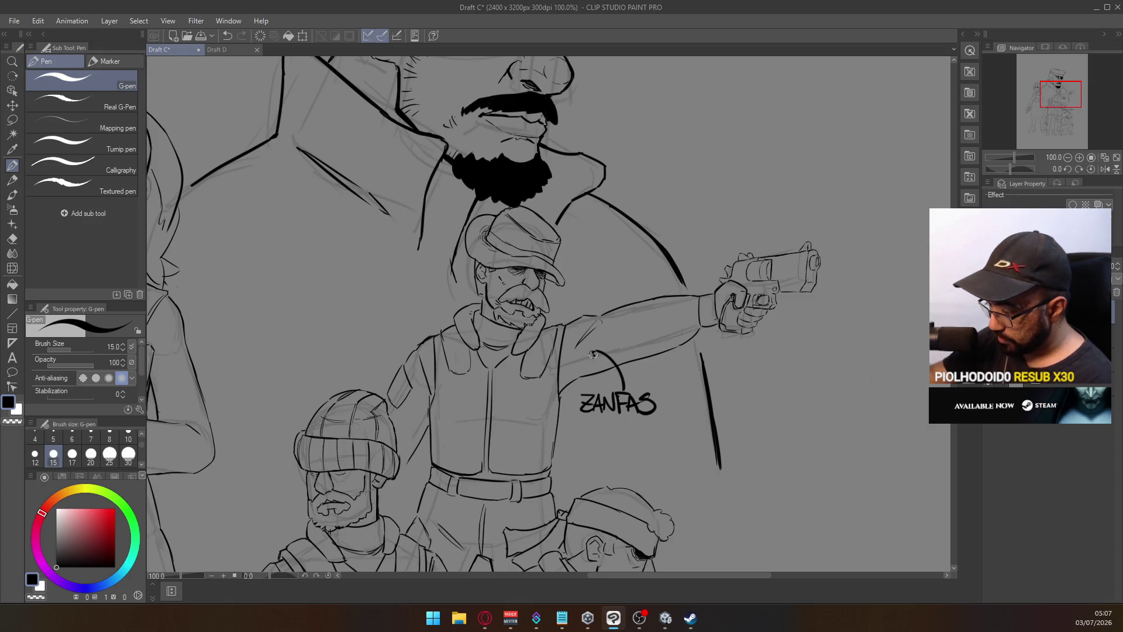
scroll(614, 331, up, 5)
mouse_move(593, 197)
mouse_down()
mouse_move(655, 237)
mouse_move(665, 222)
mouse_up()
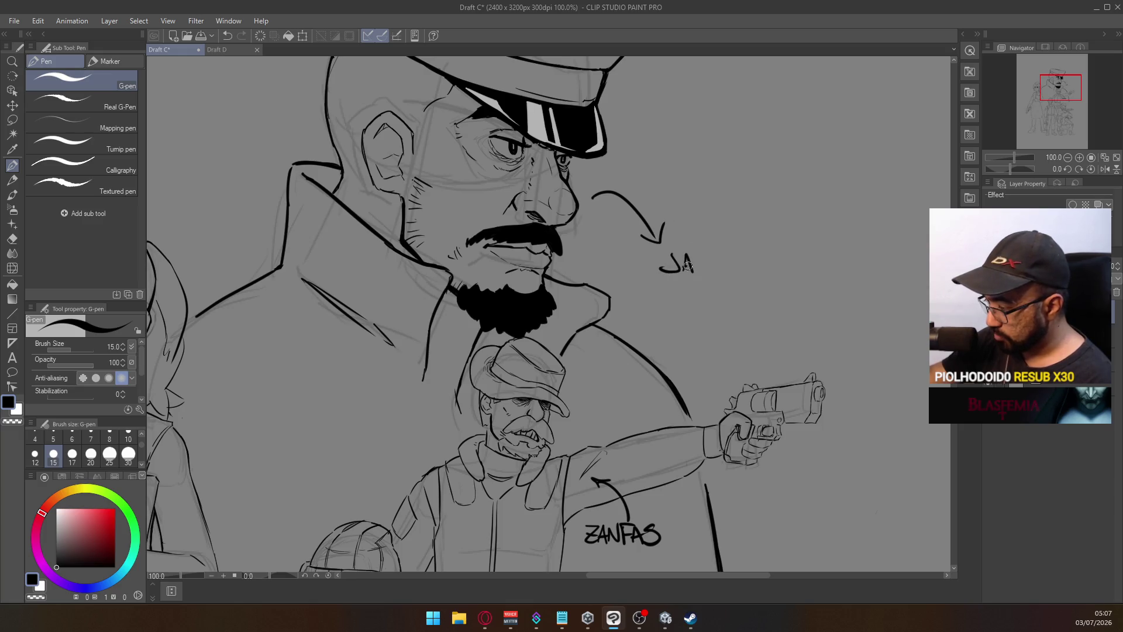
drag(706, 262, 723, 258)
Draw a curved arrow with an arrowhead beside the girl and letter her AFRODITE label
mouse_move(610, 294)
mouse_down()
mouse_move(644, 281)
mouse_move(835, 281)
mouse_up()
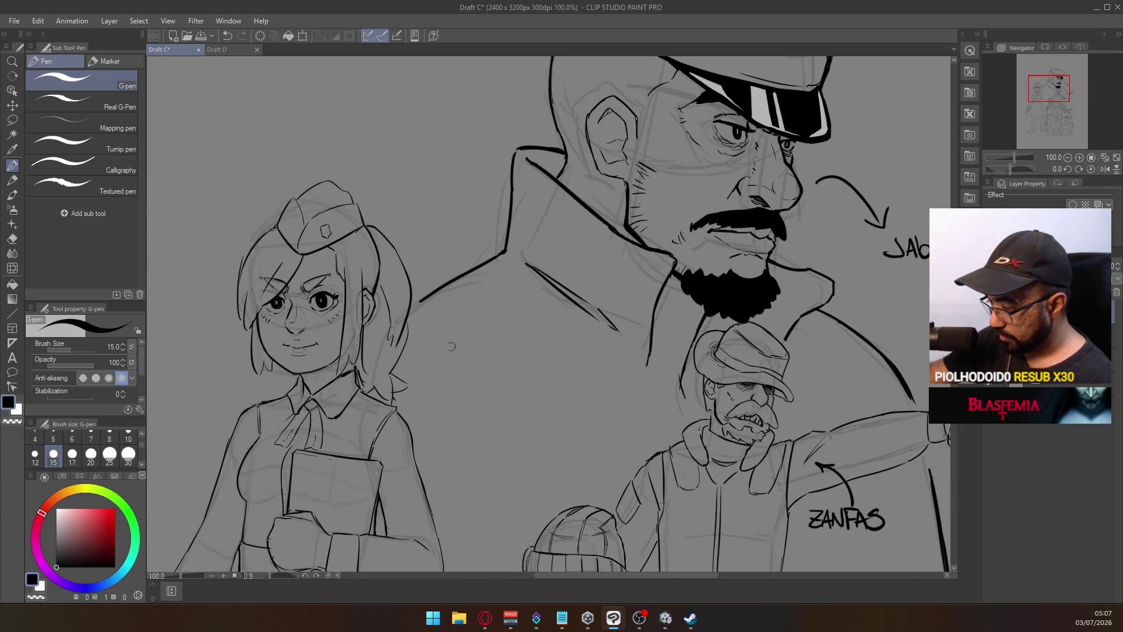
drag(421, 329, 455, 385)
drag(467, 367, 456, 385)
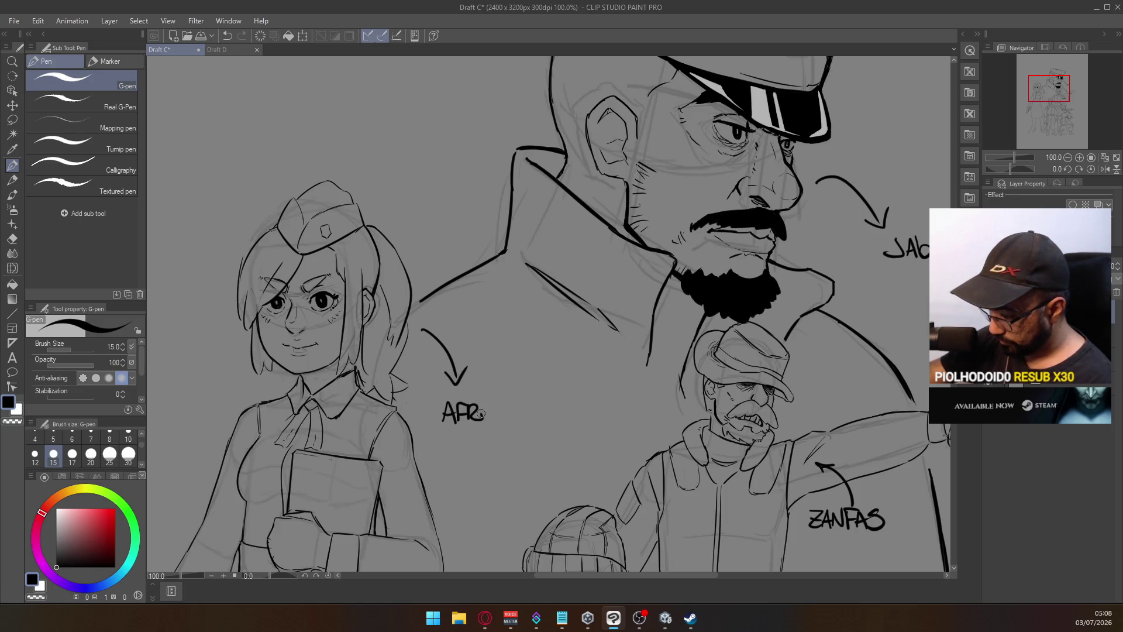
drag(485, 404, 485, 405)
mouse_move(502, 403)
mouse_down()
mouse_move(496, 417)
mouse_move(498, 403)
mouse_move(547, 413)
mouse_up()
Zoom out over the group, then draw a curved arc and two-line name label beside the beanie figure
scroll(552, 433, down, 3)
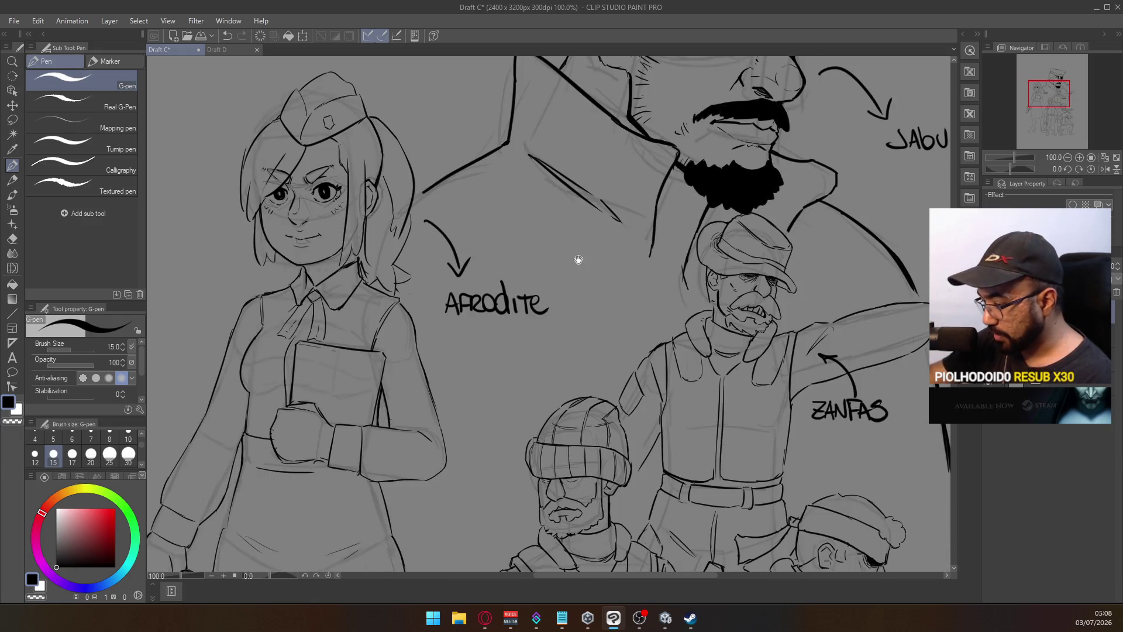
scroll(578, 258, down, 4)
click(573, 297)
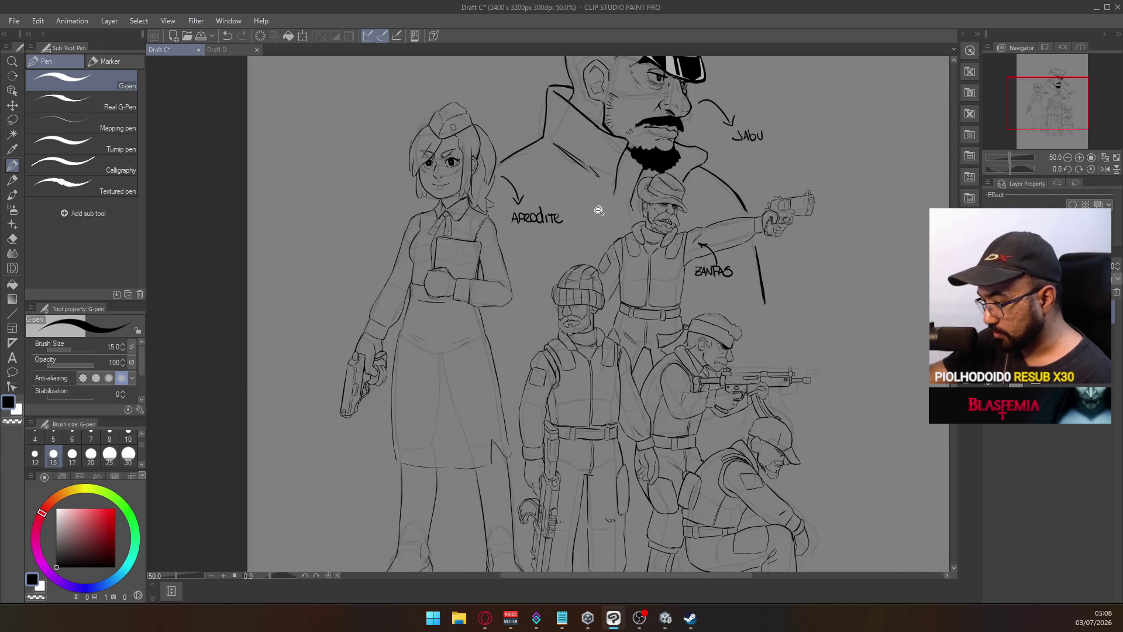
drag(556, 322, 598, 234)
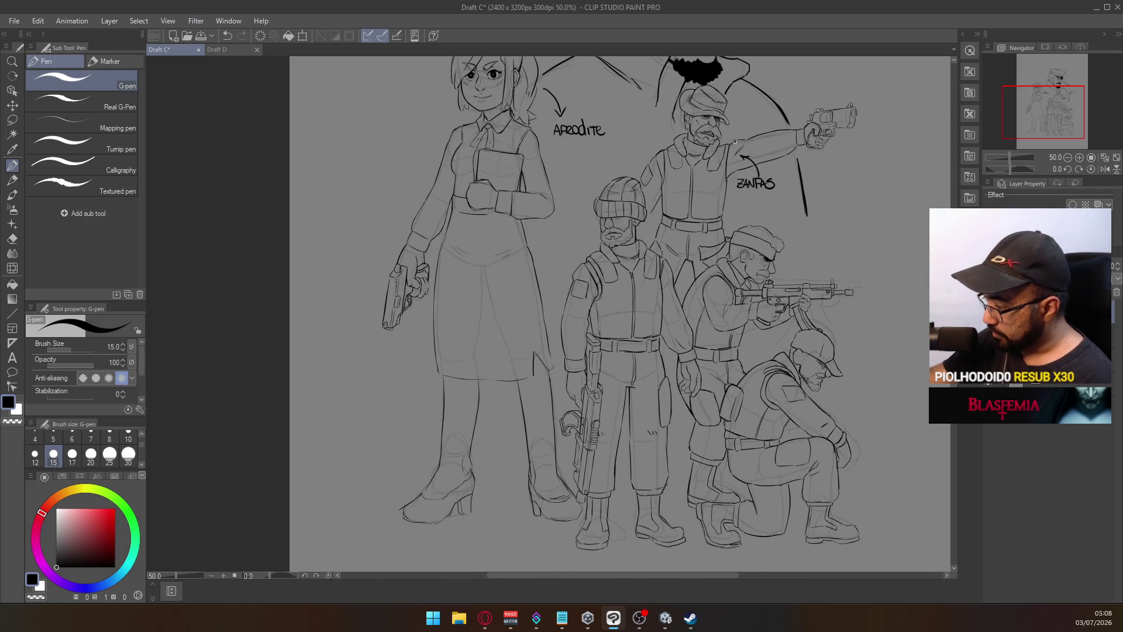
scroll(647, 235, up, 3)
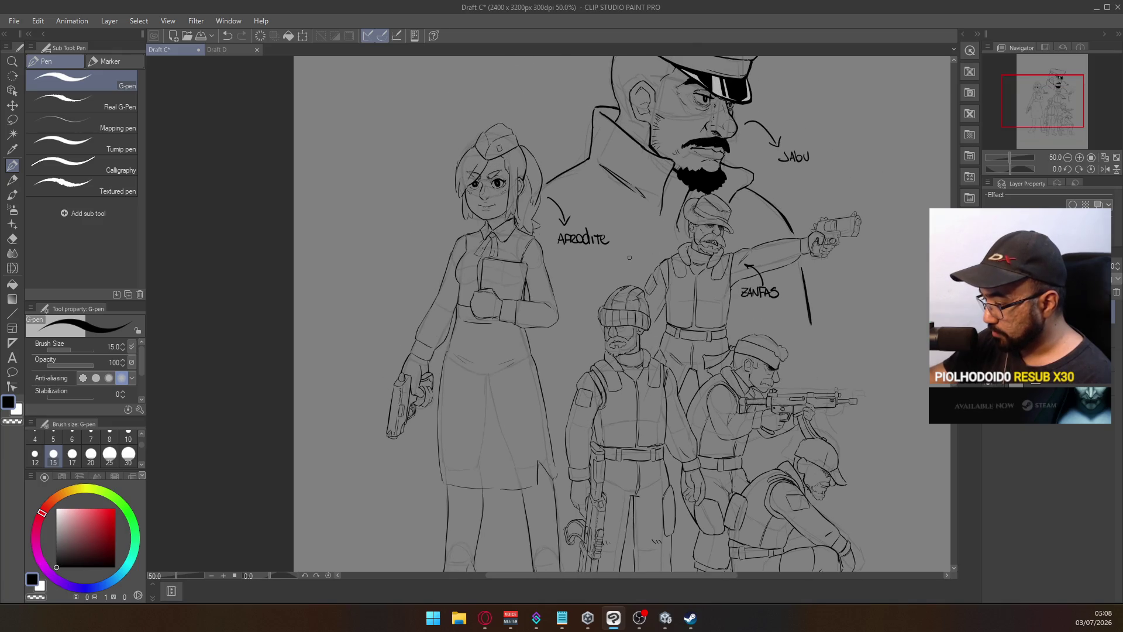
scroll(573, 351, down, 2)
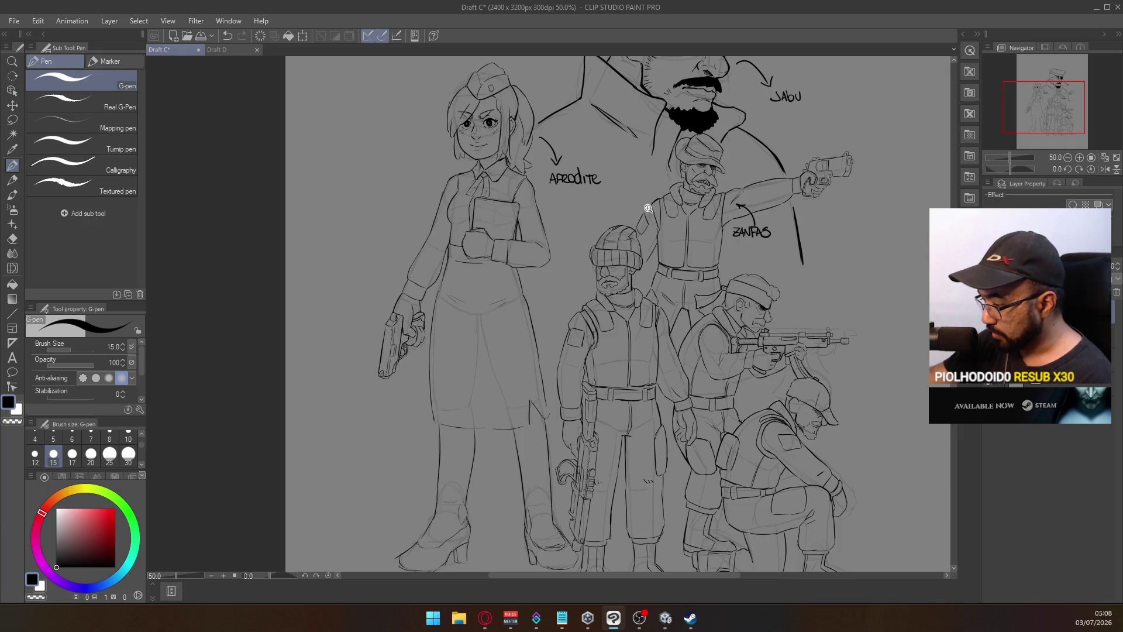
scroll(650, 204, up, 3)
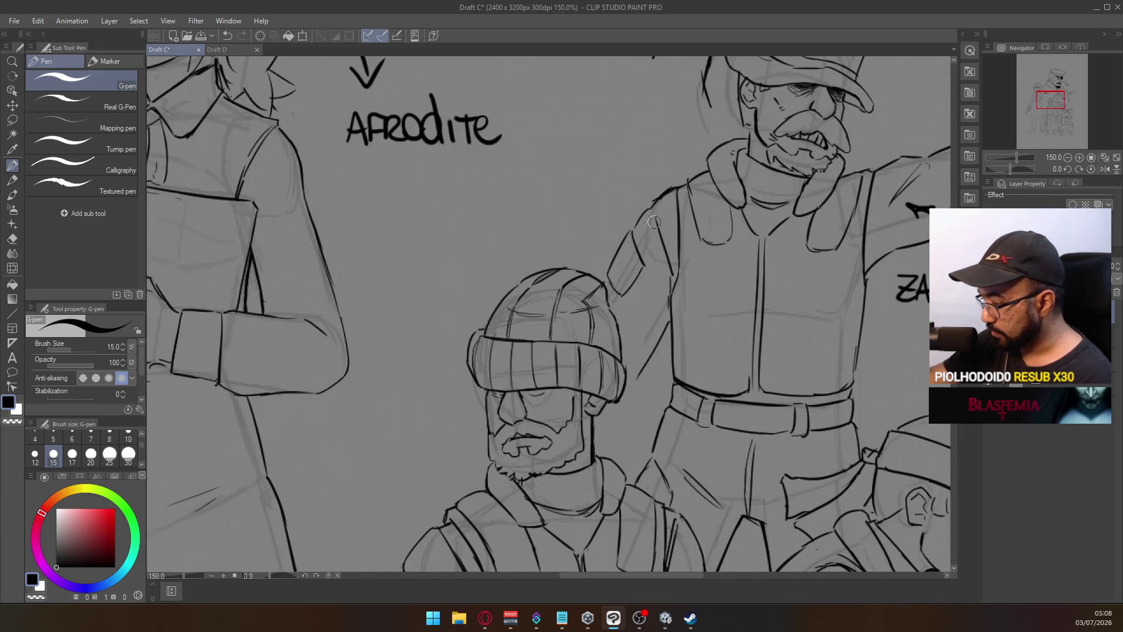
scroll(653, 223, up, 3)
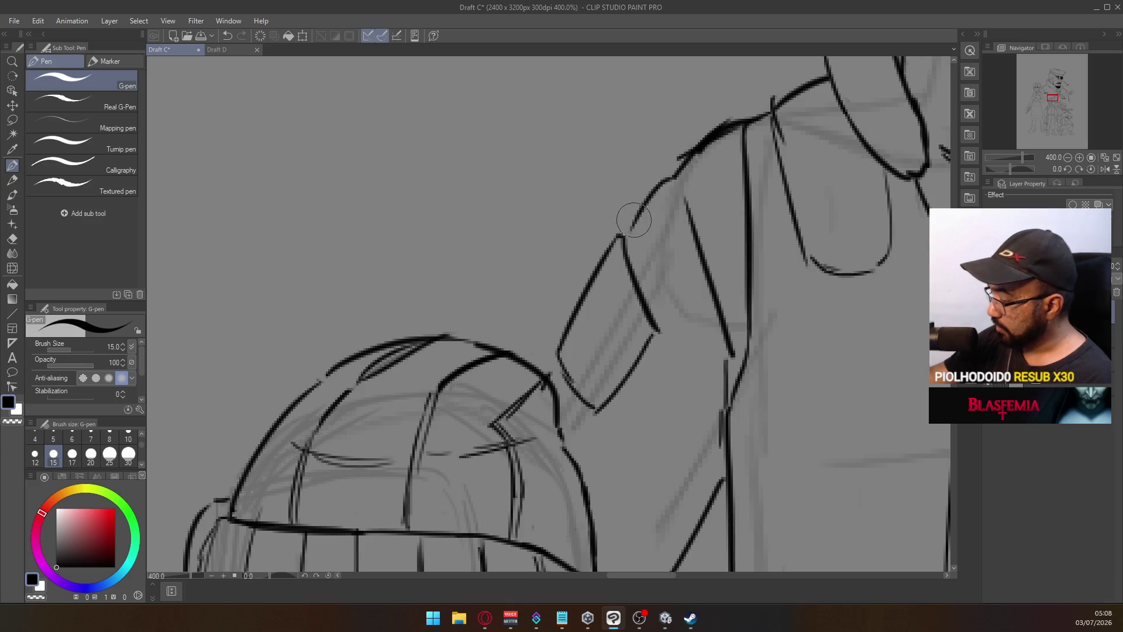
scroll(611, 252, down, 5)
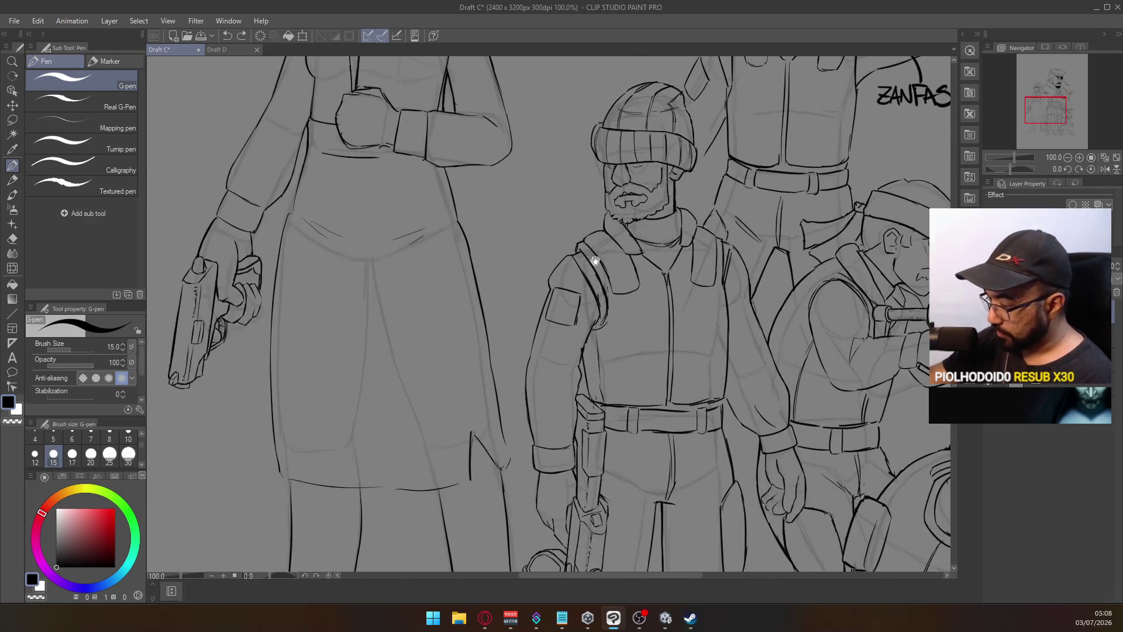
drag(586, 247, 489, 295)
mouse_move(423, 321)
mouse_down()
mouse_move(408, 340)
mouse_move(430, 326)
mouse_move(470, 337)
mouse_move(507, 319)
mouse_up()
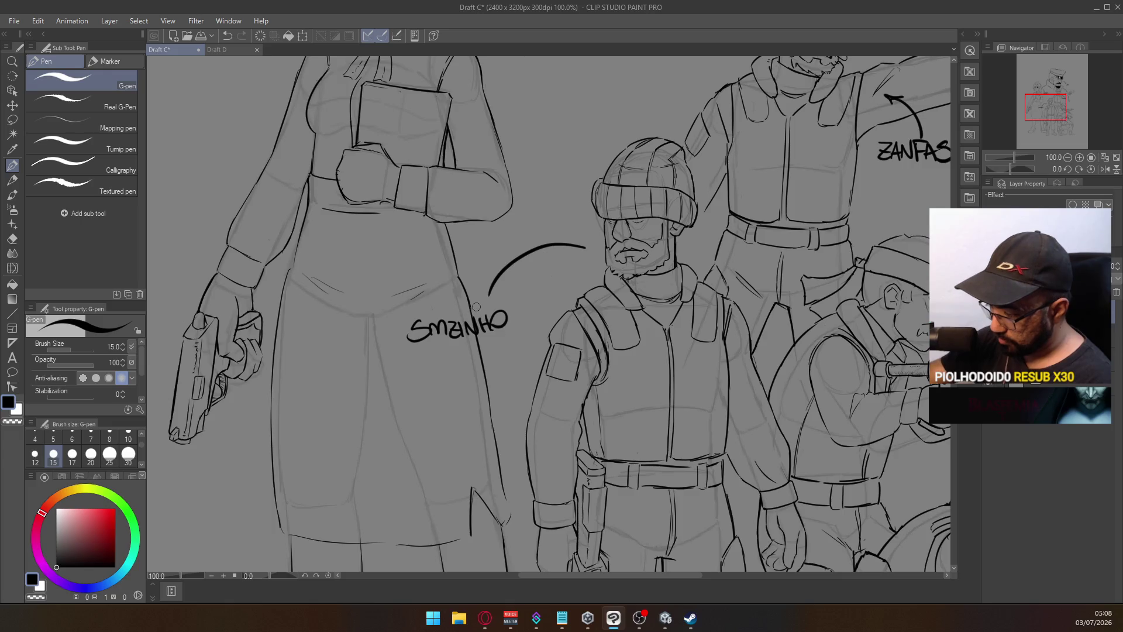
mouse_move(471, 376)
mouse_down()
mouse_move(476, 363)
mouse_move(526, 372)
mouse_up()
Add curved pointer arcs and name labels beside the gunner's cap and the crouching soldier
scroll(463, 351, right, 10)
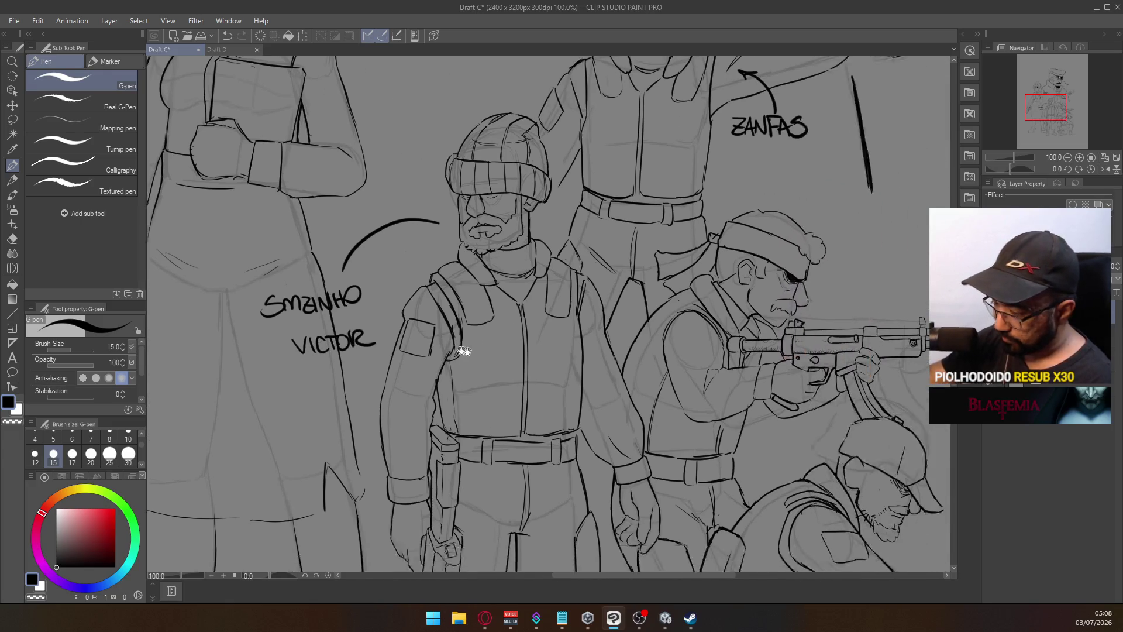
mouse_move(643, 251)
mouse_down()
mouse_move(673, 240)
mouse_move(724, 270)
mouse_move(761, 254)
mouse_move(775, 270)
mouse_up()
drag(777, 271, 790, 269)
drag(780, 263, 788, 263)
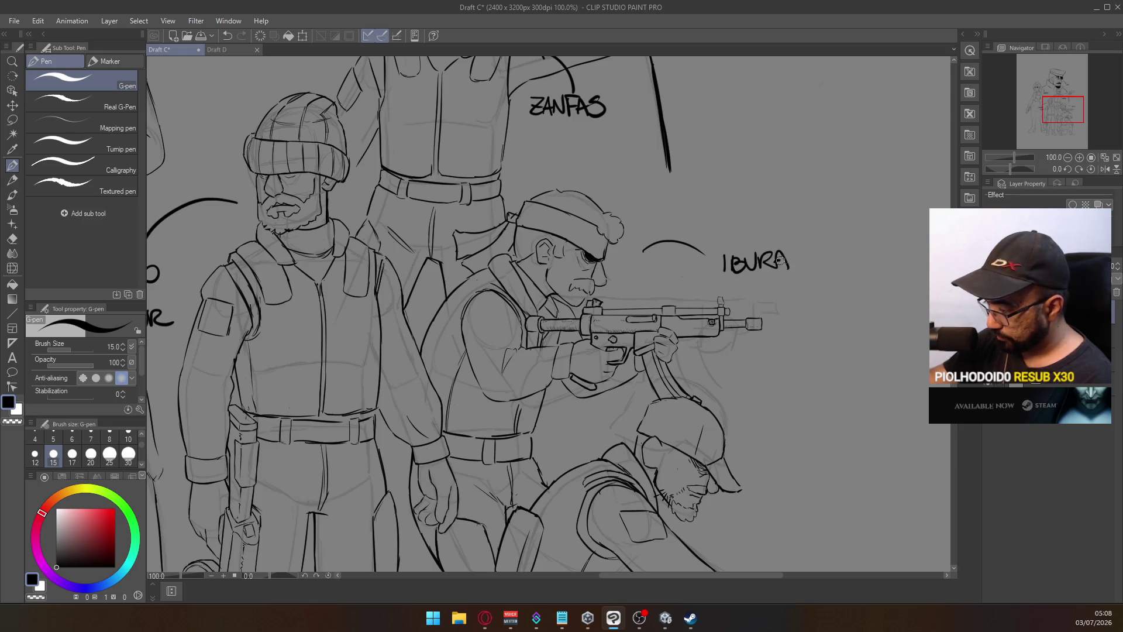
drag(758, 364, 711, 167)
drag(703, 294, 817, 274)
scroll(807, 240, down, 4)
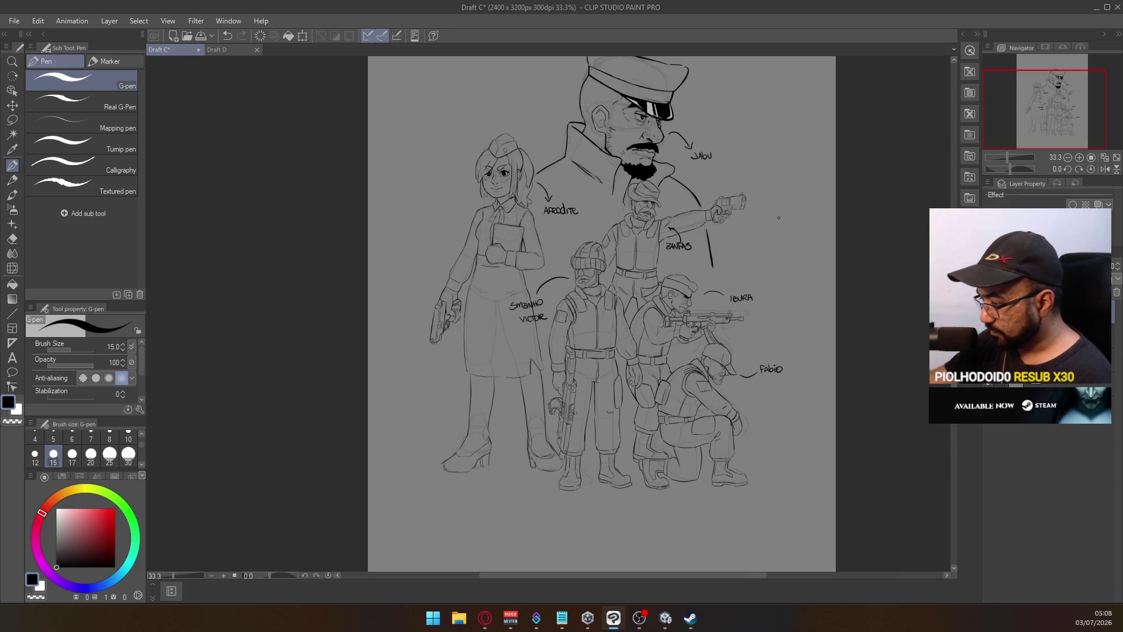
Undo all the name labels and arrows with three Ctrl+Z presses
drag(779, 217, 747, 276)
key(ctrl+z)
key(ctrl+z)
key(ctrl+z)
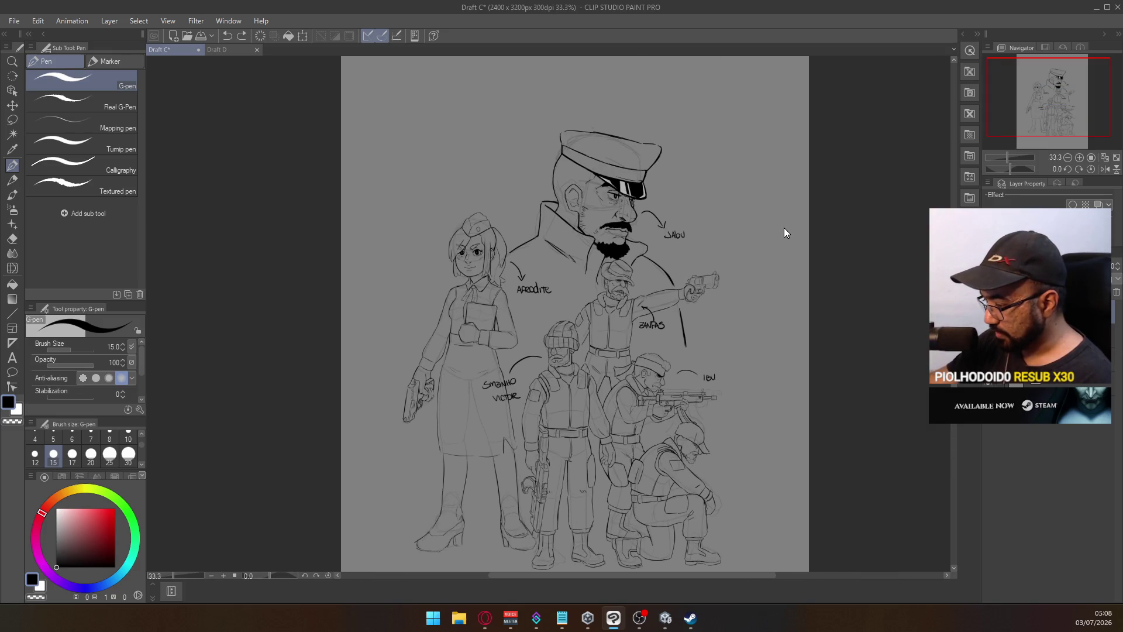
key(ctrl+z)
key(ctrl+z)
key(ctrl+z)
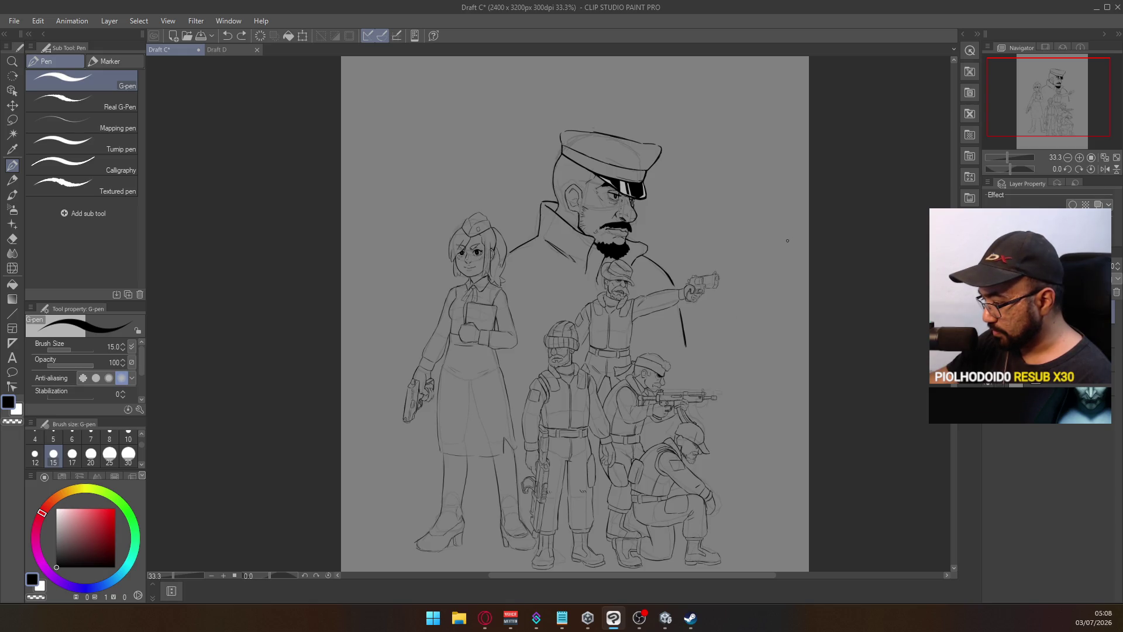
key(ctrl+z)
Zoom in on the pointing soldier, erase the stray vest mark, then return to the pen and undo one stroke
scroll(723, 301, up, 4)
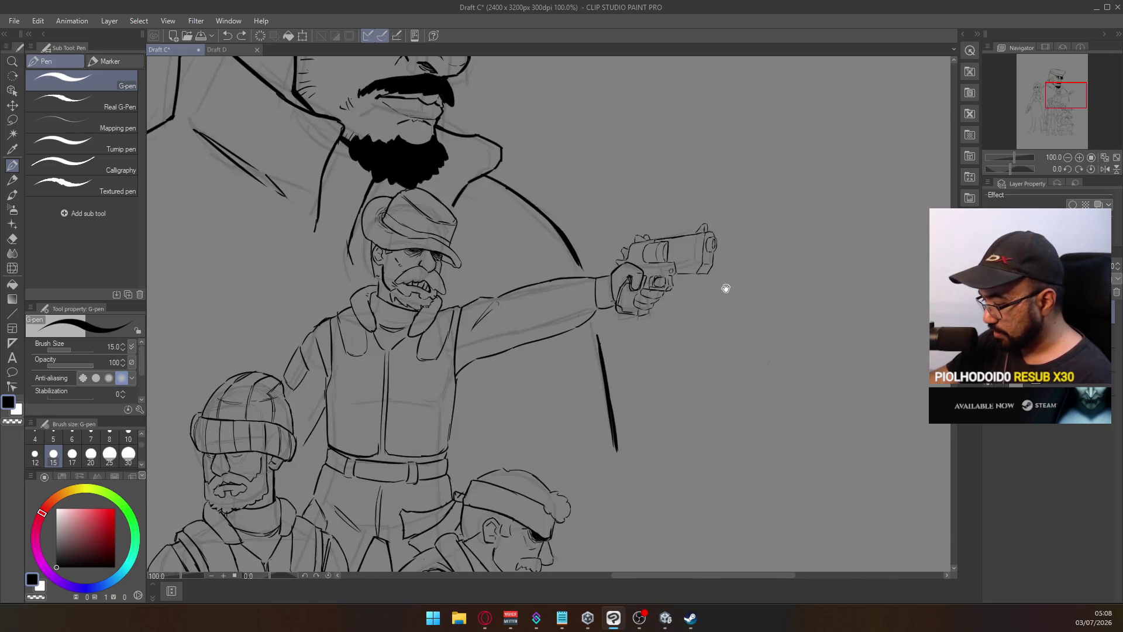
mouse_move(471, 427)
mouse_down()
mouse_move(564, 384)
mouse_move(546, 336)
mouse_up()
key(e)
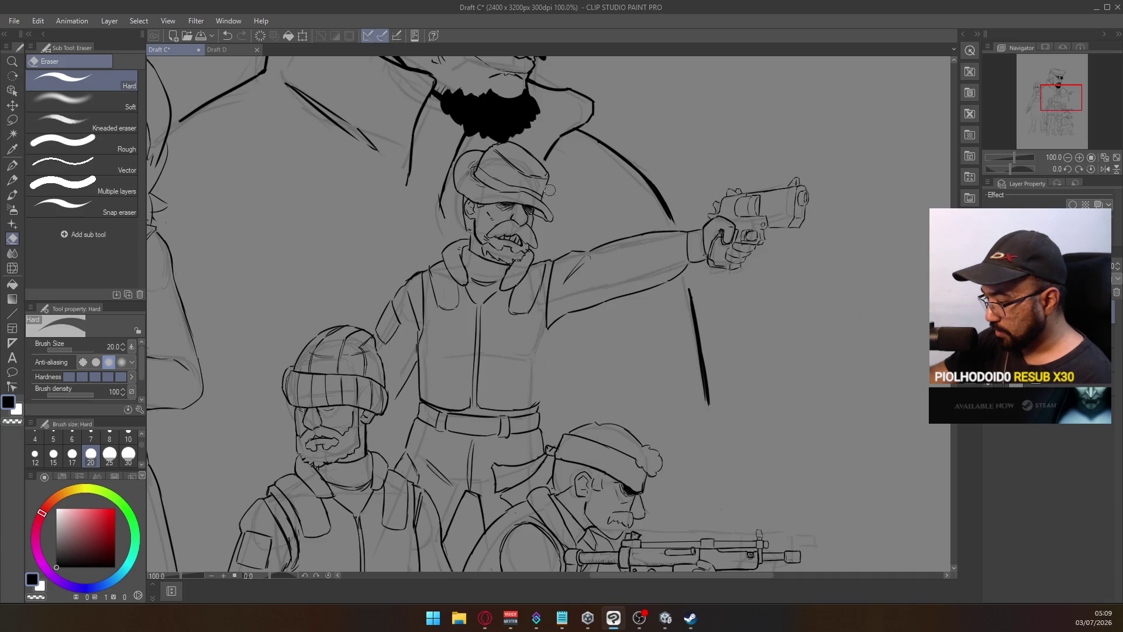
key(p)
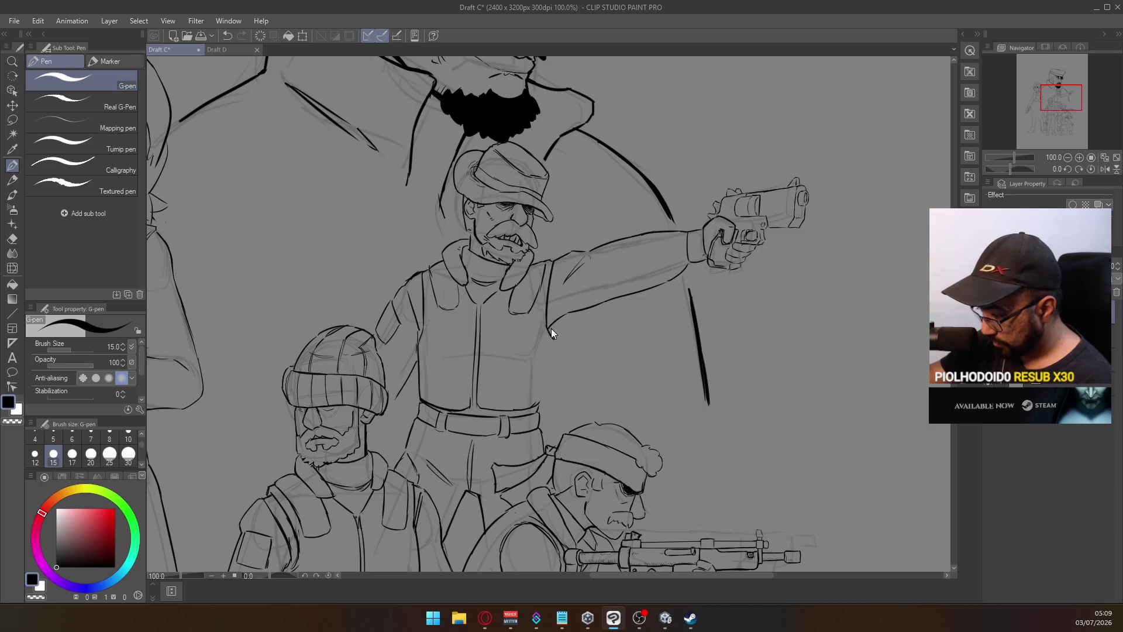
key(ctrl+z)
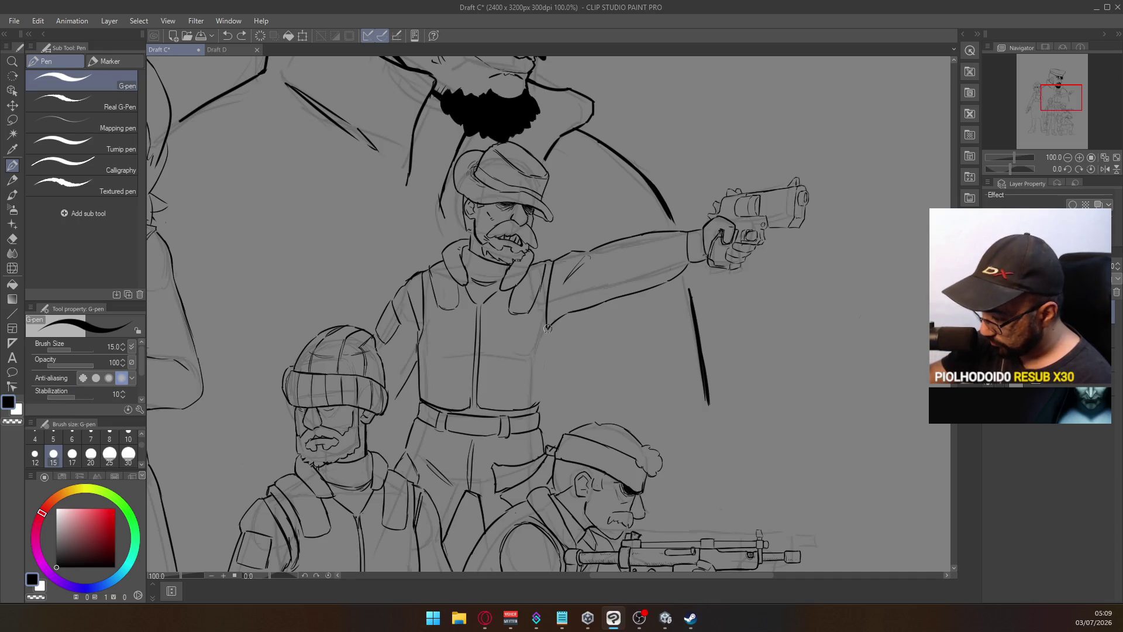
Ink the pointing soldier's armpit and torso side line, retrying strokes and erasing touch-ups
mouse_move(547, 328)
mouse_down()
mouse_move(550, 380)
mouse_move(537, 410)
mouse_up()
key(ctrl+z)
key(ctrl+z)
key(ctrl+z)
key(ctrl+z)
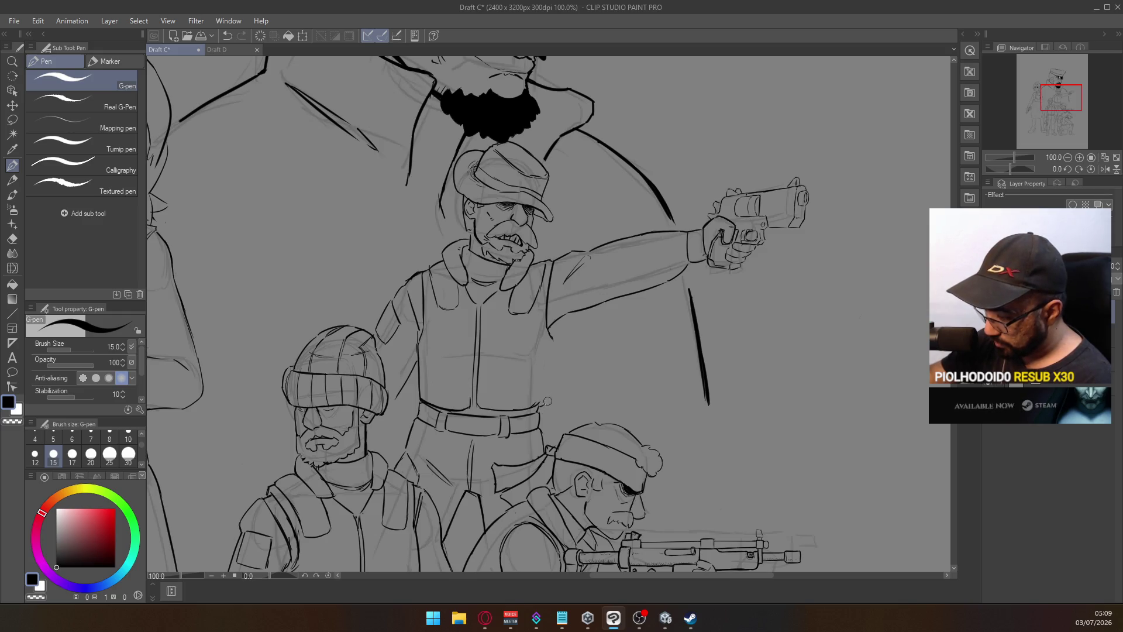
mouse_move(548, 401)
mouse_down()
mouse_move(552, 354)
mouse_move(547, 401)
mouse_up()
key(ctrl+z)
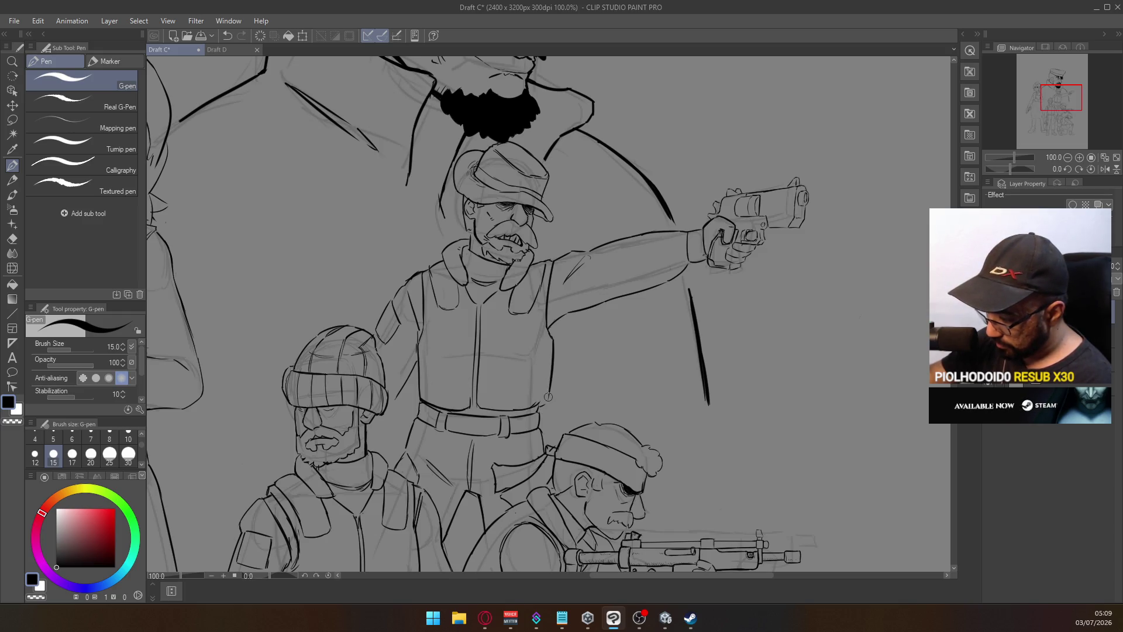
key(e)
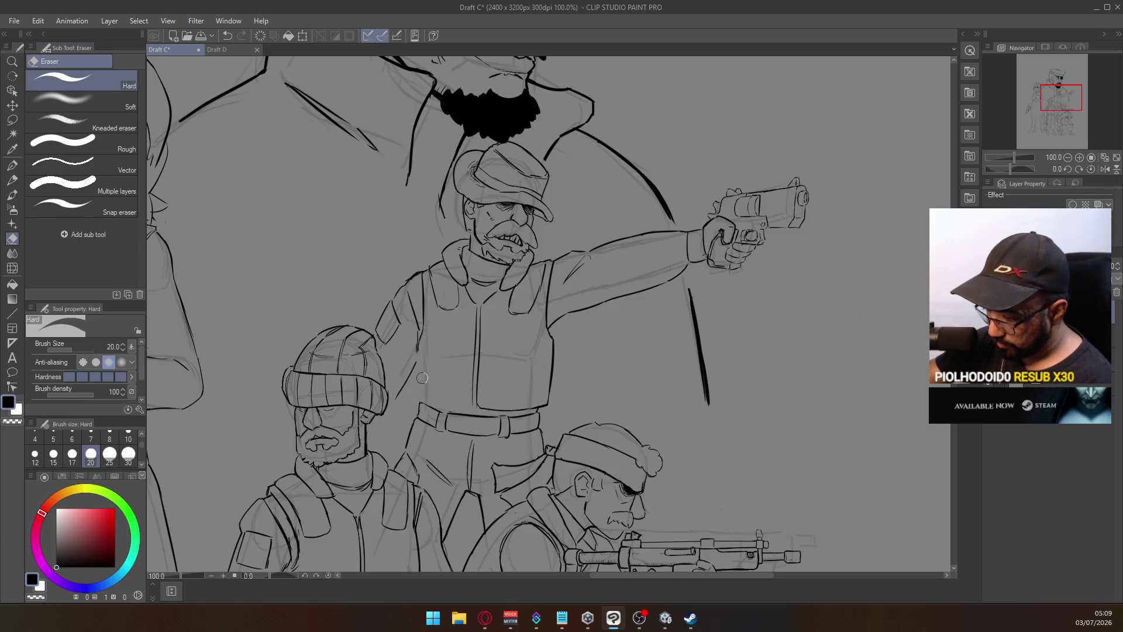
key(p)
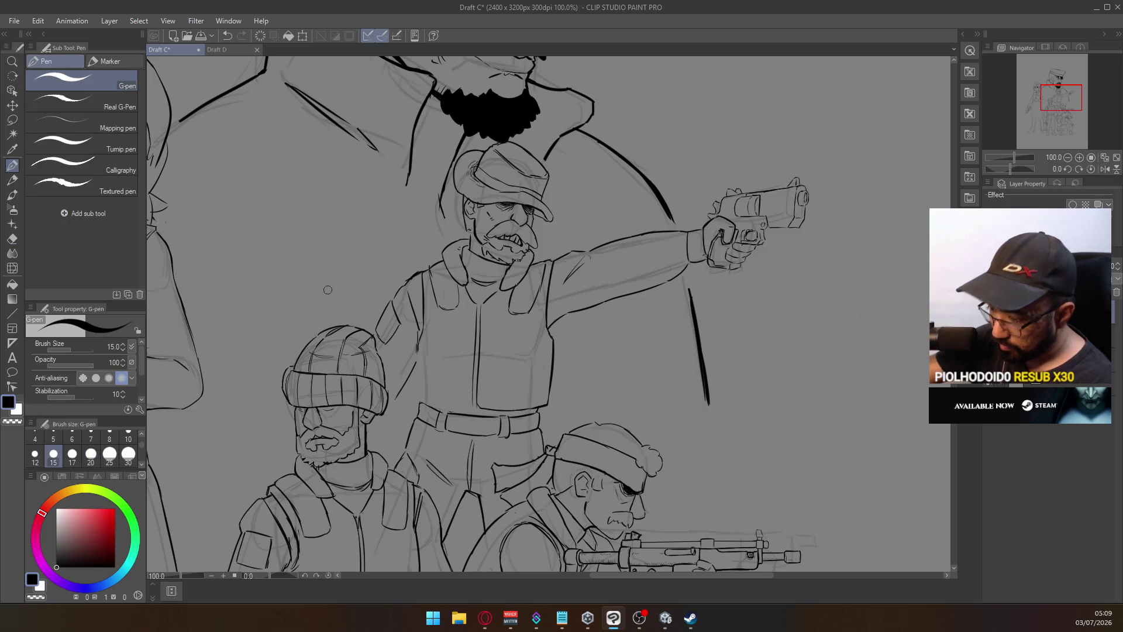
Ink the vest's left edge and bottom, redrawing several times, then zoom out to 50%
drag(414, 347, 418, 384)
key(ctrl+z)
drag(416, 346, 419, 387)
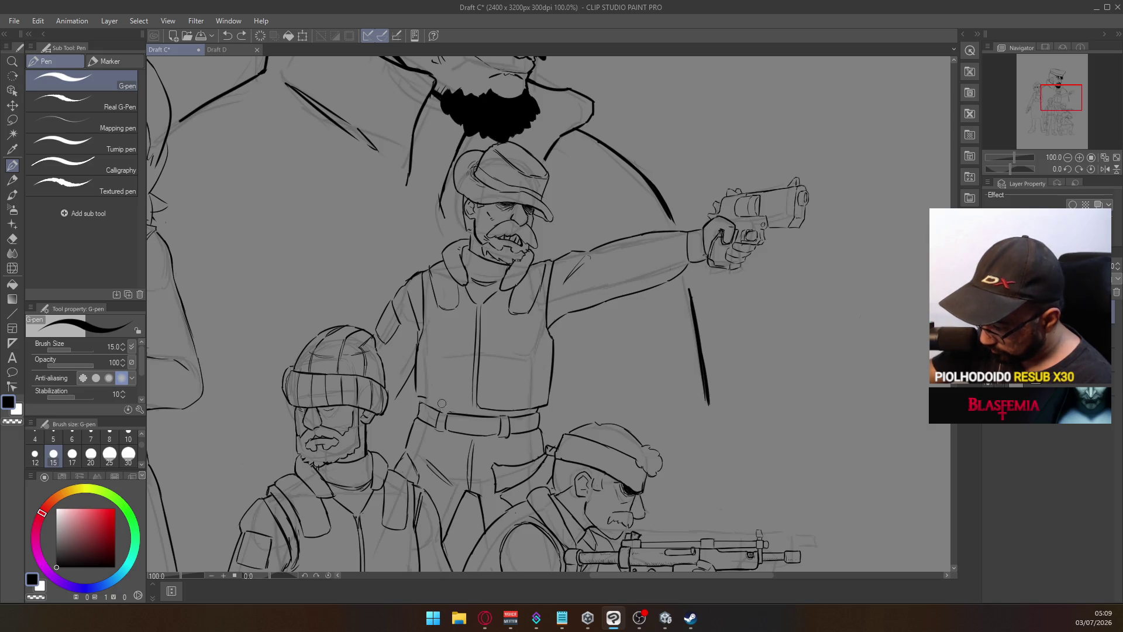
key(ctrl+z)
drag(417, 391, 475, 404)
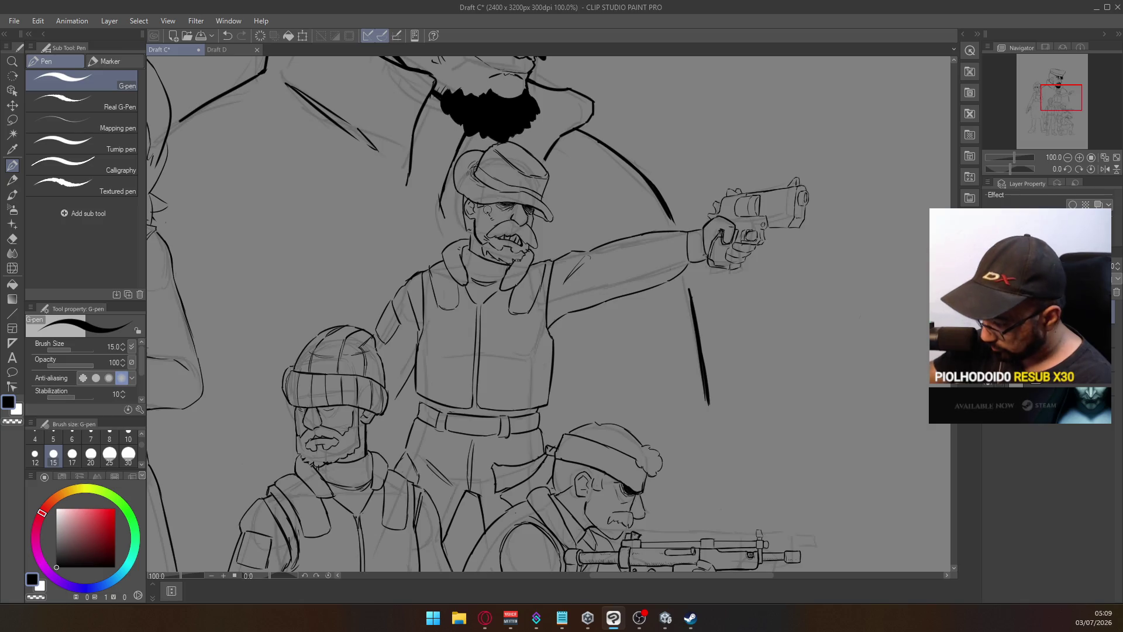
key(ctrl+z)
drag(472, 405, 472, 389)
key(ctrl+z)
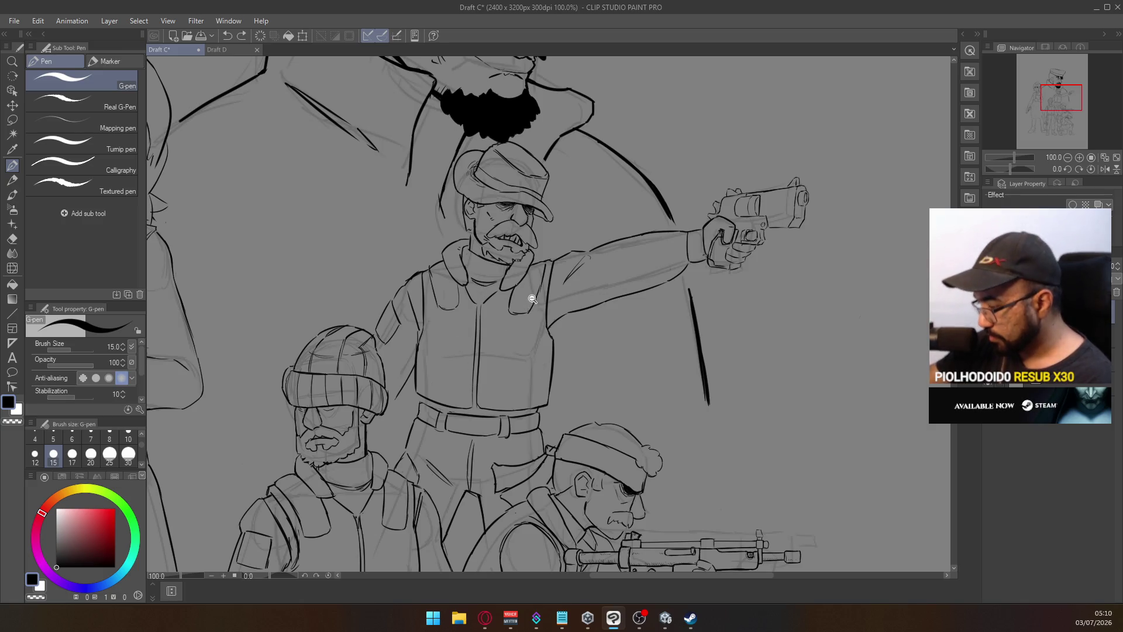
click(532, 299)
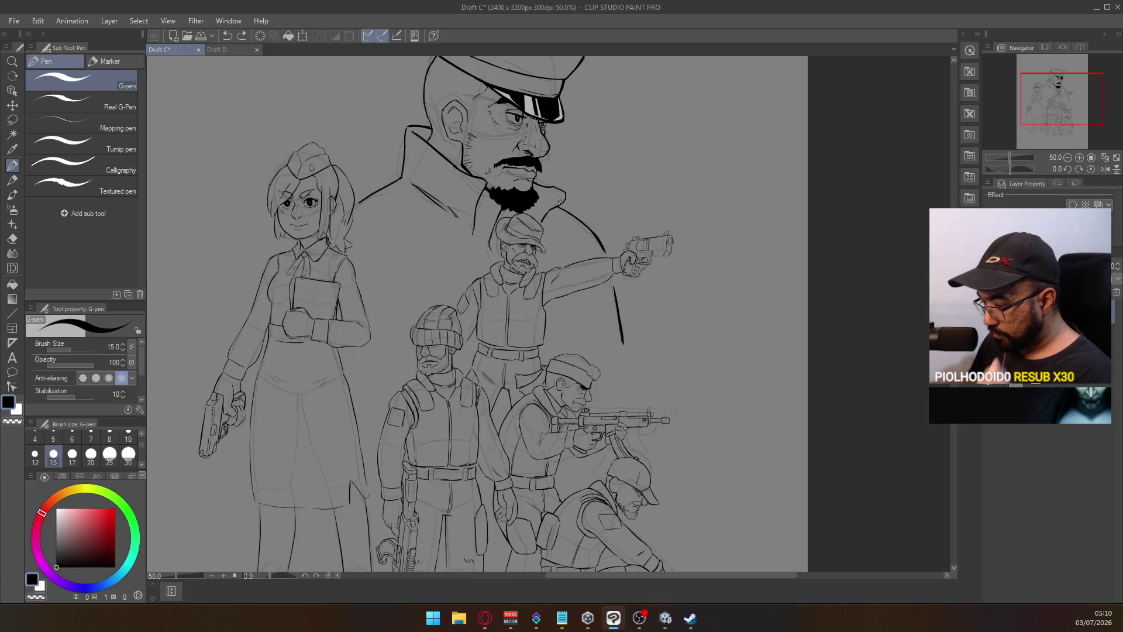
Erase and redraw the beanie soldier's shoulder outline, undoing the extra stroke
scroll(404, 389, up, 4)
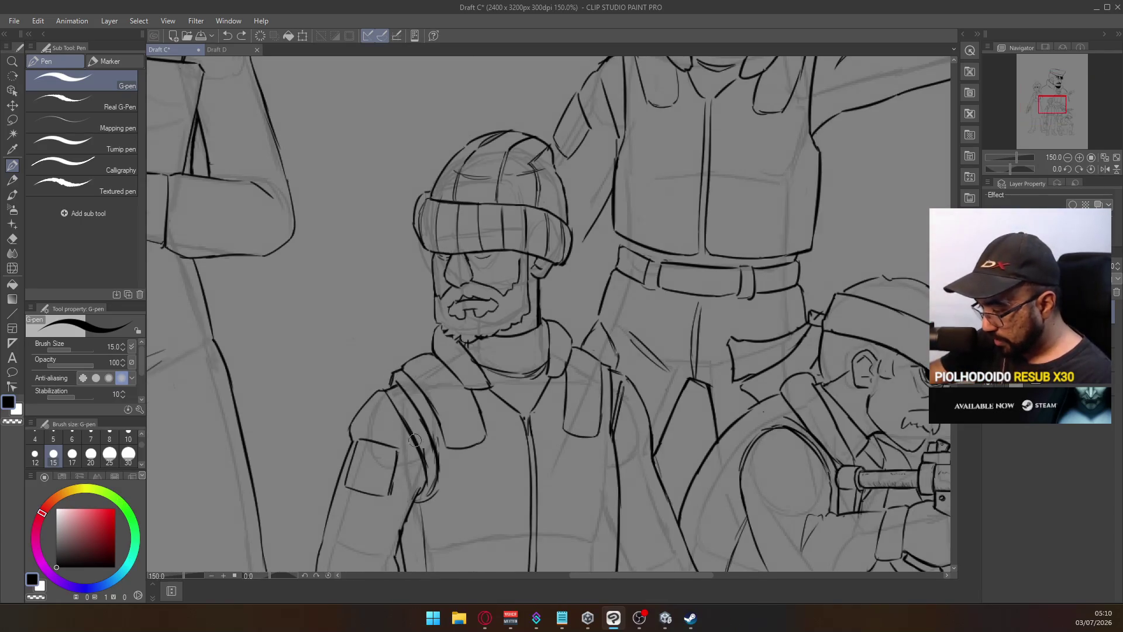
key(e)
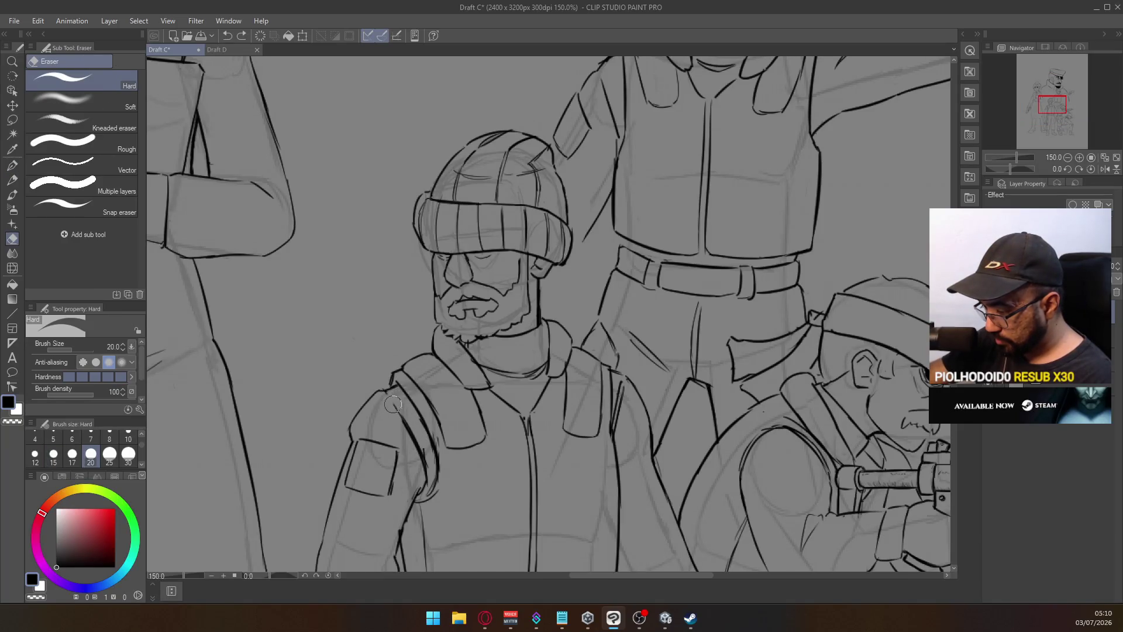
drag(403, 430, 426, 469)
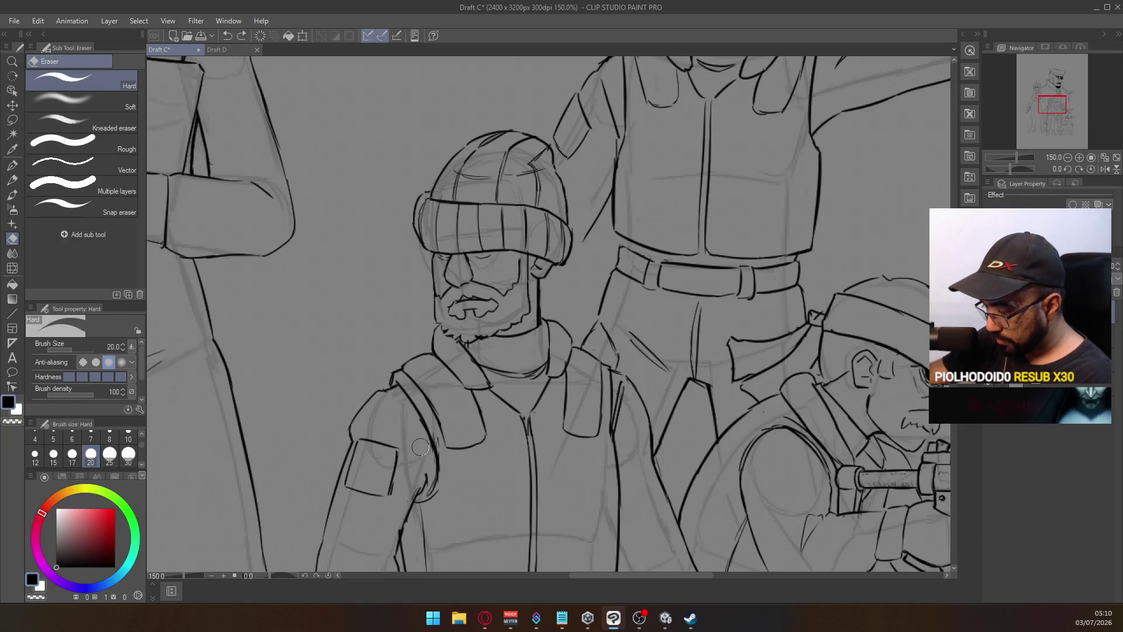
click(12, 165)
mouse_move(391, 386)
mouse_down()
mouse_move(426, 469)
mouse_move(413, 450)
mouse_up()
drag(390, 390, 419, 450)
key(ctrl+z)
key(ctrl+z)
Undo one more stroke, touch up with the eraser, then zoom out from 84.2% to 25% for the full page
scroll(494, 336, down, 2)
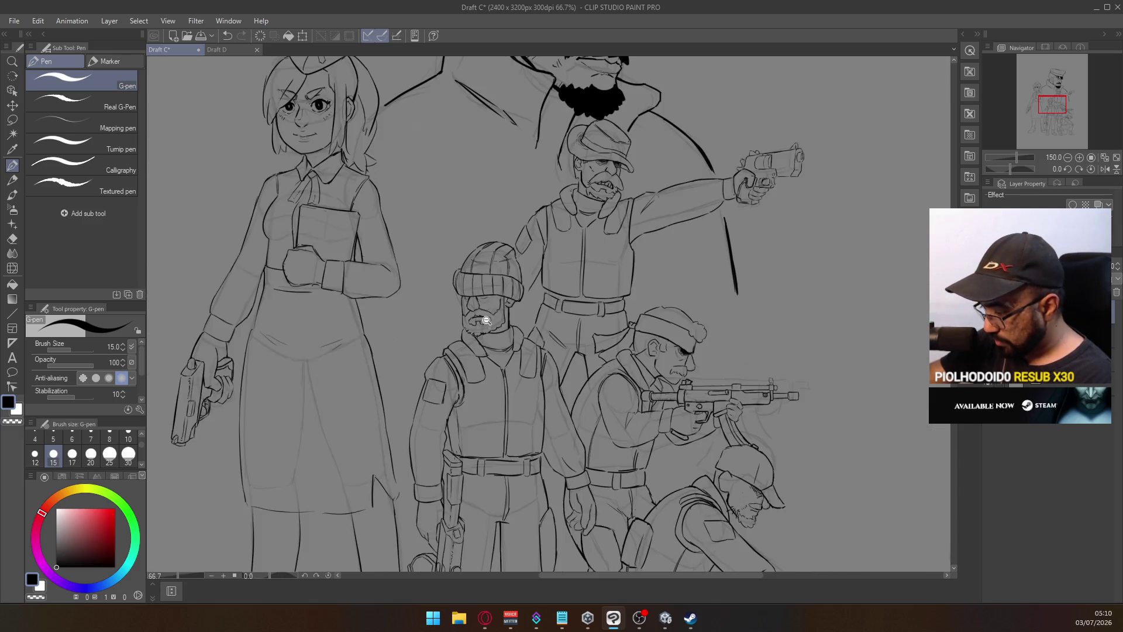
scroll(468, 393, up, 4)
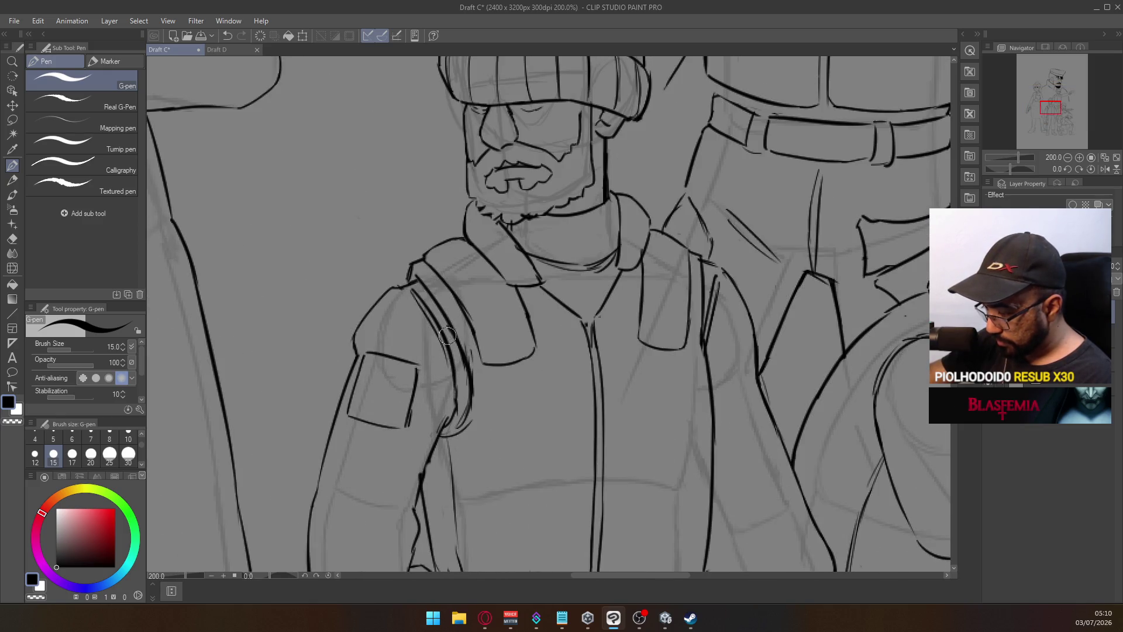
key(ctrl+z)
scroll(453, 398, down, 1)
scroll(491, 327, down, 1)
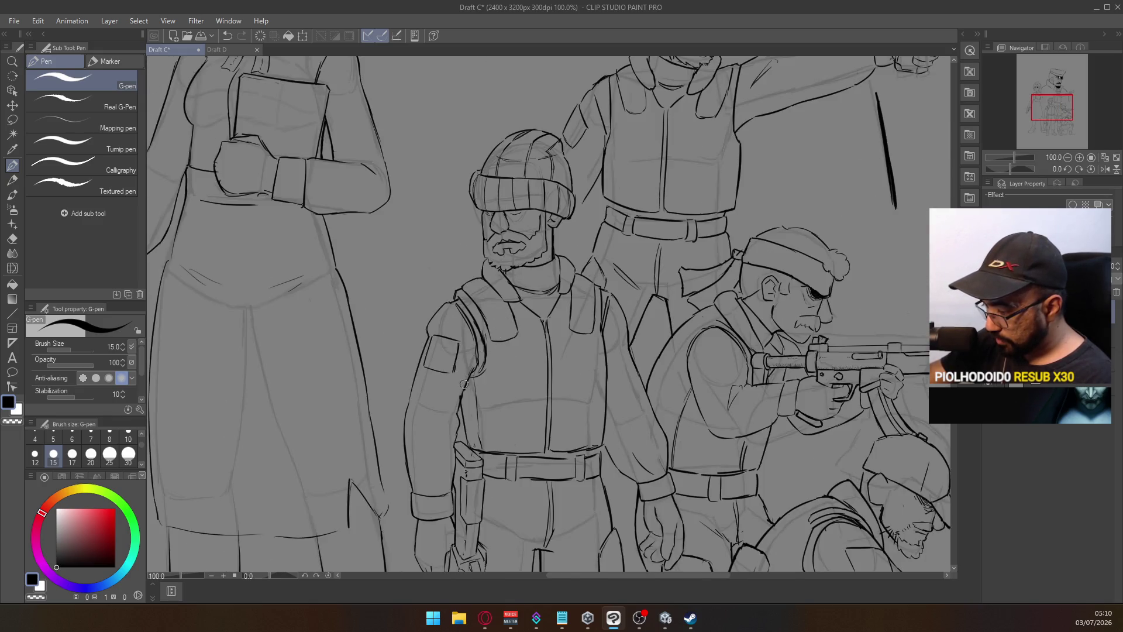
scroll(461, 374, up, 1)
key(e)
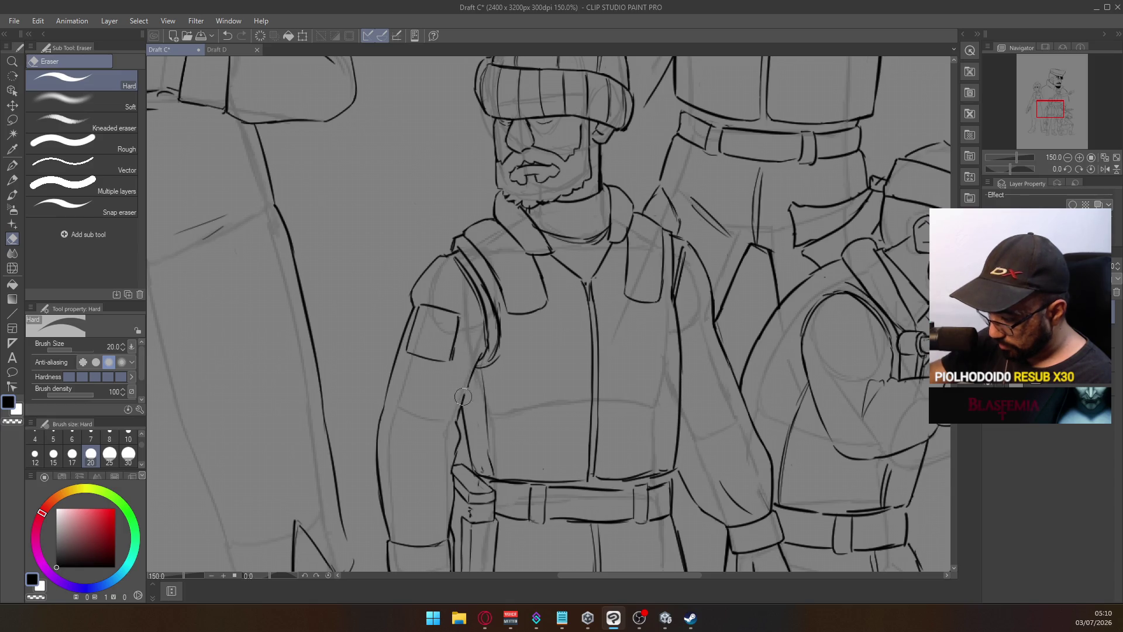
click(12, 166)
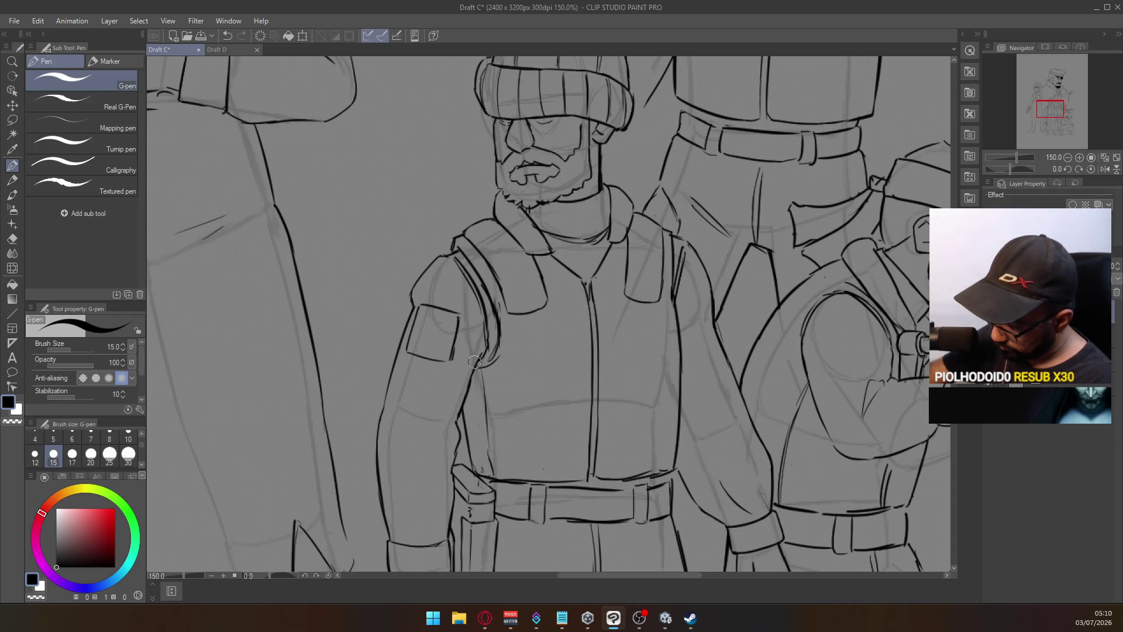
scroll(534, 318, down, 3)
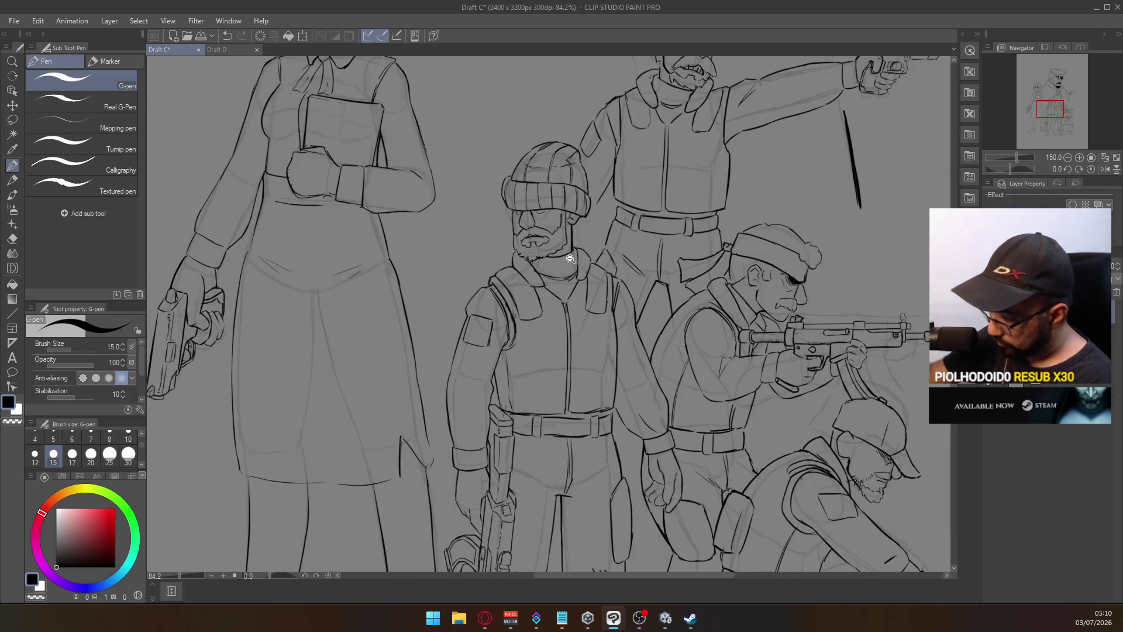
scroll(570, 259, down, 3)
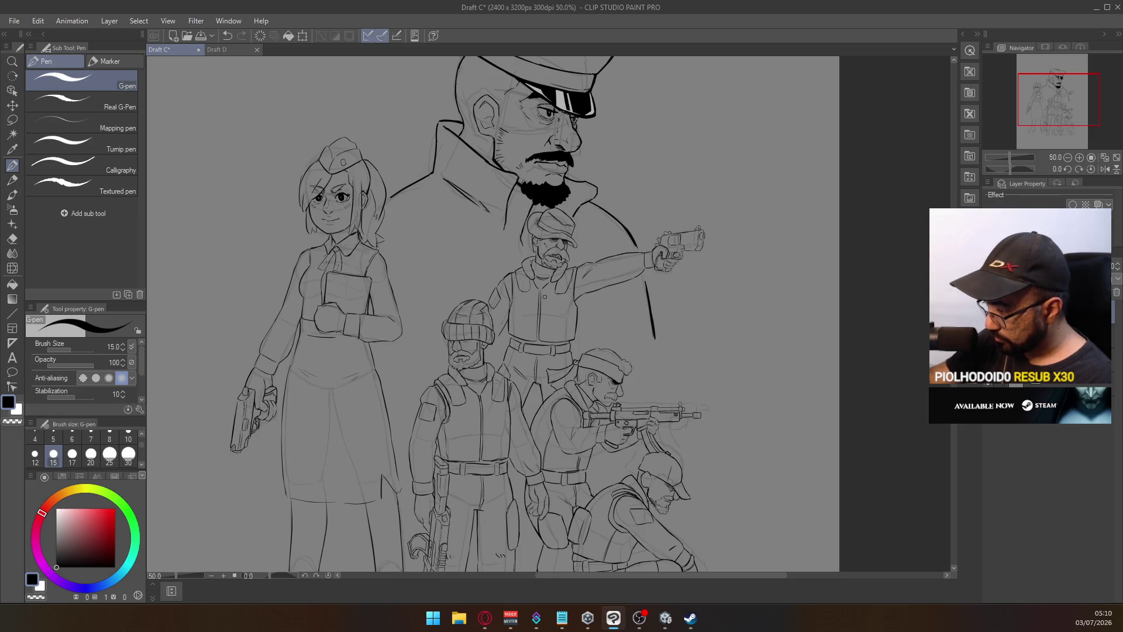
scroll(661, 272, down, 2)
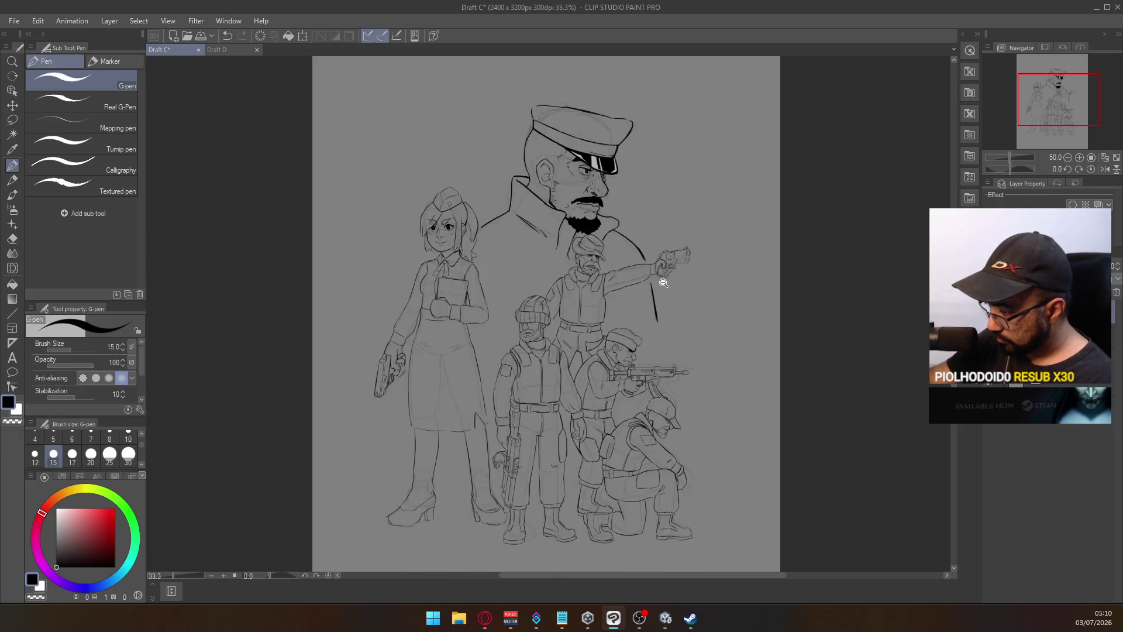
scroll(664, 273, up, 1)
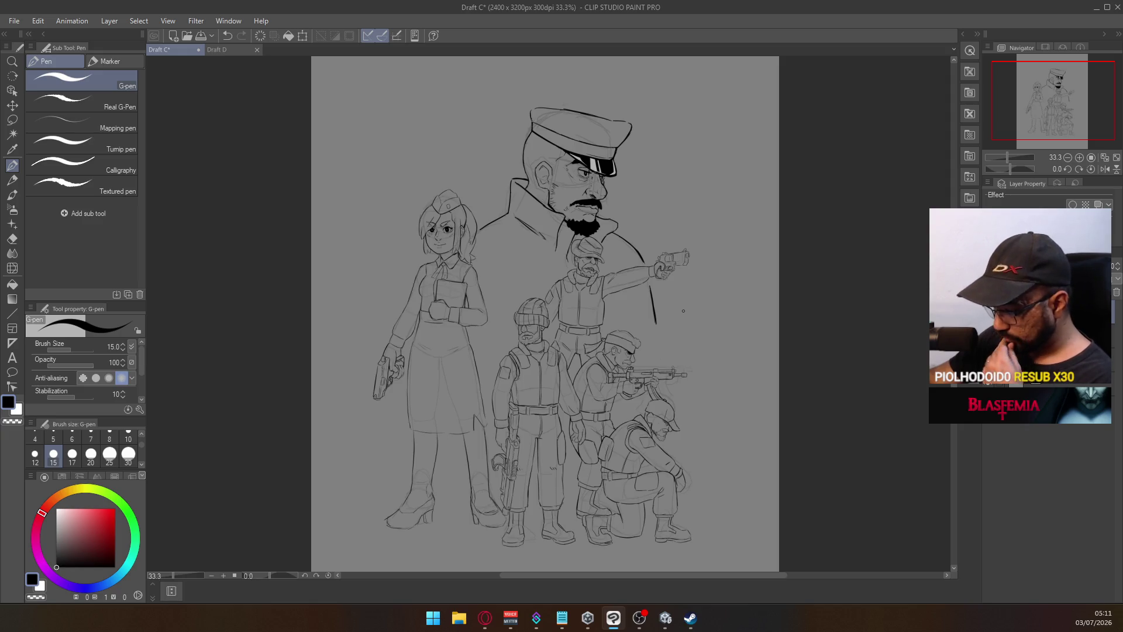
scroll(486, 519, up, 3)
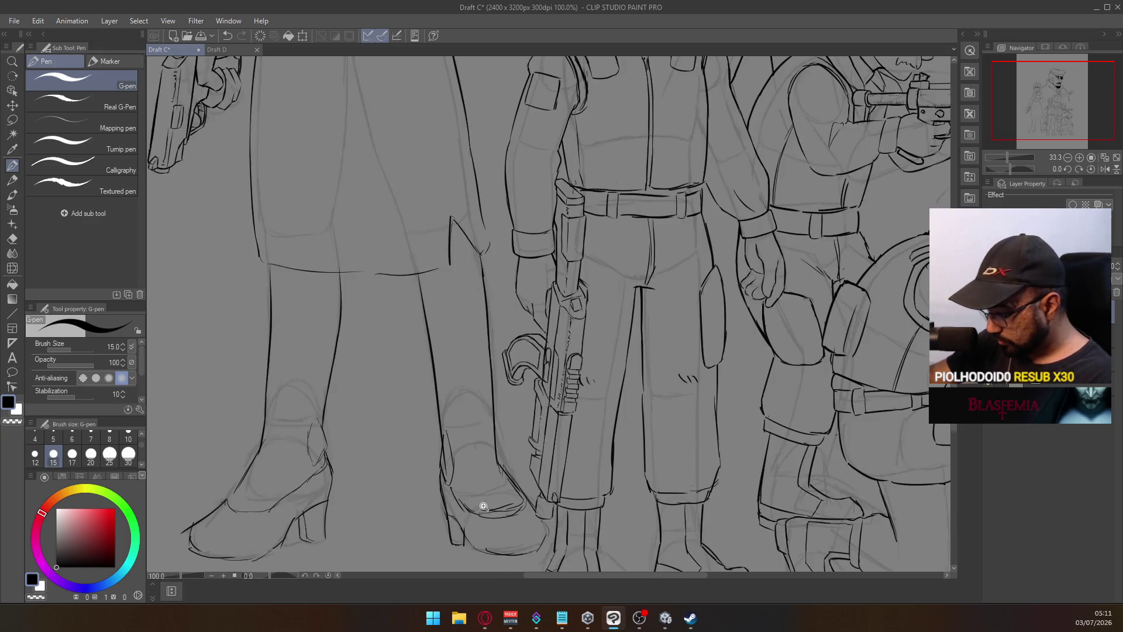
mouse_move(476, 506)
mouse_down()
mouse_move(517, 476)
mouse_move(528, 451)
mouse_up()
key(e)
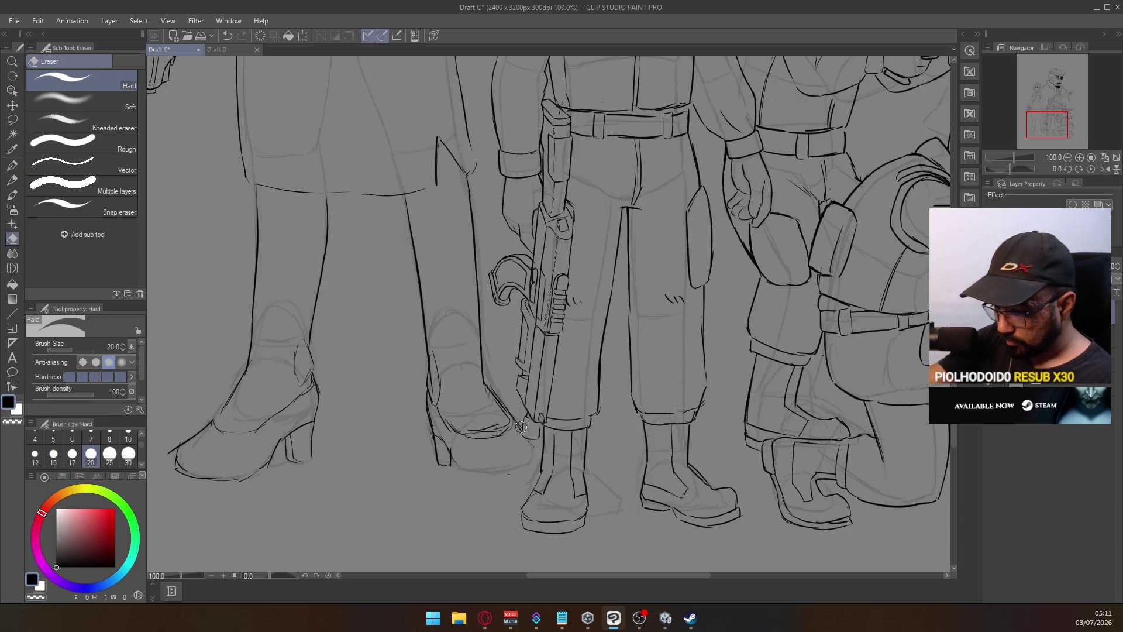
click(12, 168)
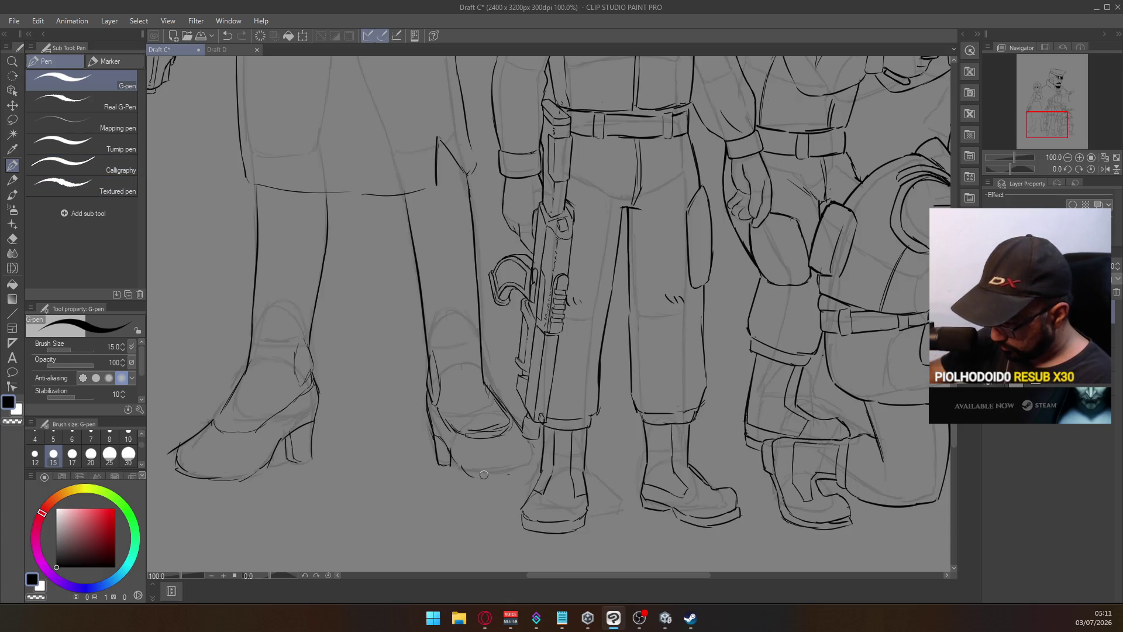
key(ctrl+z)
mouse_move(460, 468)
mouse_down()
mouse_move(518, 474)
mouse_move(535, 449)
mouse_up()
key(ctrl+z)
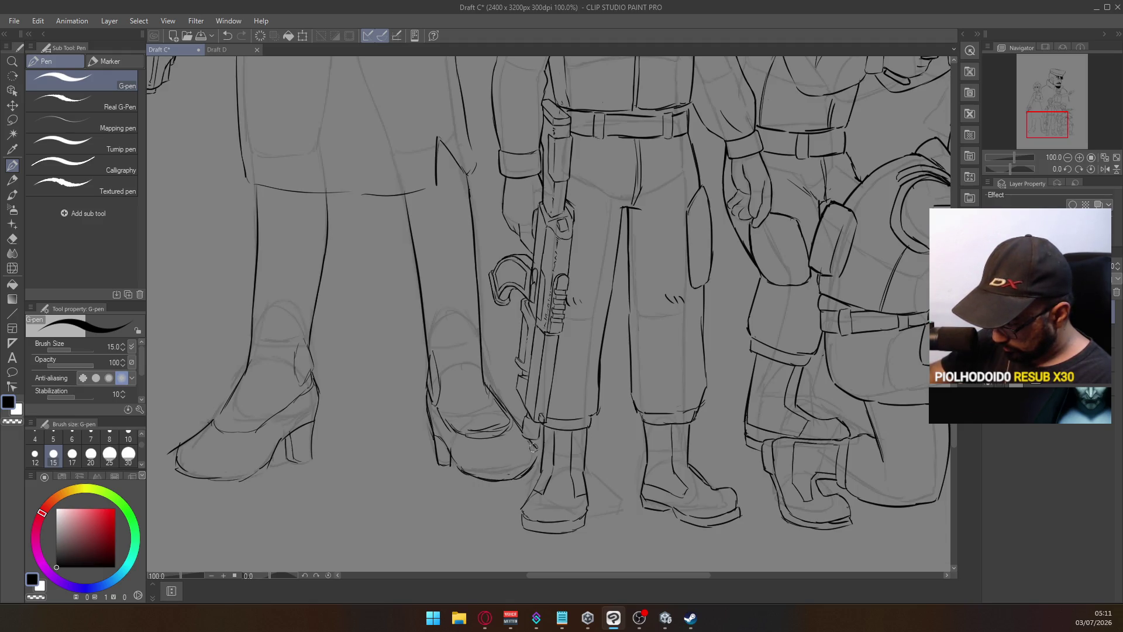
scroll(544, 351, down, 3)
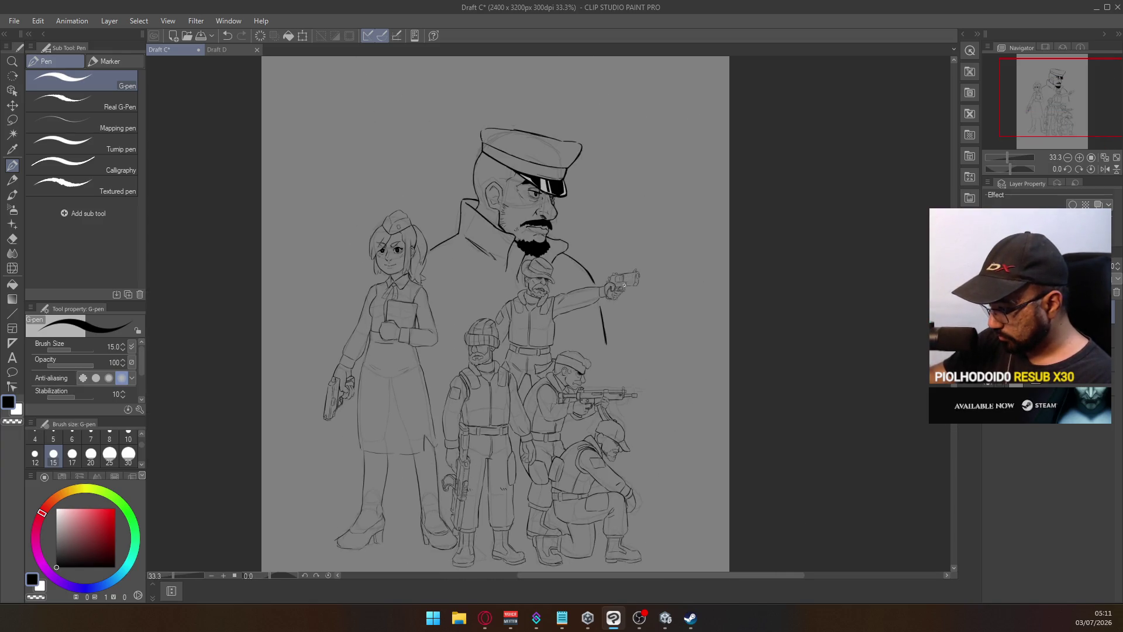
Save the drawing, zoom to 66.7% on the officer's cap, and draw an opening quote mark
key(ctrl+s)
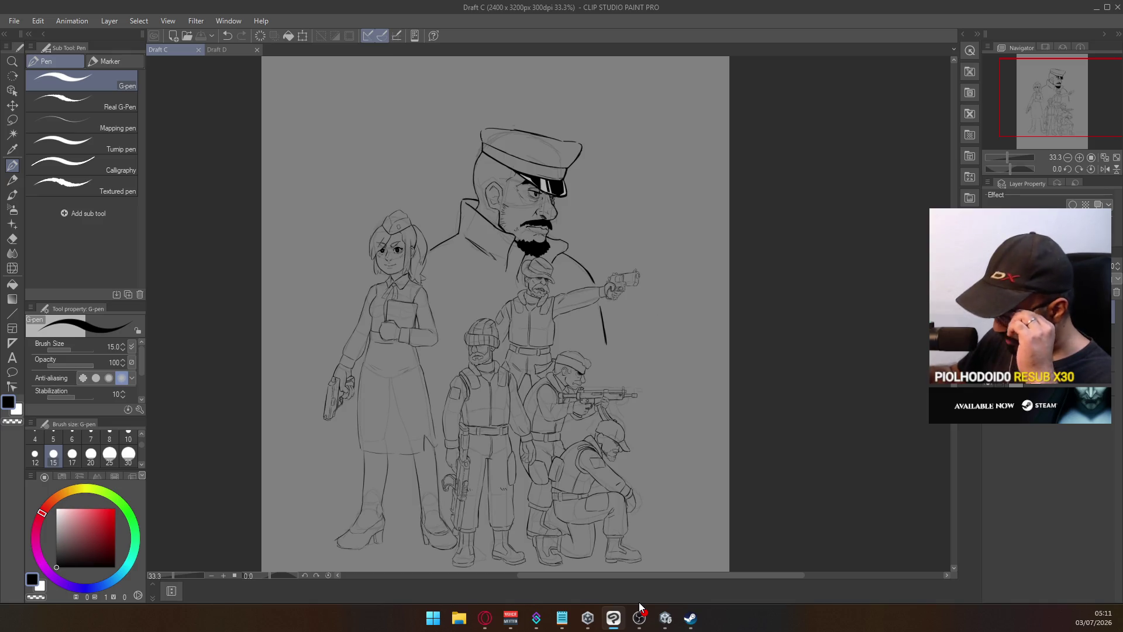
scroll(474, 246, up, 2)
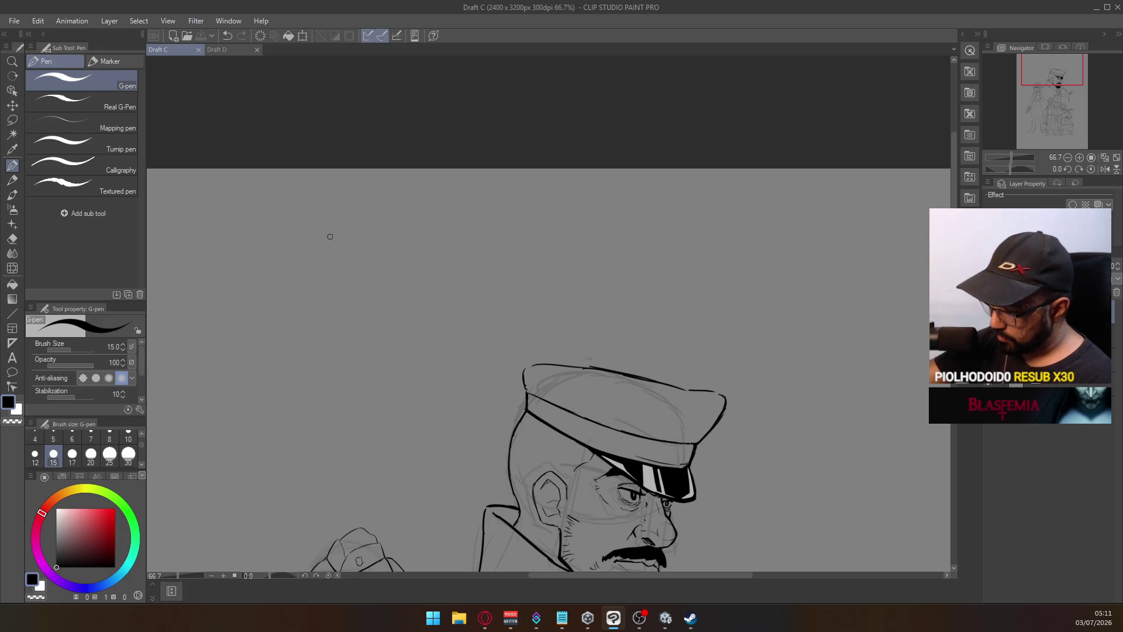
drag(320, 220, 327, 215)
key(ctrl+z)
drag(327, 222, 367, 226)
drag(361, 227, 374, 240)
mouse_move(367, 234)
mouse_down()
mouse_move(420, 227)
mouse_move(443, 240)
mouse_up()
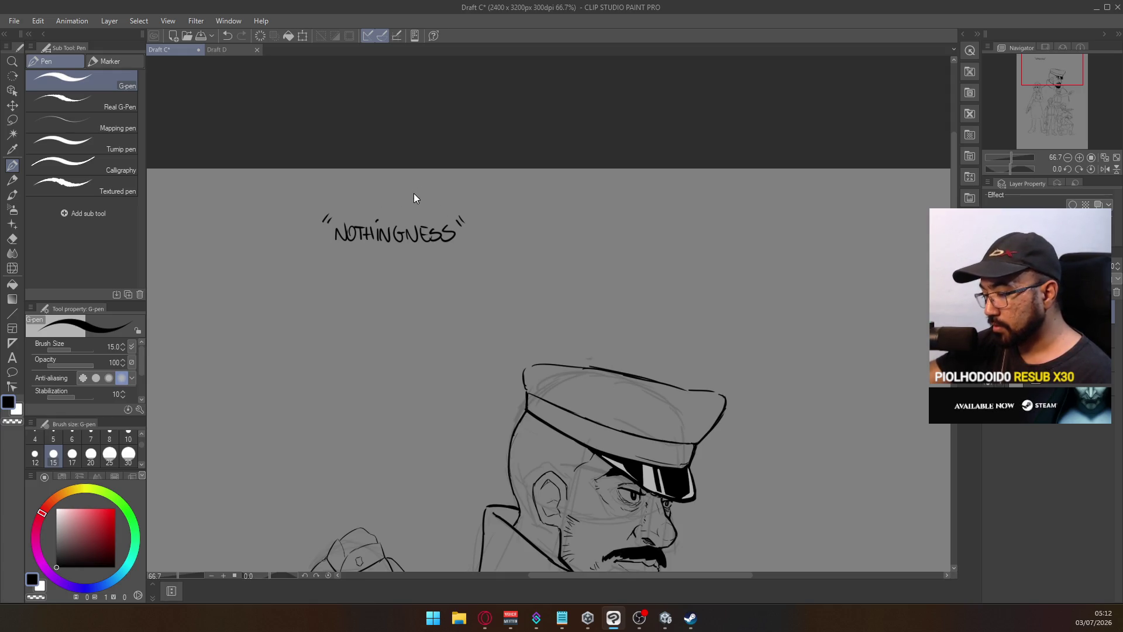
key(ctrl+z)
key(ctrl+z)
key(ctrl+z)
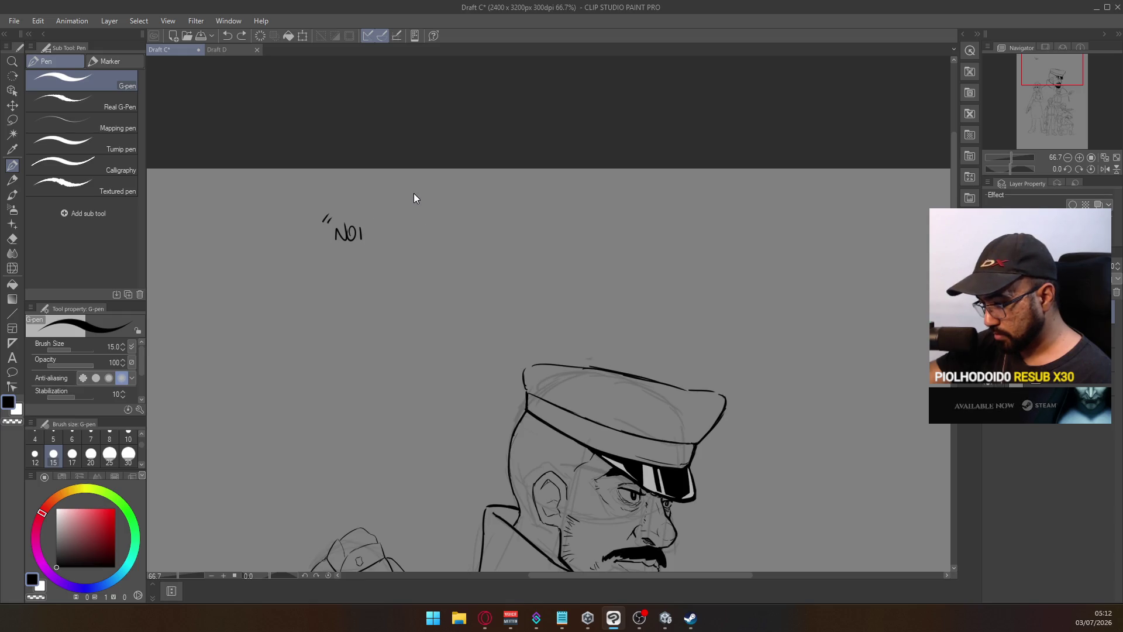
key(ctrl+z)
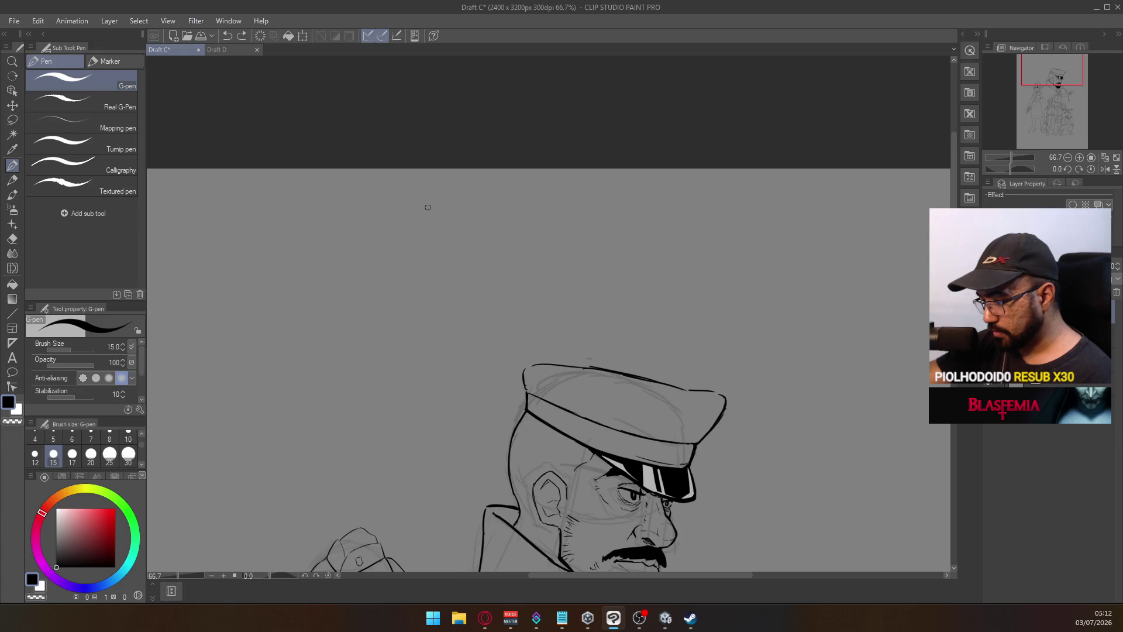
key(ctrl+s)
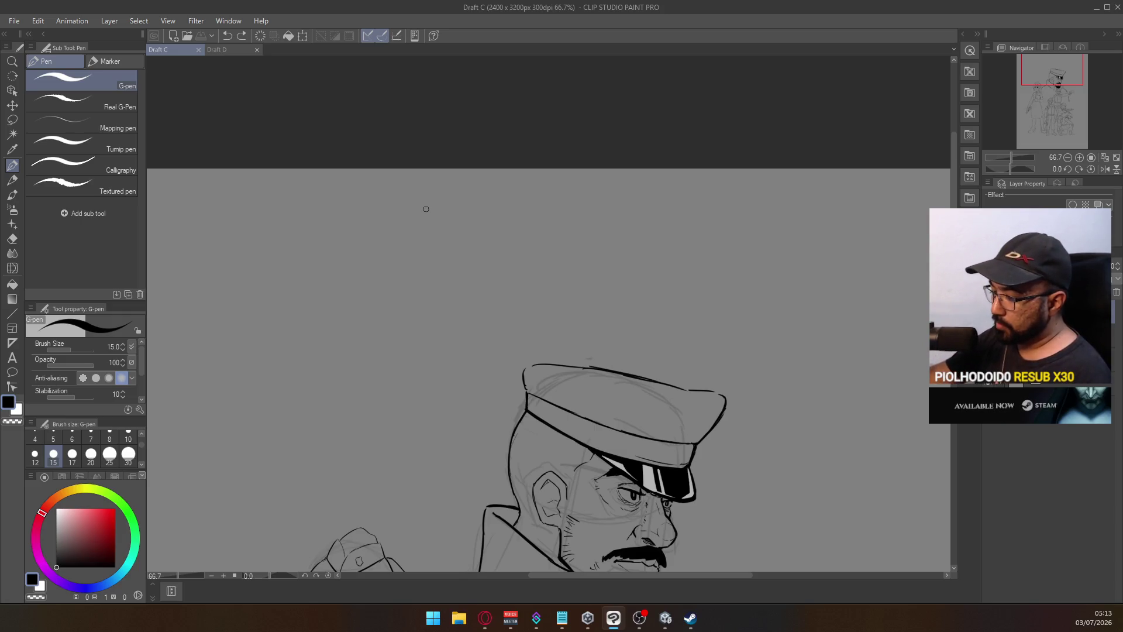
Pan to show the officer plus the pointing soldier's arm, pistol and vest
scroll(640, 320, down, 3)
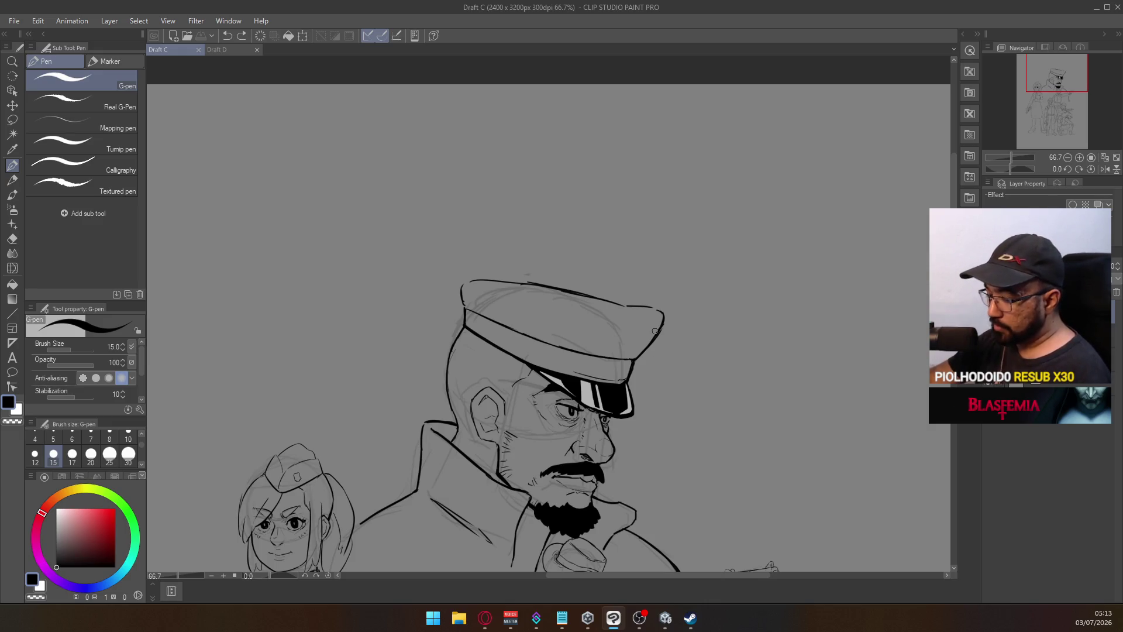
drag(681, 360, 610, 286)
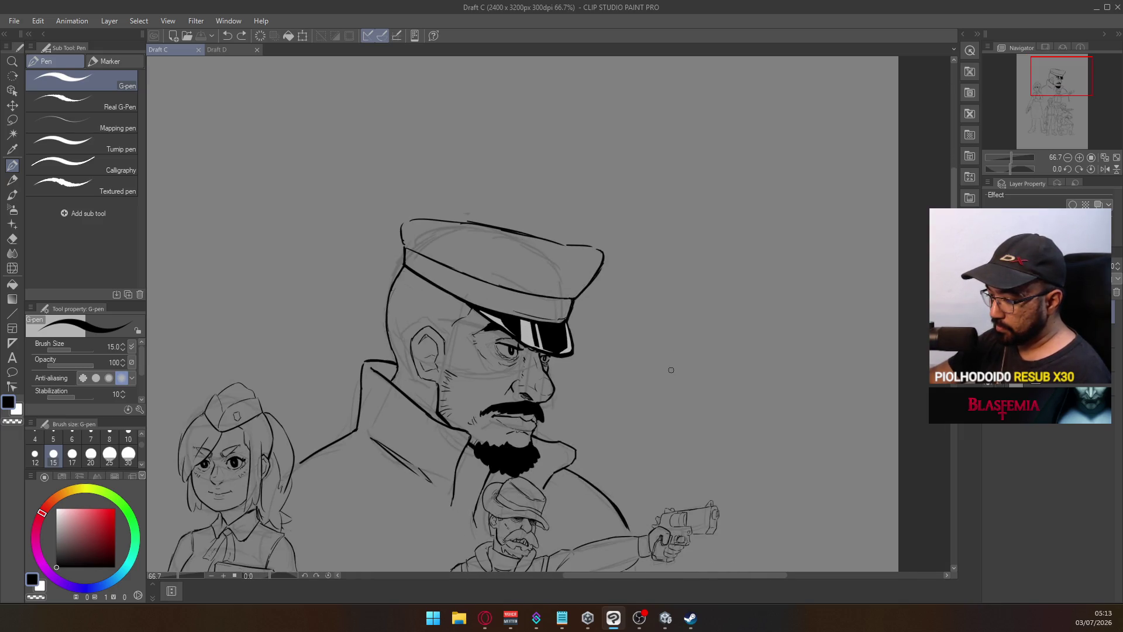
drag(667, 393, 649, 279)
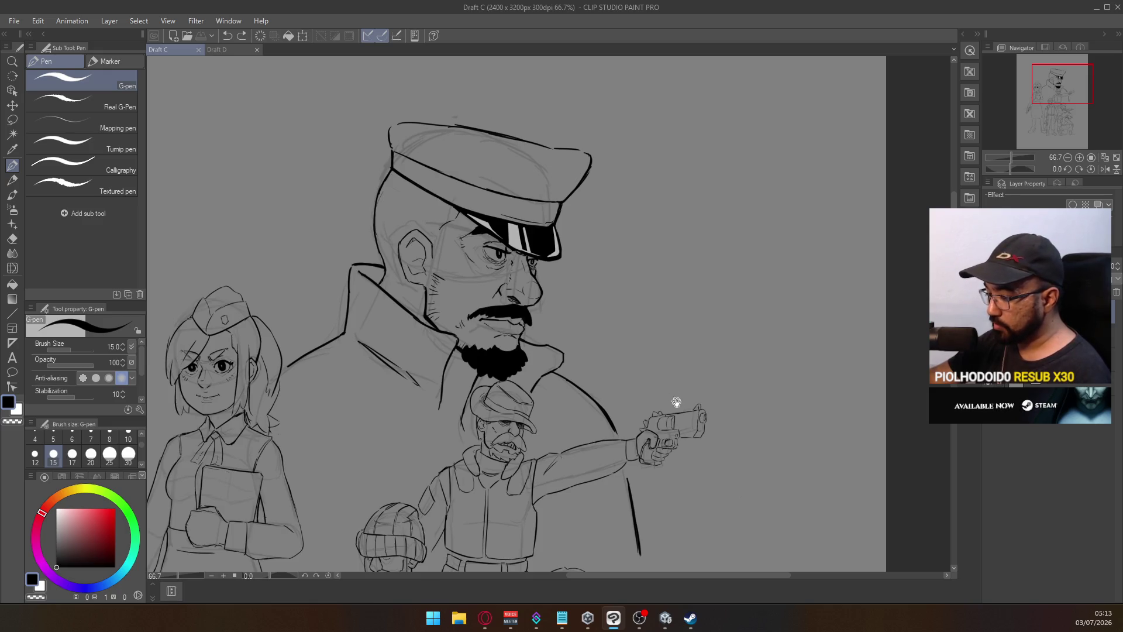
mouse_move(676, 402)
mouse_down()
mouse_move(654, 313)
mouse_move(619, 348)
mouse_up()
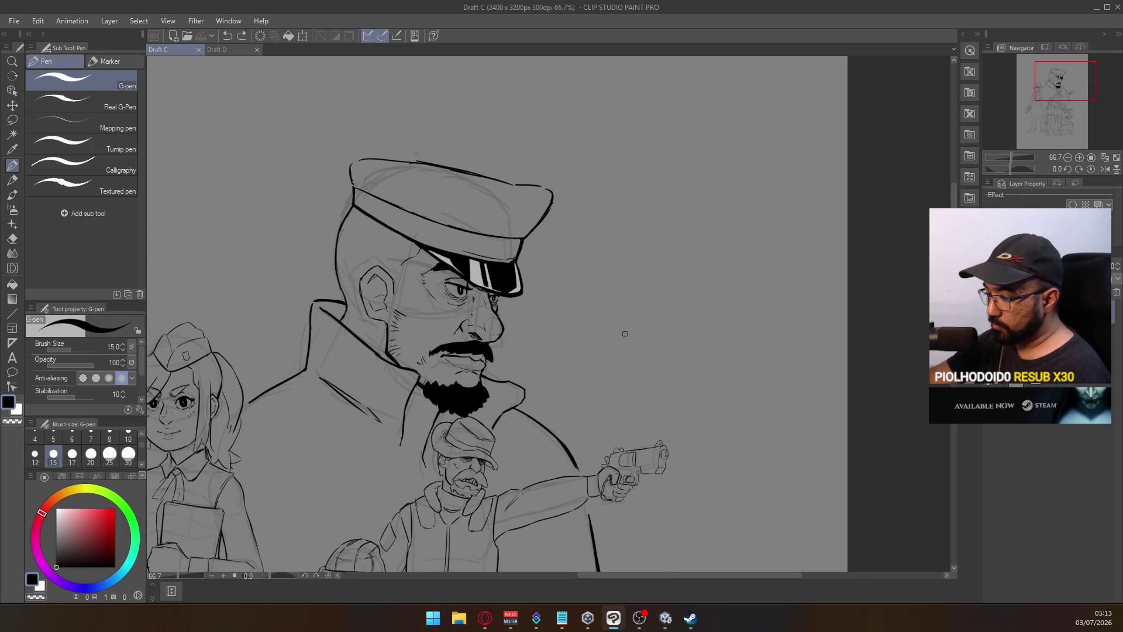
Write 'Void' beside the officer's cap, then undo it
mouse_move(654, 221)
mouse_down()
mouse_move(672, 221)
mouse_move(682, 241)
mouse_move(689, 227)
mouse_move(697, 243)
mouse_up()
click(682, 218)
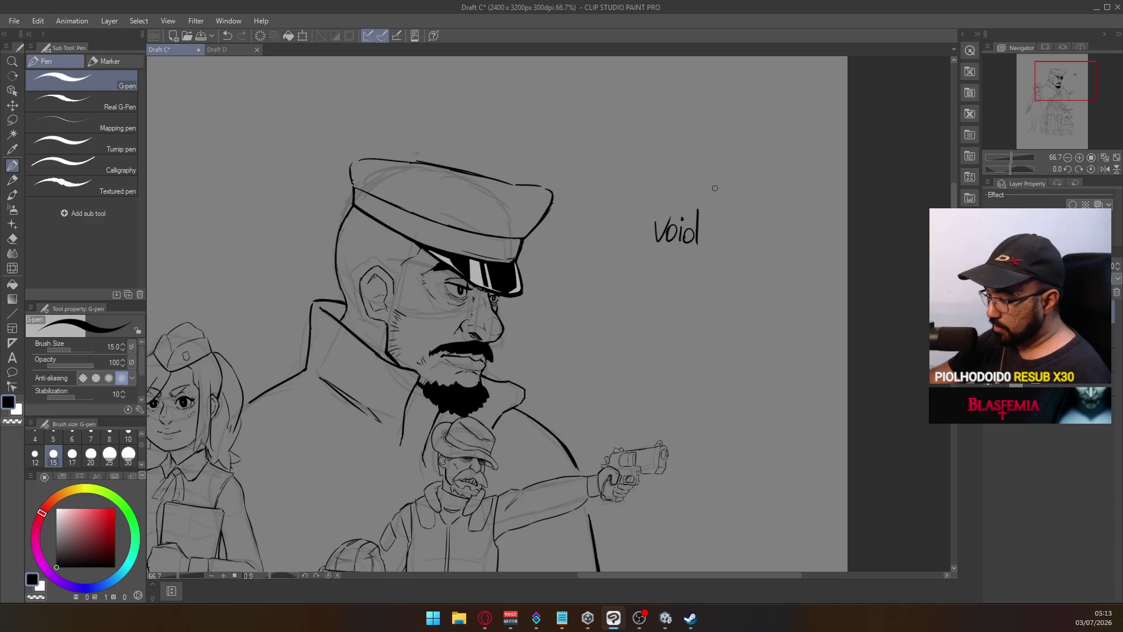
key(ctrl+z)
key(ctrl+z)
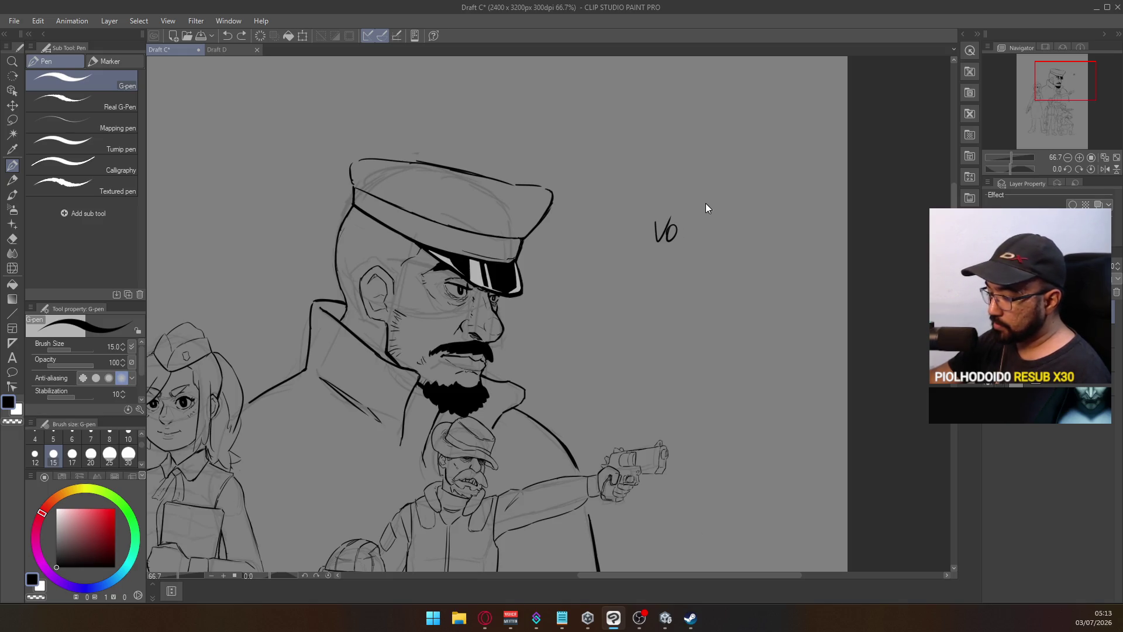
key(ctrl+z)
key(ctrl+z)
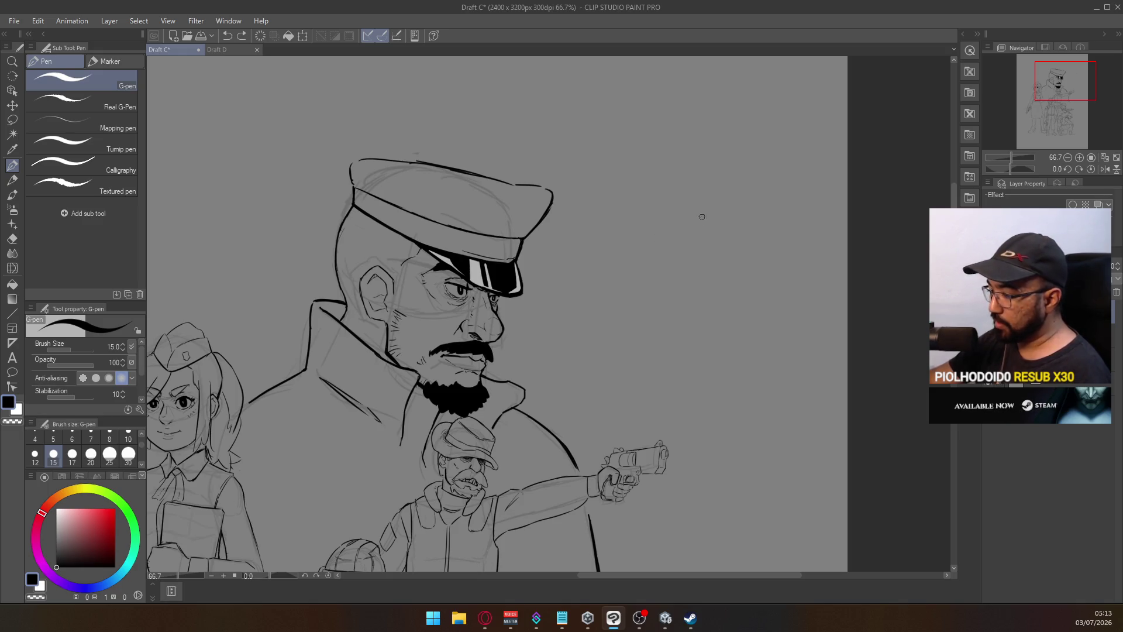
Write '2002' beside the officer's cap and undo it stroke by stroke
drag(680, 346, 707, 283)
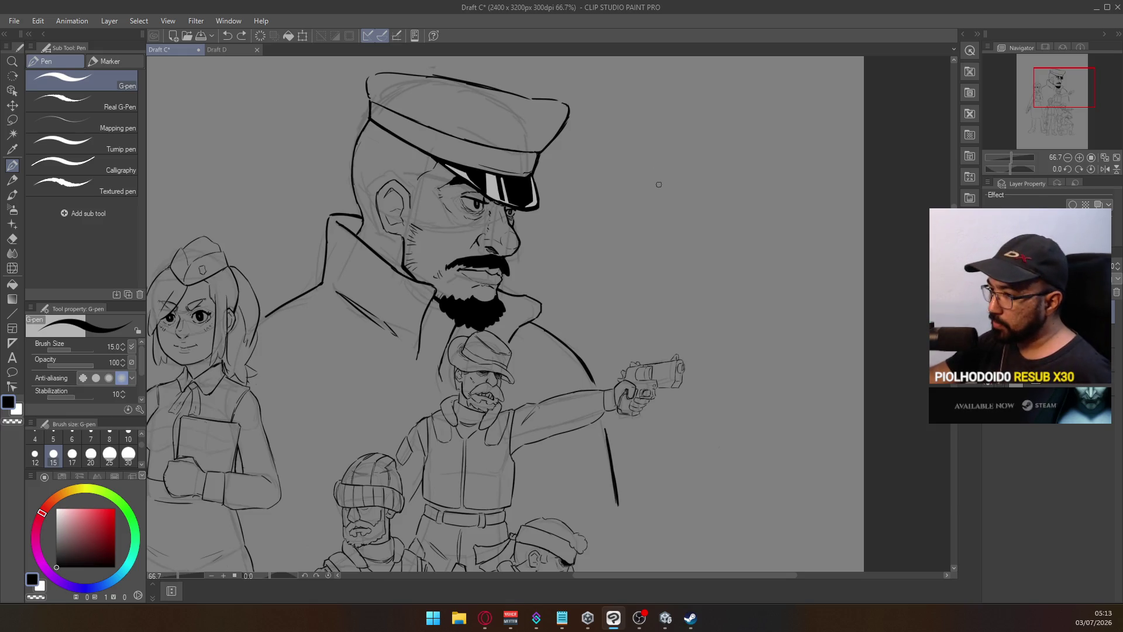
drag(657, 190, 669, 204)
mouse_move(679, 186)
mouse_down()
mouse_move(687, 198)
mouse_move(694, 185)
mouse_up()
mouse_move(704, 186)
mouse_down()
mouse_move(722, 203)
mouse_move(703, 218)
mouse_move(741, 214)
mouse_up()
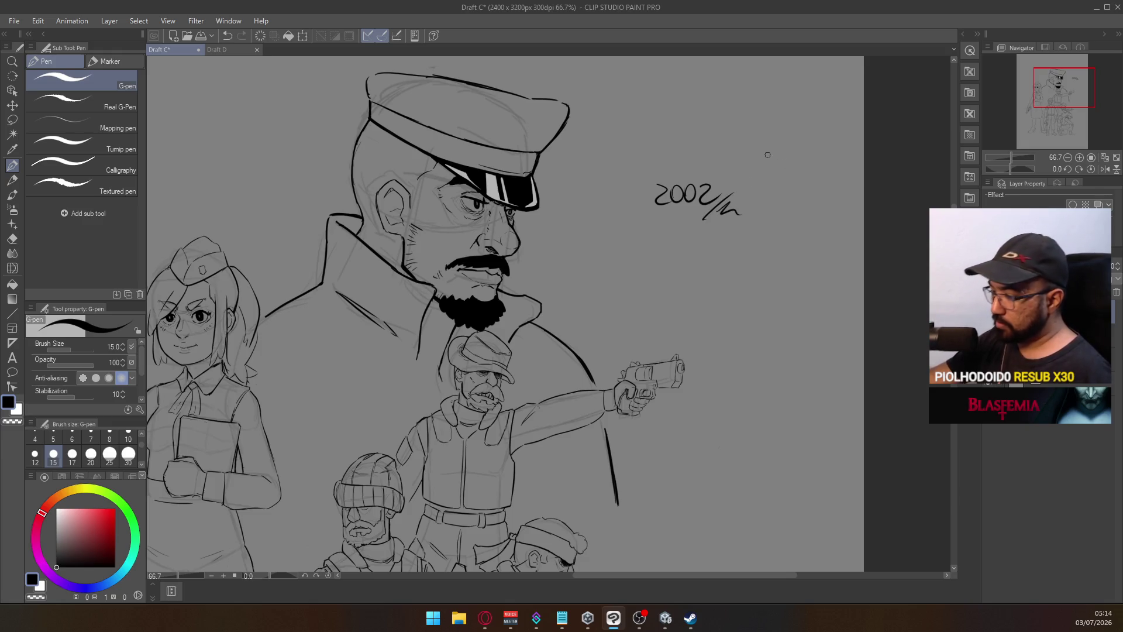
key(ctrl+z)
key(ctrl+z)
key(ctrl+z)
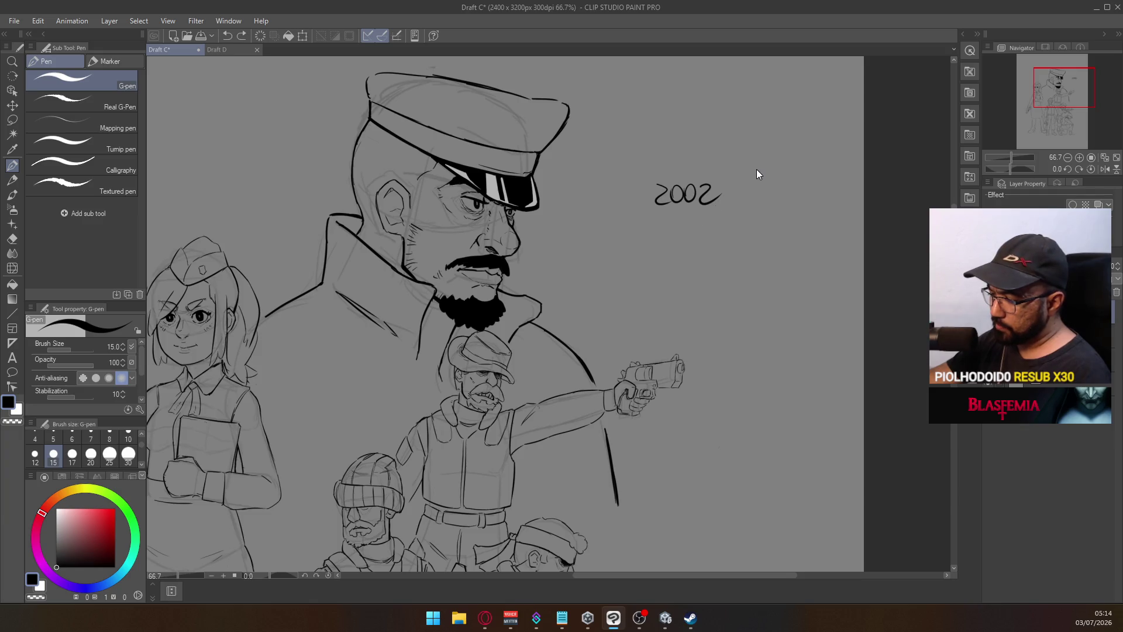
key(ctrl+z)
key(ctrl+z)
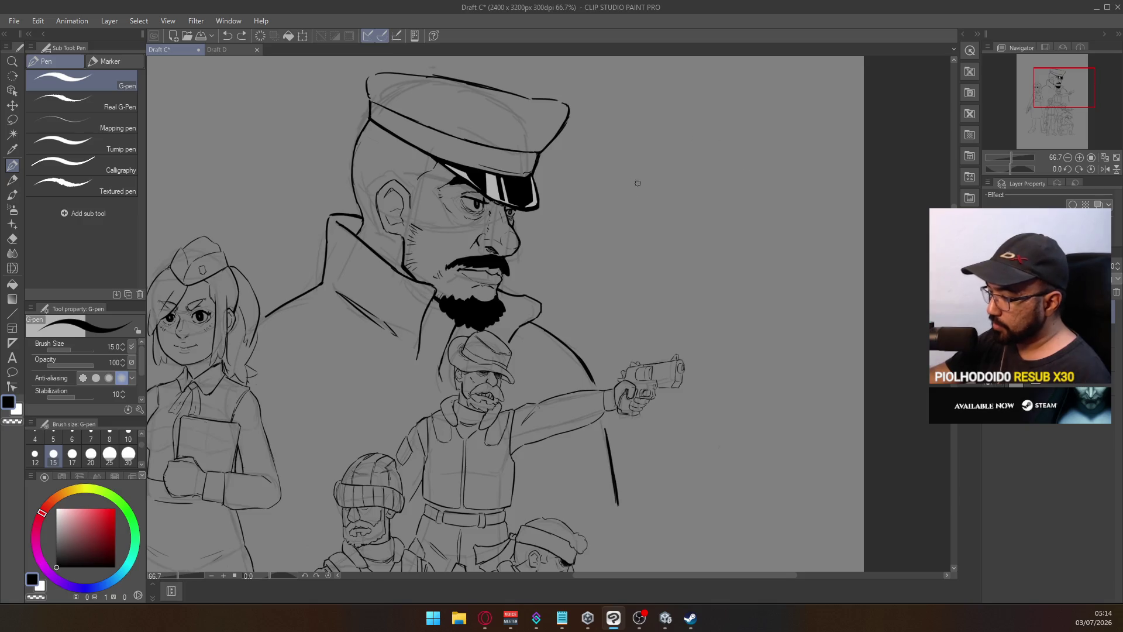
Jot a '4' and a 'baby boom' note beside the cap, then undo them
mouse_move(662, 177)
mouse_down()
mouse_move(659, 209)
mouse_move(672, 181)
mouse_move(651, 183)
mouse_move(685, 201)
mouse_move(707, 190)
mouse_move(718, 231)
mouse_move(740, 218)
mouse_move(768, 229)
mouse_up()
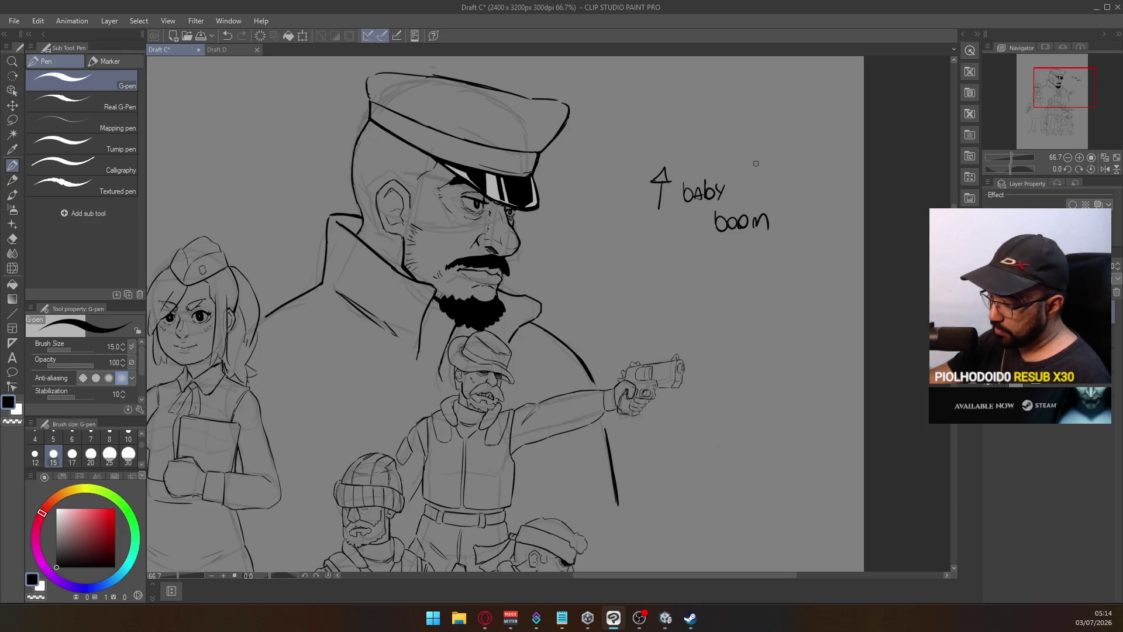
key(ctrl+z)
key(ctrl+z)
key(ctrl+z)
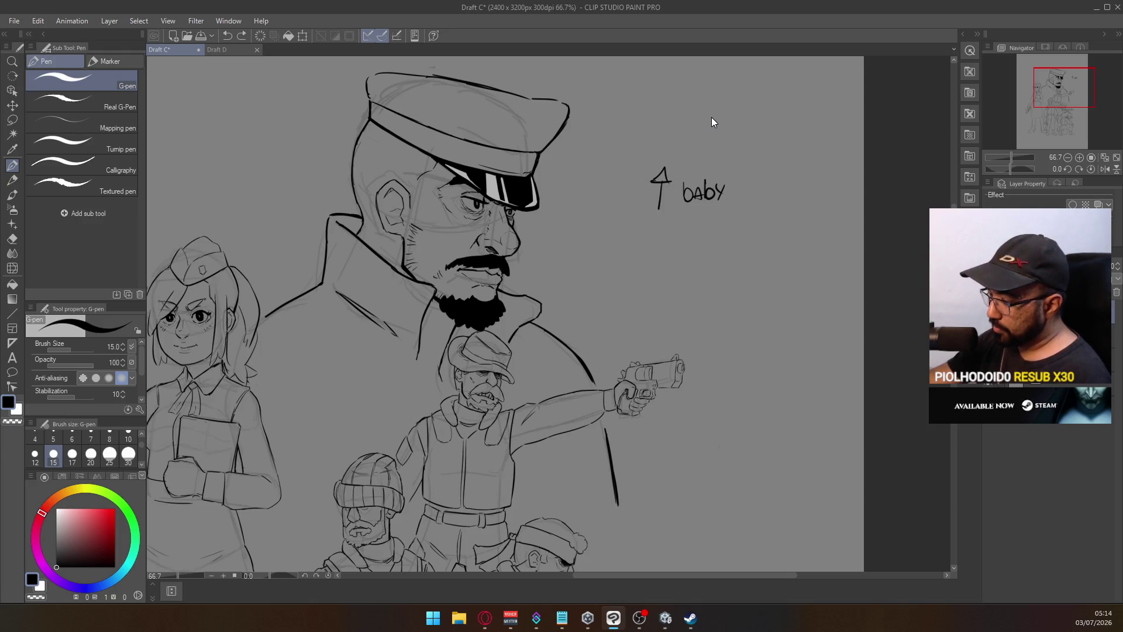
key(ctrl+z)
key(ctrl+z)
key(ctrl+z)
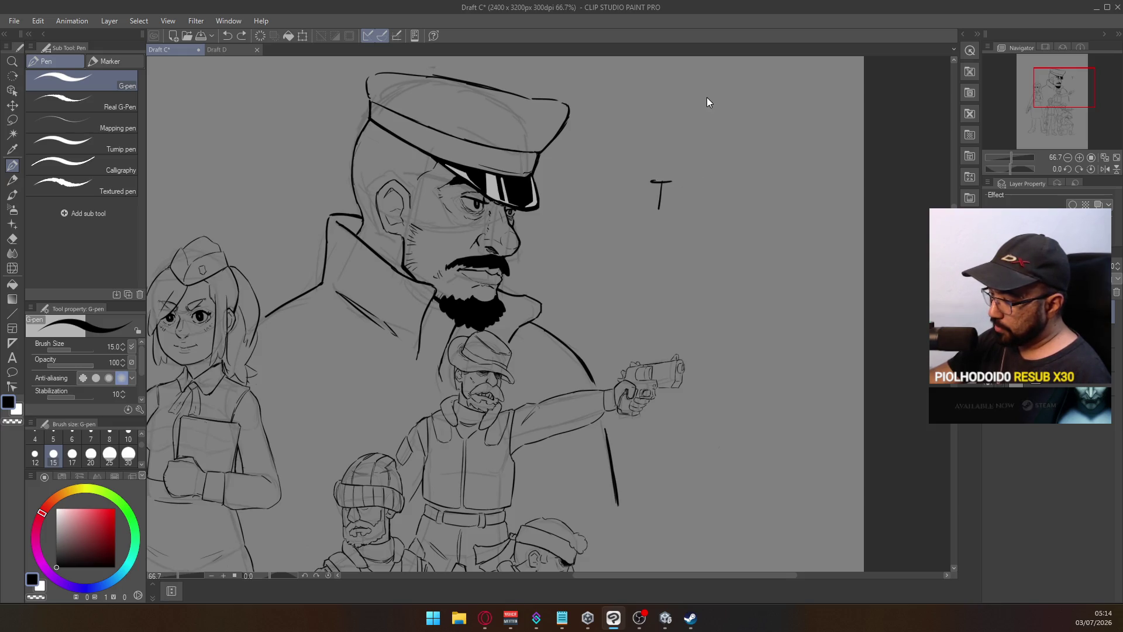